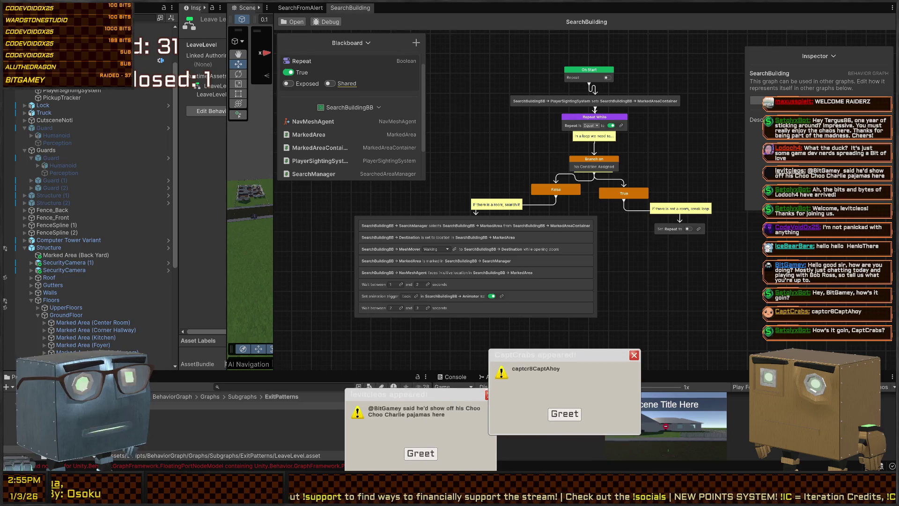
# Dismiss the greeting and broken-streak pop-ups and widen the Scene view of the house level
pyautogui.click(565, 413)
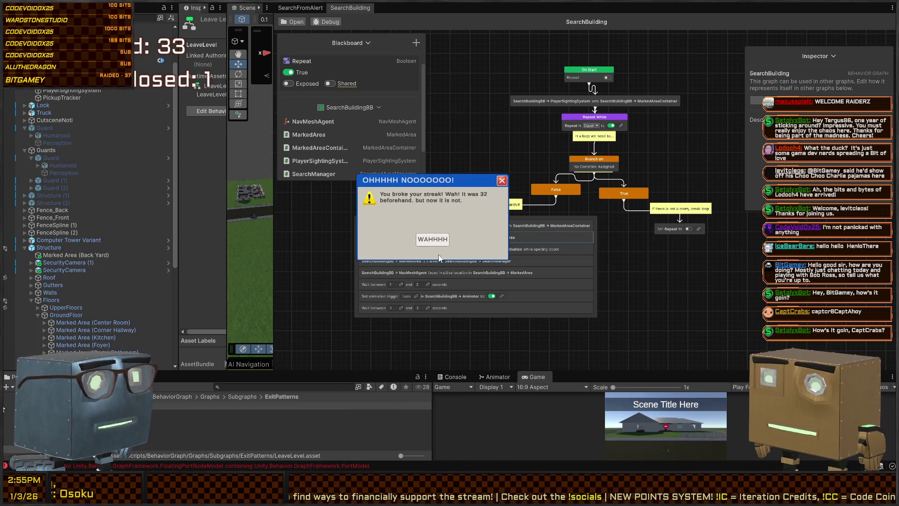
pyautogui.click(450, 206)
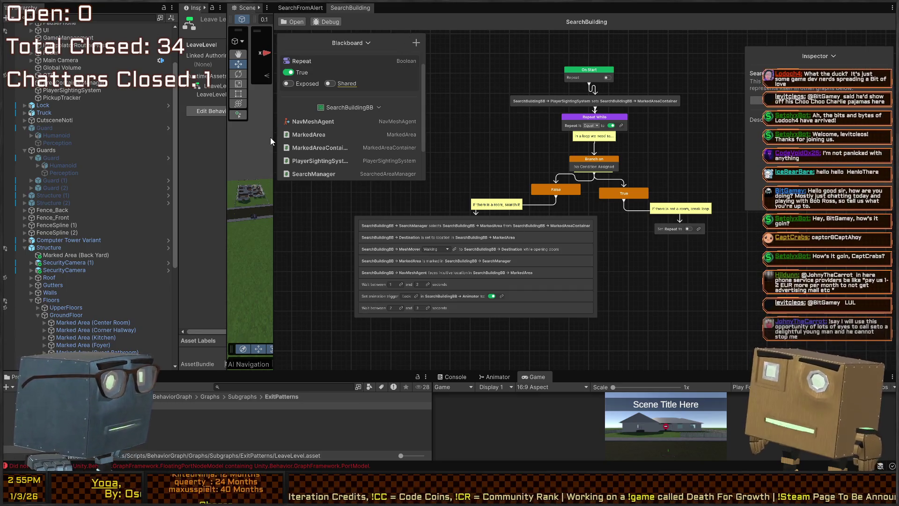
pyautogui.moveTo(273, 118); pyautogui.dragTo(597, 117)
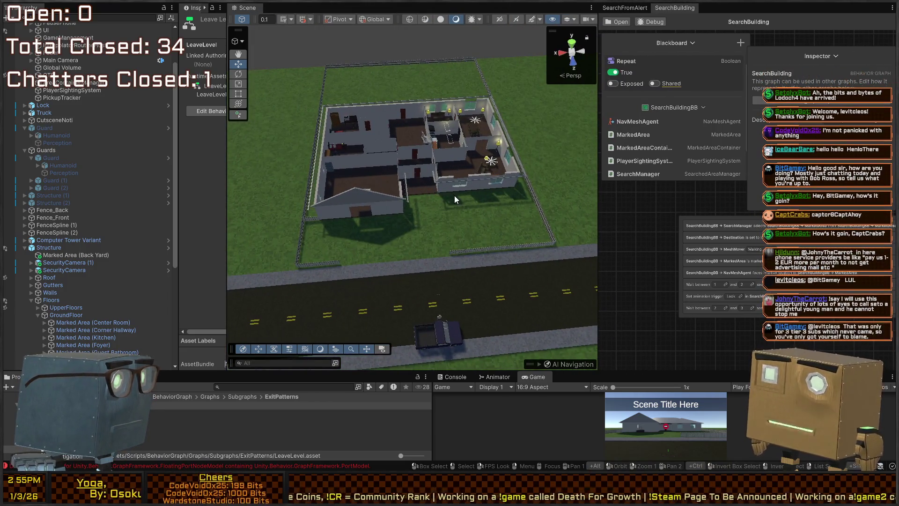
pyautogui.rightClick(436, 169)
pyautogui.press('w')
pyautogui.press('w')
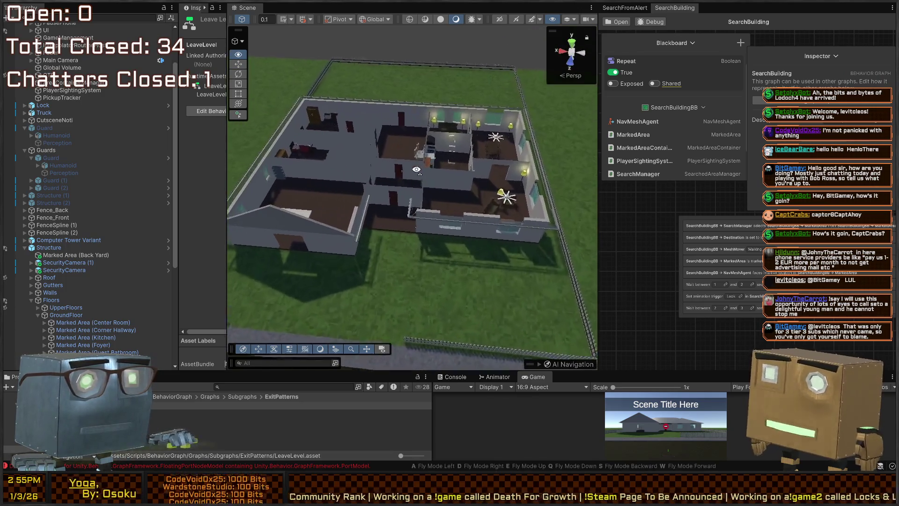
pyautogui.press('s')
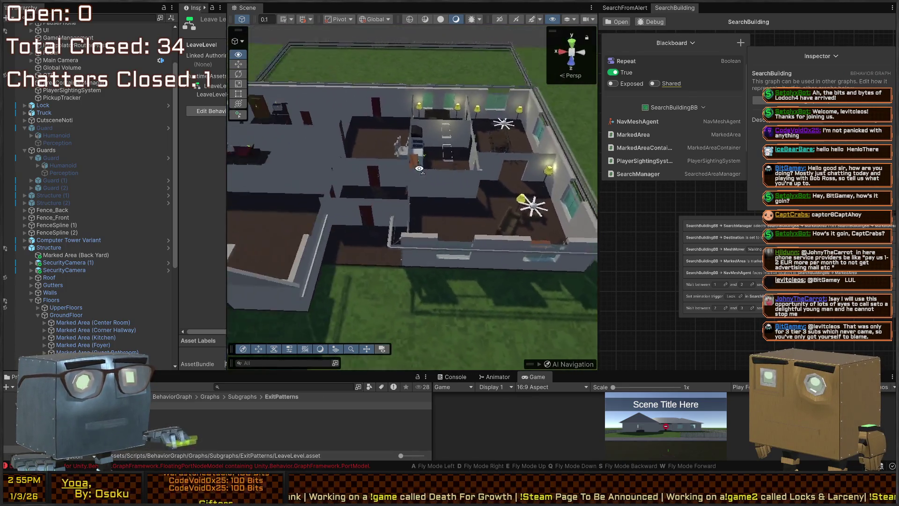
pyautogui.press('w')
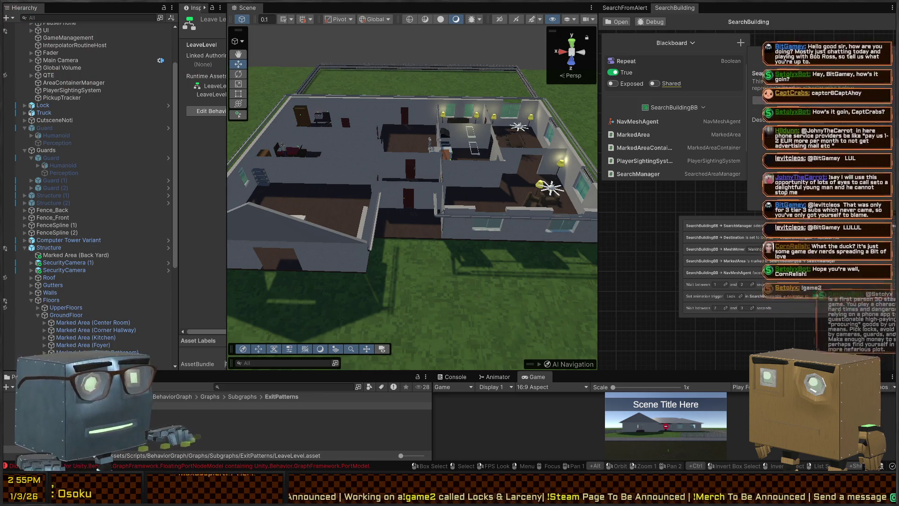
pyautogui.rightClick(420, 134)
pyautogui.moveTo(420, 134)
pyautogui.mouseDown()
pyautogui.moveTo(222, 124)
pyautogui.moveTo(424, 120)
pyautogui.moveTo(216, 232)
pyautogui.mouseUp()
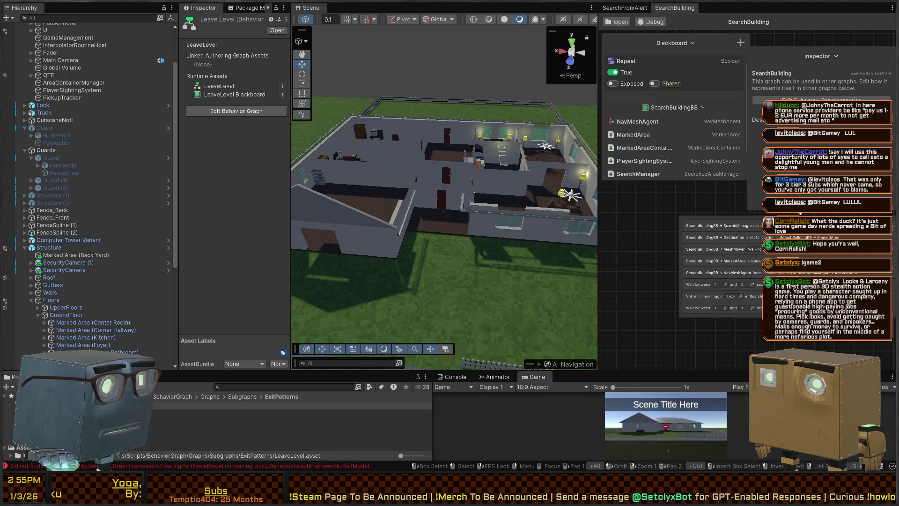
# Open the CornerLookDetection test scene from the MechanicsTests folder
pyautogui.click(159, 420)
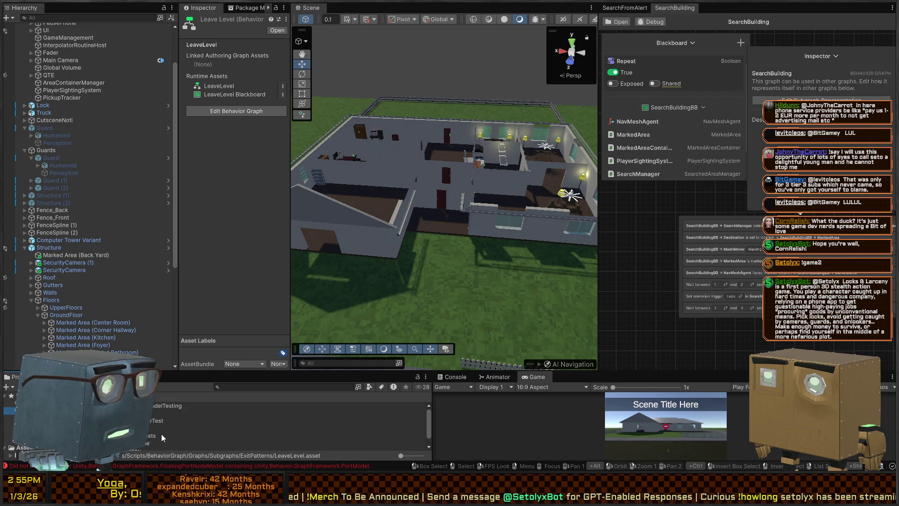
pyautogui.doubleClick(154, 424)
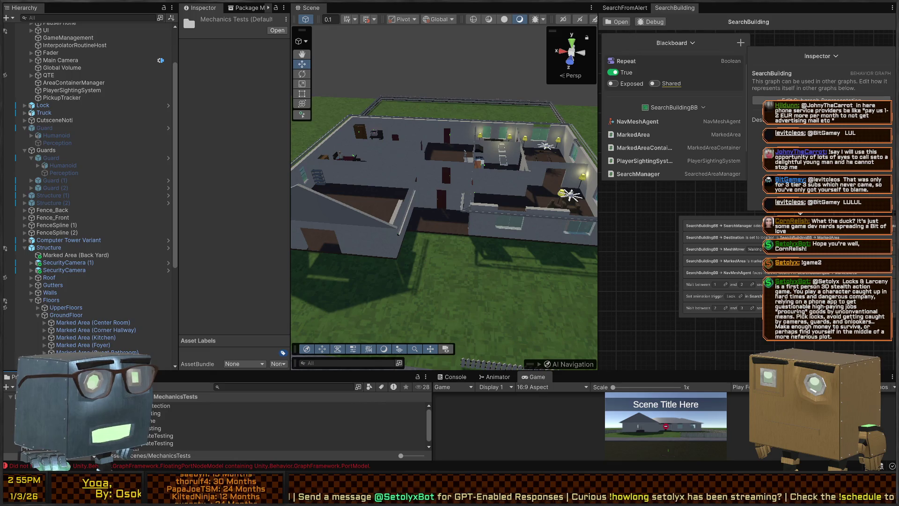
pyautogui.click(161, 405)
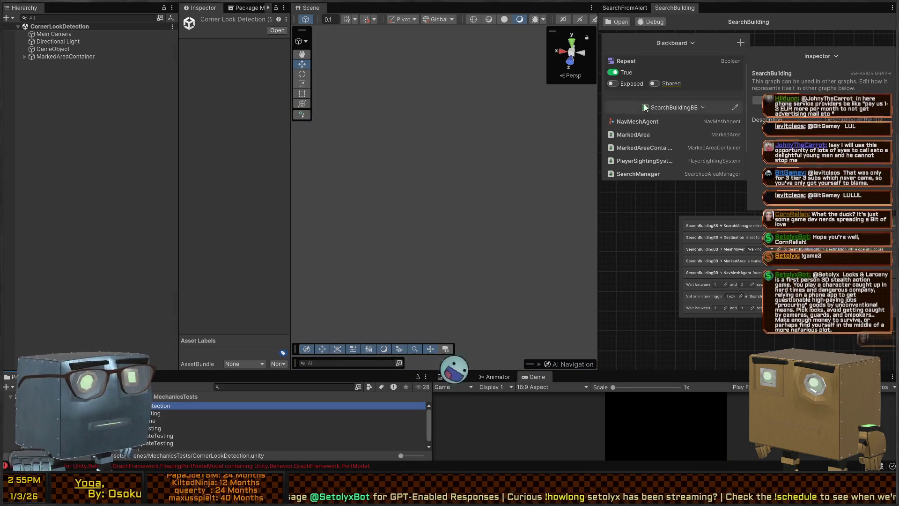
# Inspect the detector and Directional Light, dock the Game view beside the Scene, and enter Play mode
pyautogui.click(636, 10)
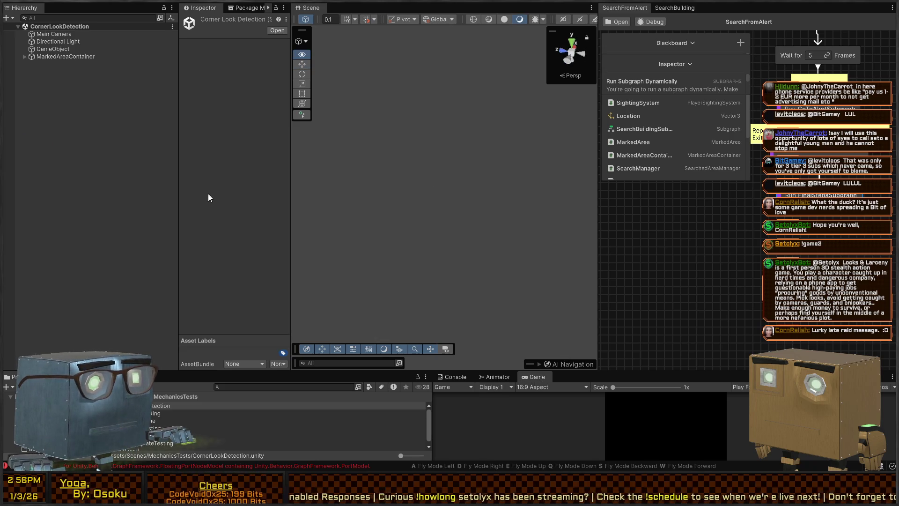
pyautogui.click(52, 49)
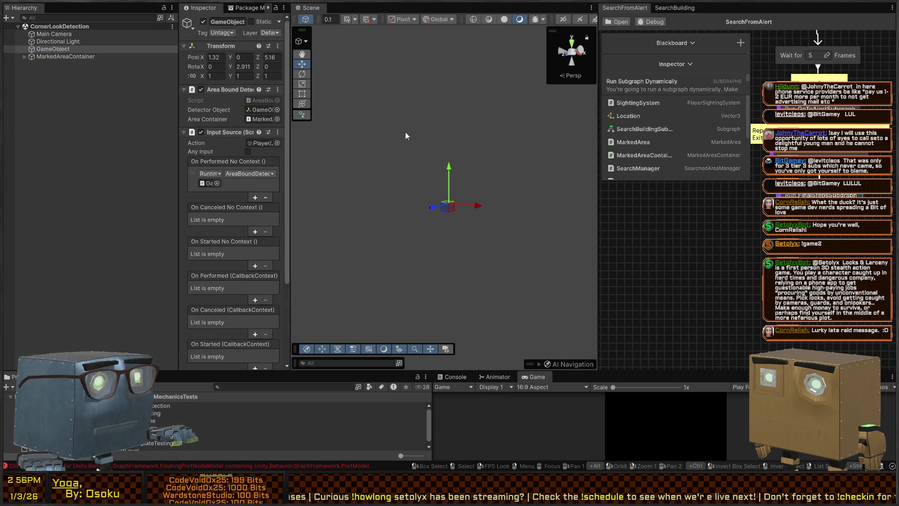
pyautogui.click(57, 41)
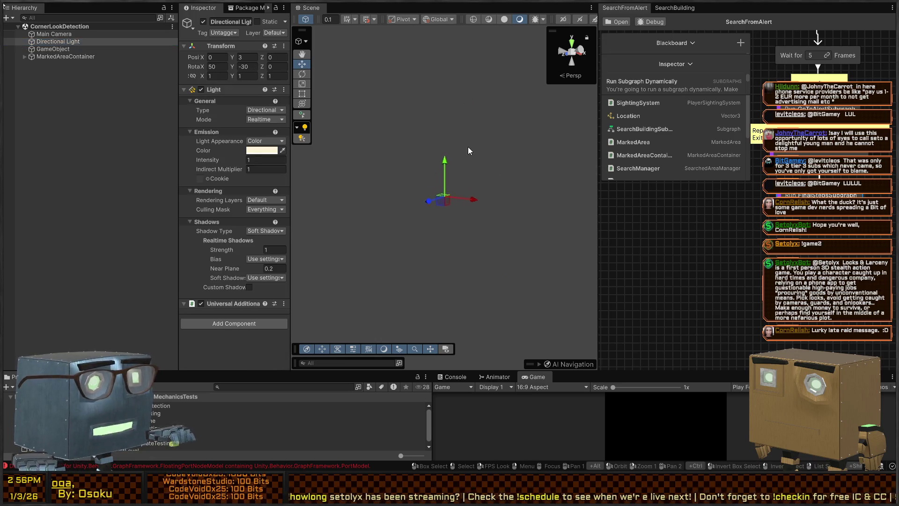
pyautogui.moveTo(449, 220)
pyautogui.mouseDown()
pyautogui.moveTo(487, 239)
pyautogui.moveTo(518, 301)
pyautogui.moveTo(457, 297)
pyautogui.moveTo(493, 296)
pyautogui.moveTo(421, 323)
pyautogui.moveTo(466, 216)
pyautogui.mouseUp()
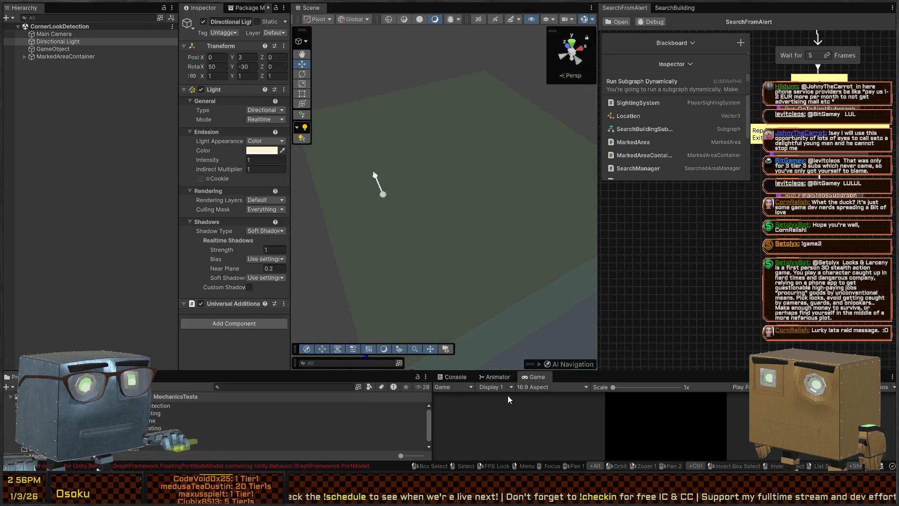
pyautogui.moveTo(584, 178); pyautogui.dragTo(617, 10)
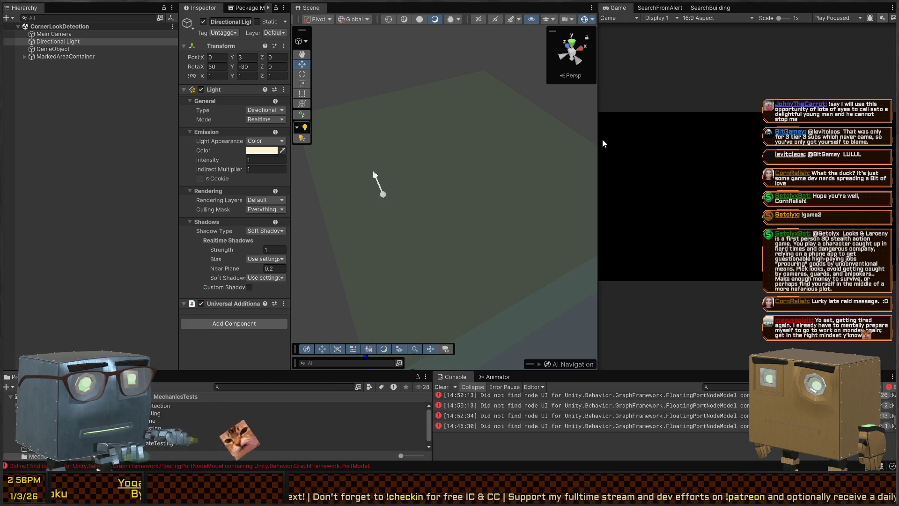
pyautogui.hotkey('ctrl', 'p')
# Select the detector and move it around inside the Marked Area box toward a corner
pyautogui.moveTo(421, 161)
pyautogui.mouseDown()
pyautogui.moveTo(387, 201)
pyautogui.moveTo(420, 196)
pyautogui.moveTo(413, 193)
pyautogui.moveTo(432, 207)
pyautogui.mouseUp()
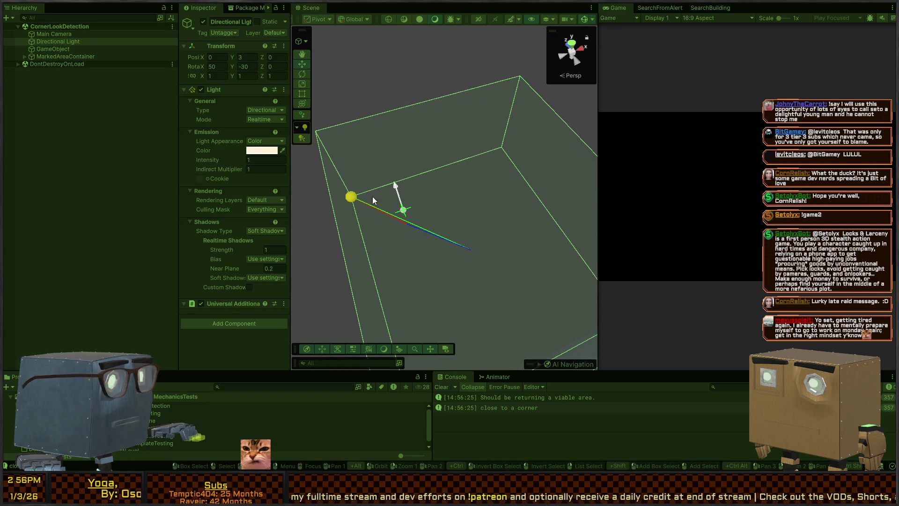
pyautogui.click(407, 208)
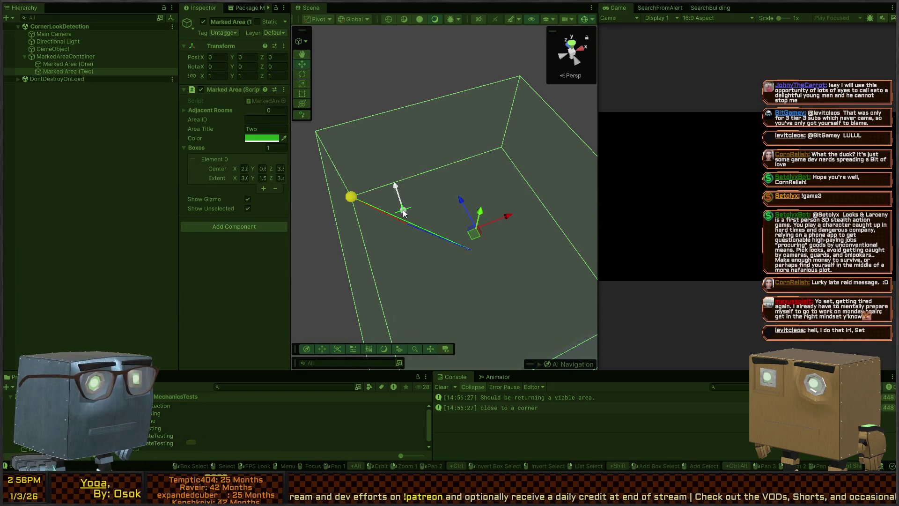
pyautogui.click(403, 210)
pyautogui.moveTo(440, 154)
pyautogui.mouseDown()
pyautogui.moveTo(376, 197)
pyautogui.moveTo(373, 209)
pyautogui.mouseUp()
pyautogui.moveTo(407, 176)
pyautogui.mouseDown()
pyautogui.moveTo(534, 192)
pyautogui.moveTo(411, 119)
pyautogui.moveTo(463, 172)
pyautogui.moveTo(470, 207)
pyautogui.moveTo(462, 156)
pyautogui.moveTo(510, 164)
pyautogui.mouseUp()
pyautogui.moveTo(511, 207)
pyautogui.mouseDown()
pyautogui.moveTo(506, 231)
pyautogui.moveTo(510, 223)
pyautogui.moveTo(460, 223)
pyautogui.mouseUp()
pyautogui.moveTo(406, 245); pyautogui.dragTo(389, 187)
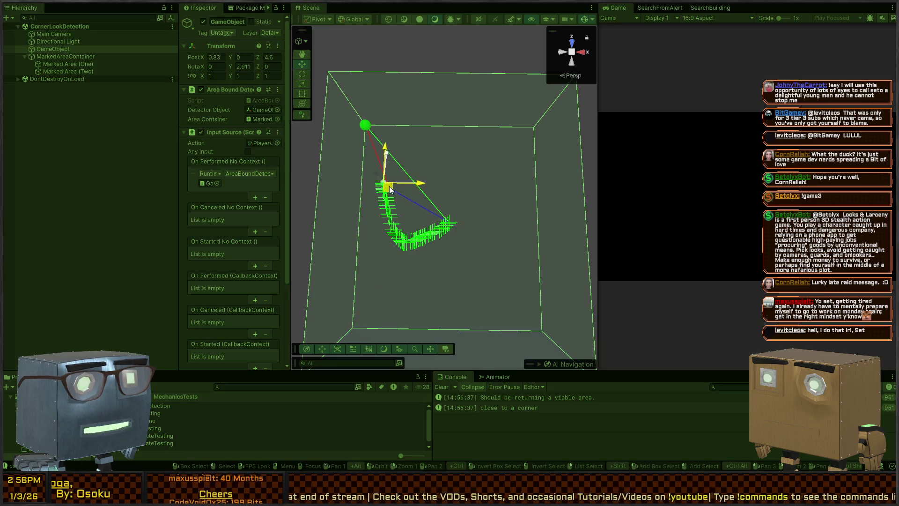
pyautogui.moveTo(424, 159)
pyautogui.mouseDown()
pyautogui.moveTo(456, 126)
pyautogui.moveTo(381, 153)
pyautogui.moveTo(459, 195)
pyautogui.moveTo(586, 175)
pyautogui.moveTo(421, 230)
pyautogui.moveTo(454, 207)
pyautogui.moveTo(706, 159)
pyautogui.mouseUp()
# Rotate the detector, move it toward the red corner marker, then stop the play-test
pyautogui.press('e')
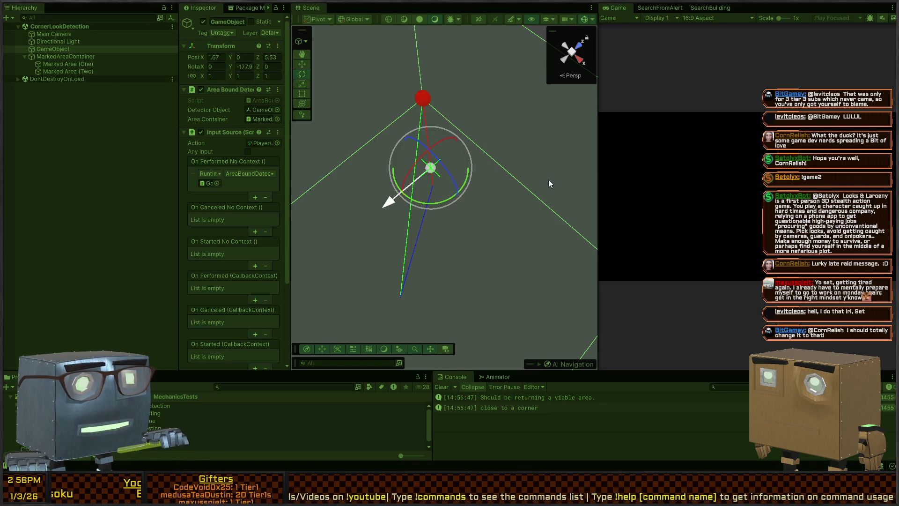
pyautogui.moveTo(455, 164)
pyautogui.mouseDown()
pyautogui.moveTo(491, 192)
pyautogui.moveTo(478, 200)
pyautogui.moveTo(481, 185)
pyautogui.moveTo(323, 180)
pyautogui.moveTo(351, 290)
pyautogui.moveTo(419, 235)
pyautogui.mouseUp()
pyautogui.press('w')
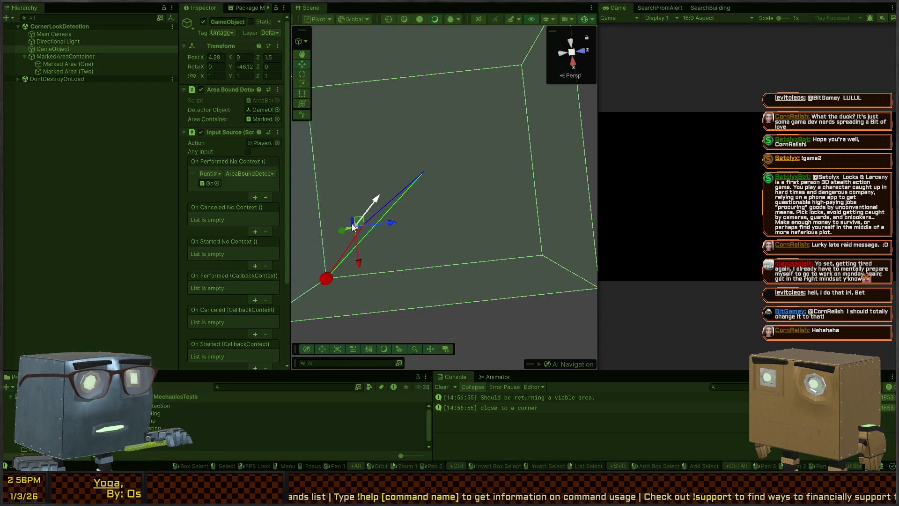
pyautogui.moveTo(352, 227); pyautogui.dragTo(442, 233)
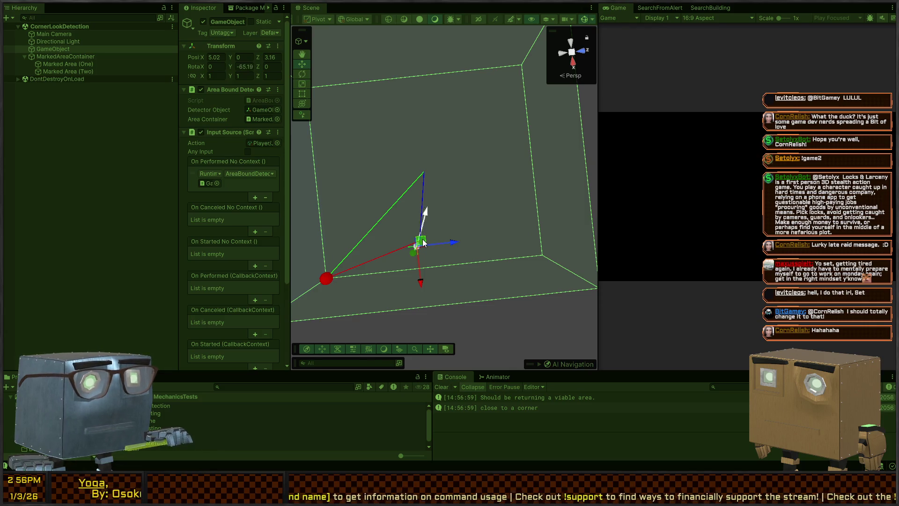
pyautogui.moveTo(423, 241)
pyautogui.mouseDown()
pyautogui.moveTo(510, 240)
pyautogui.moveTo(500, 152)
pyautogui.mouseUp()
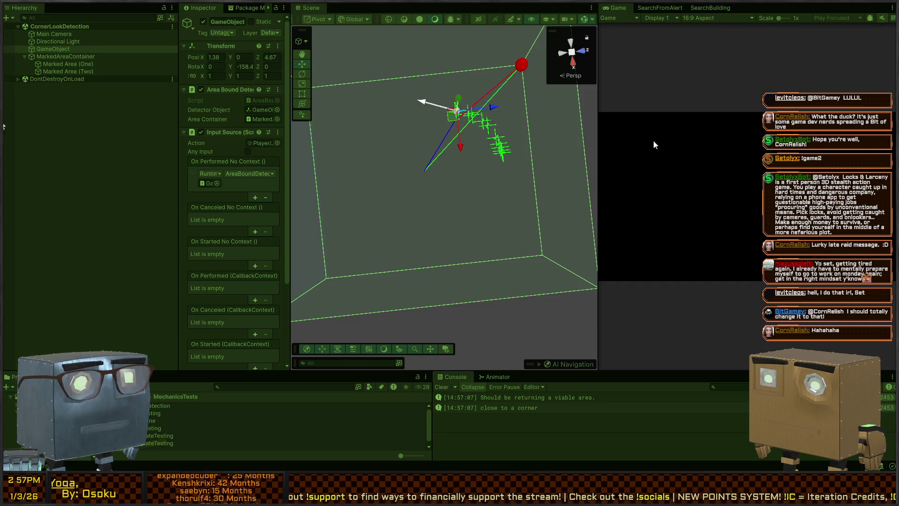
pyautogui.hotkey('ctrl', 'p')
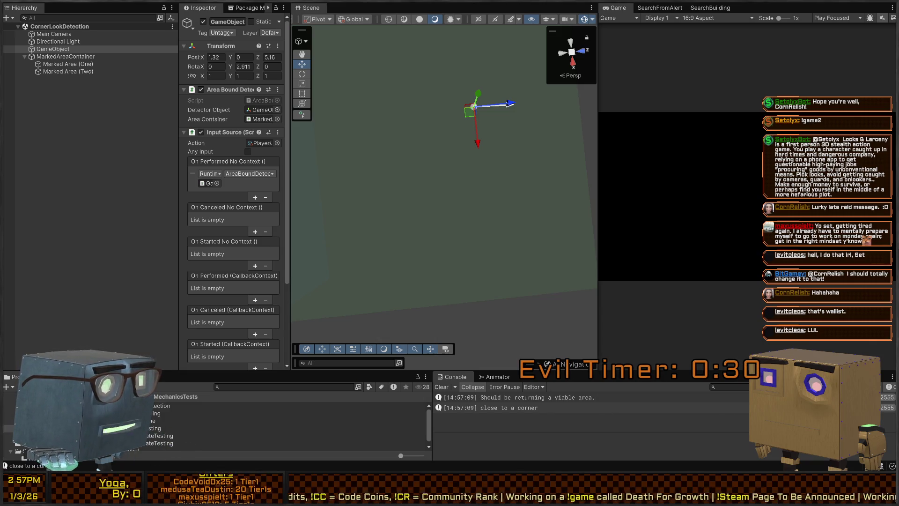
# Load Mission 1 Remake2 from Chapters > Prologue > Mission 1 Remake and play it maximized
pyautogui.click(28, 419)
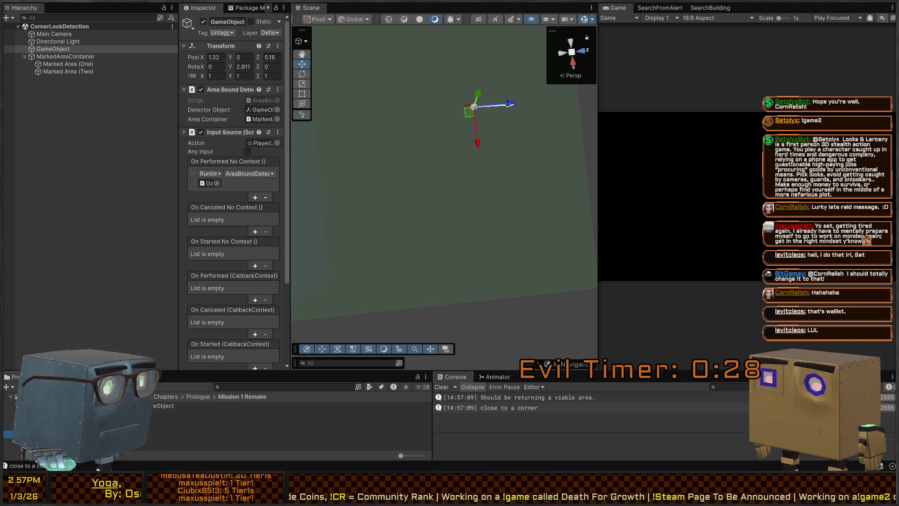
pyautogui.click(38, 440)
pyautogui.scroll(-2, 152, 438)
pyautogui.click(150, 440)
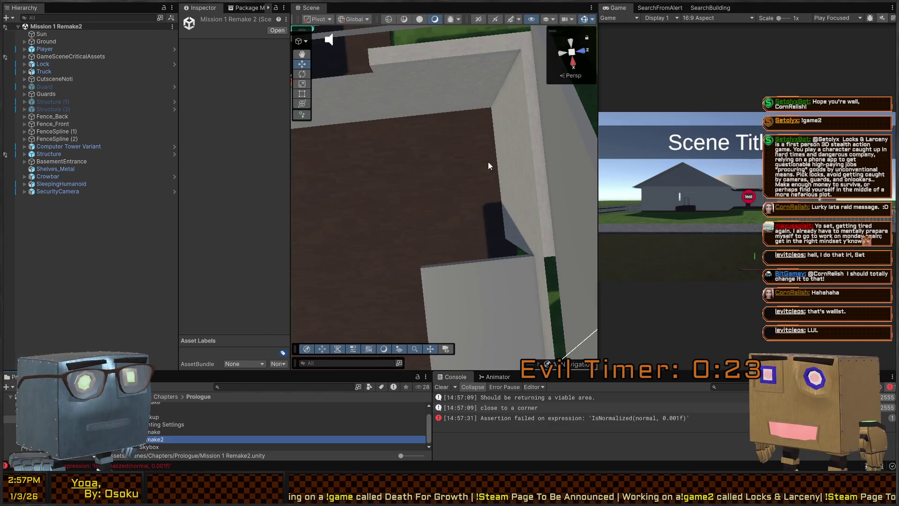
pyautogui.moveTo(488, 164); pyautogui.dragTo(408, 126)
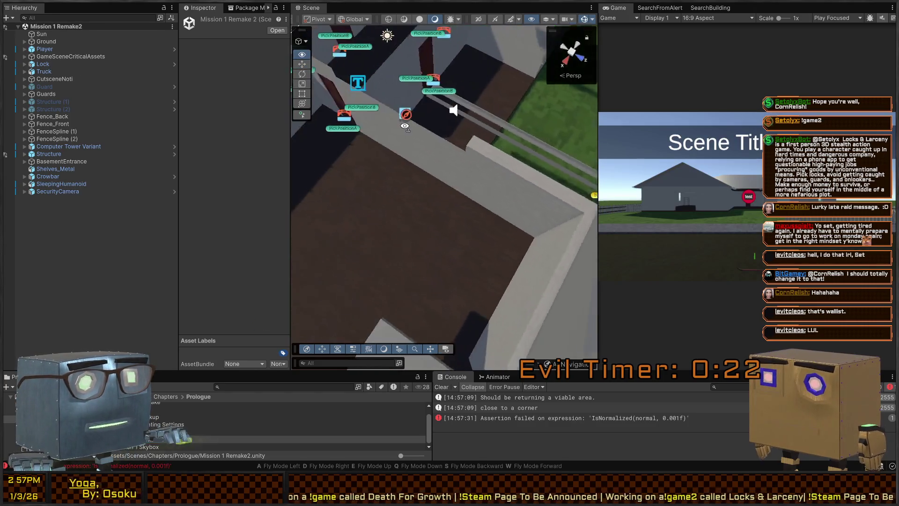
pyautogui.hotkey('shift', 'space')
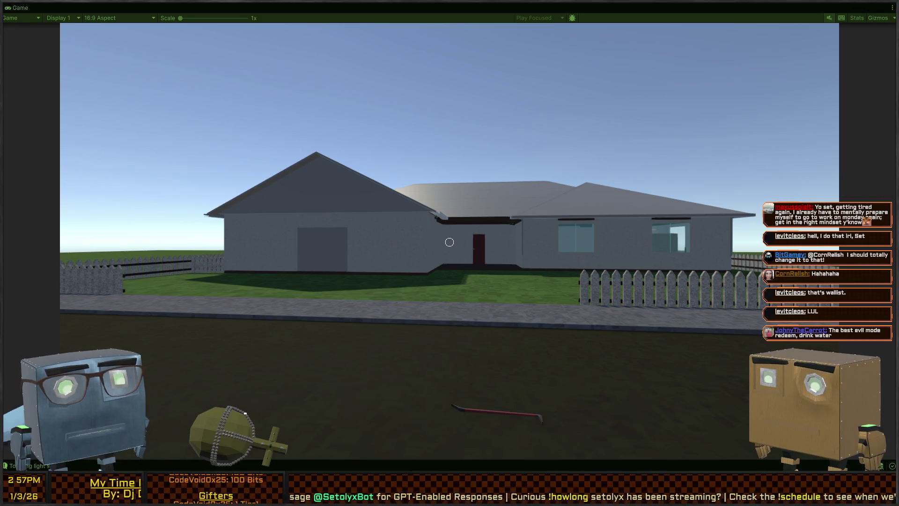
# Walk the player around the house, lawn and road to the pickup truck with WASD
pyautogui.press('w')
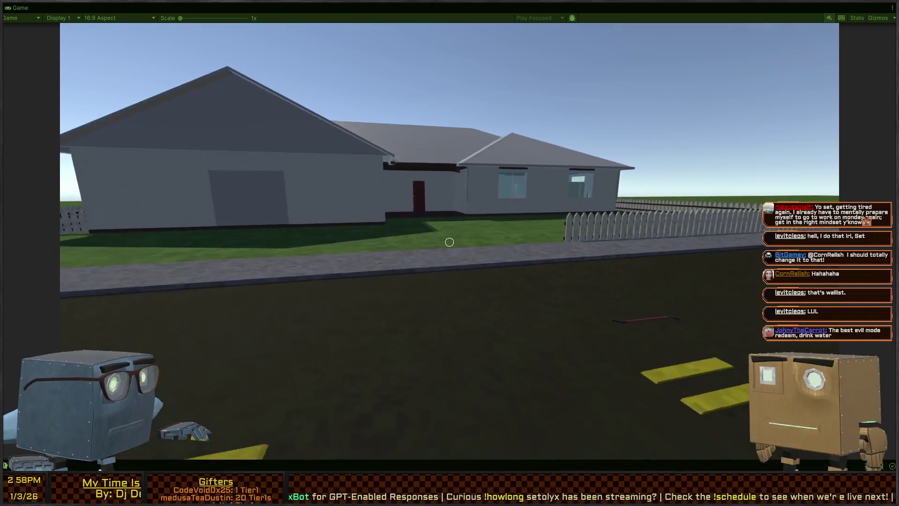
pyautogui.press('s')
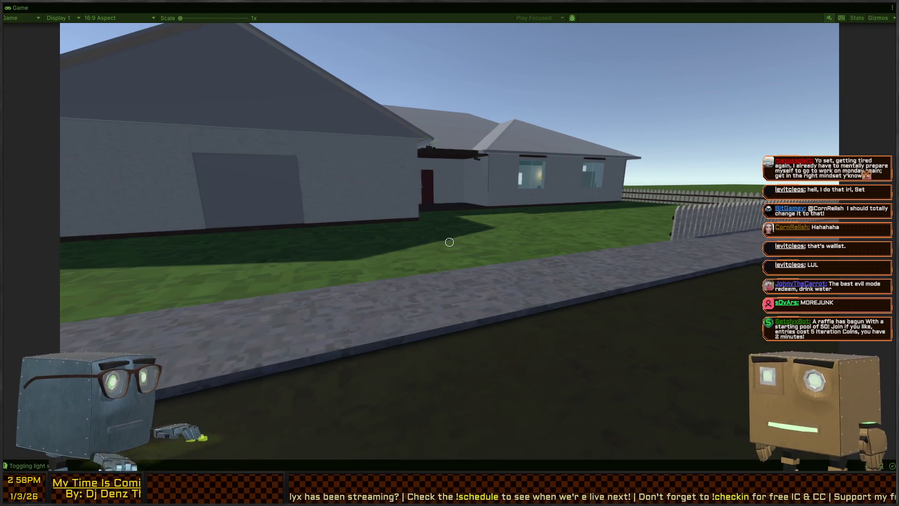
pyautogui.press('w')
pyautogui.press('w')
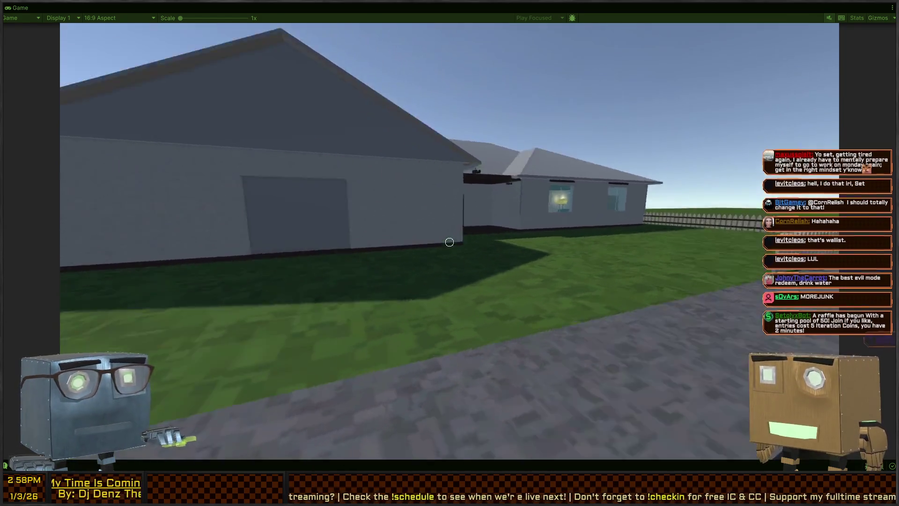
pyautogui.press('w')
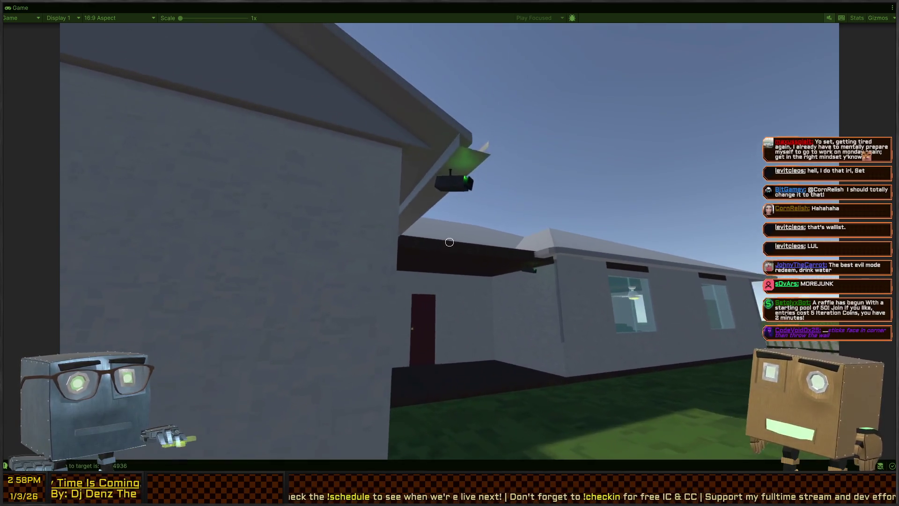
pyautogui.press('s')
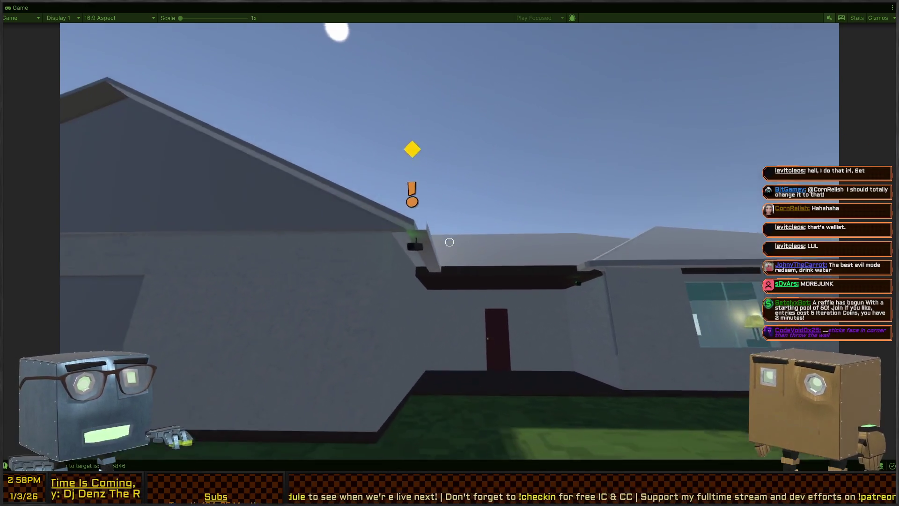
pyautogui.press('w')
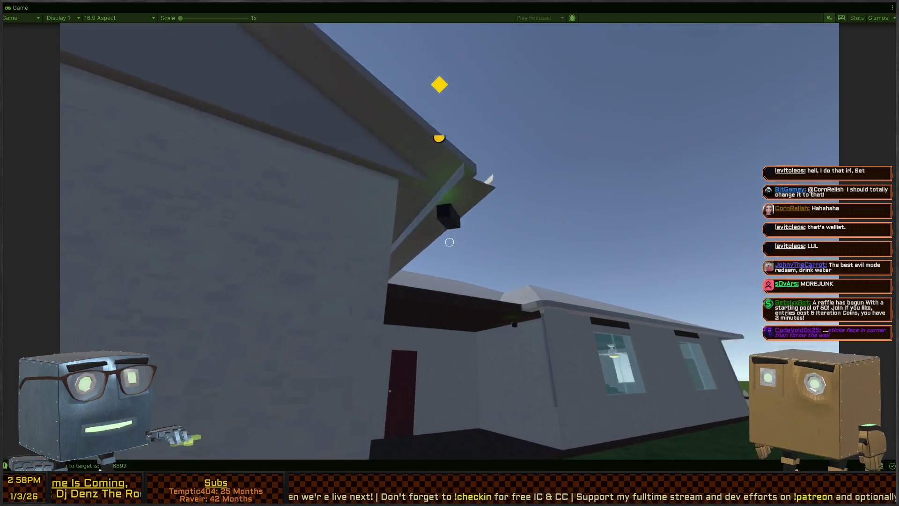
pyautogui.press('s')
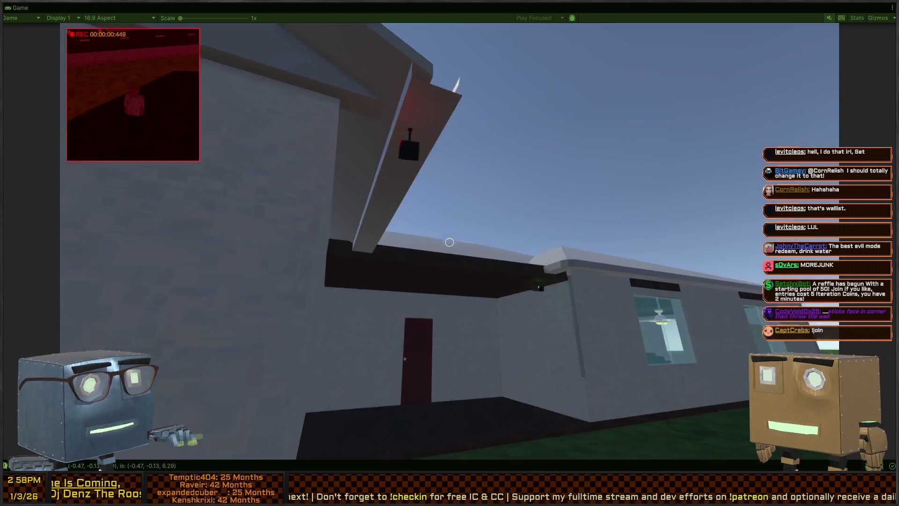
pyautogui.press('s')
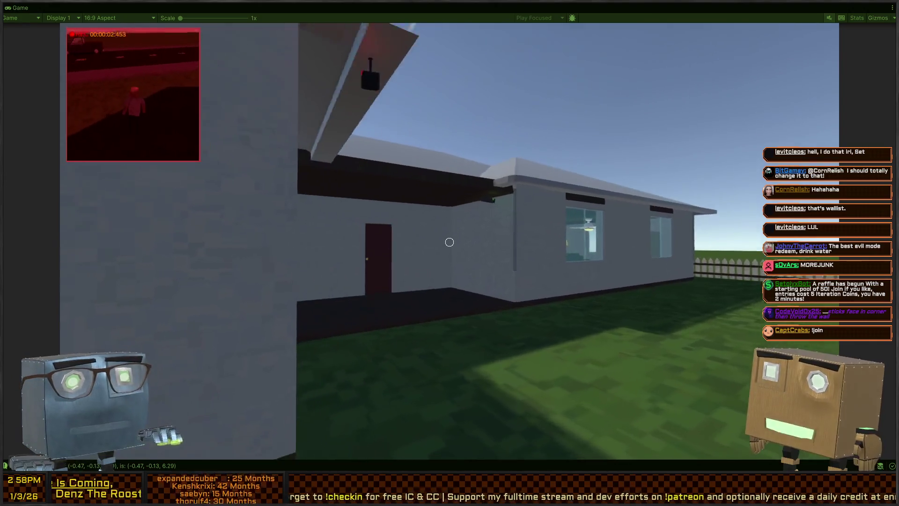
pyautogui.press('w')
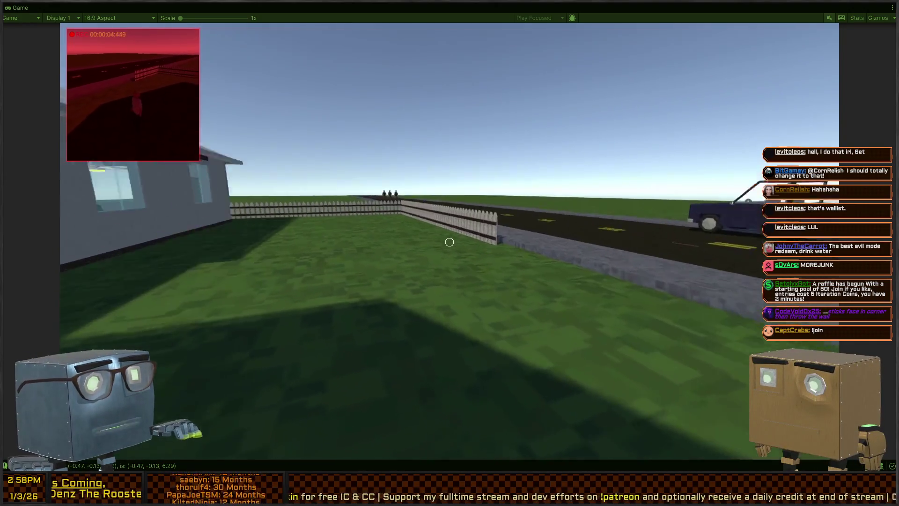
pyautogui.press('w')
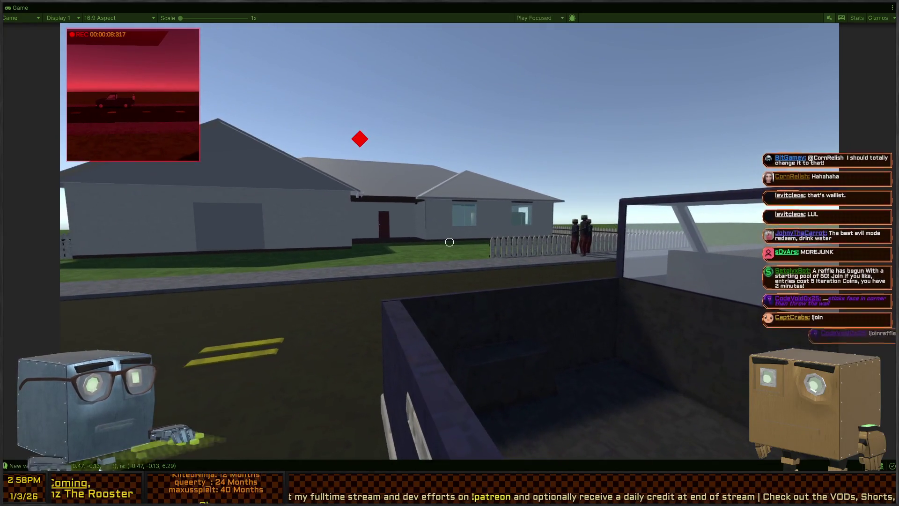
# Exit the maximized view, fly the Scene camera over the house and lawn figures, then restore the layout
pyautogui.hotkey('shift', 'space')
pyautogui.hotkey('shift', 'space')
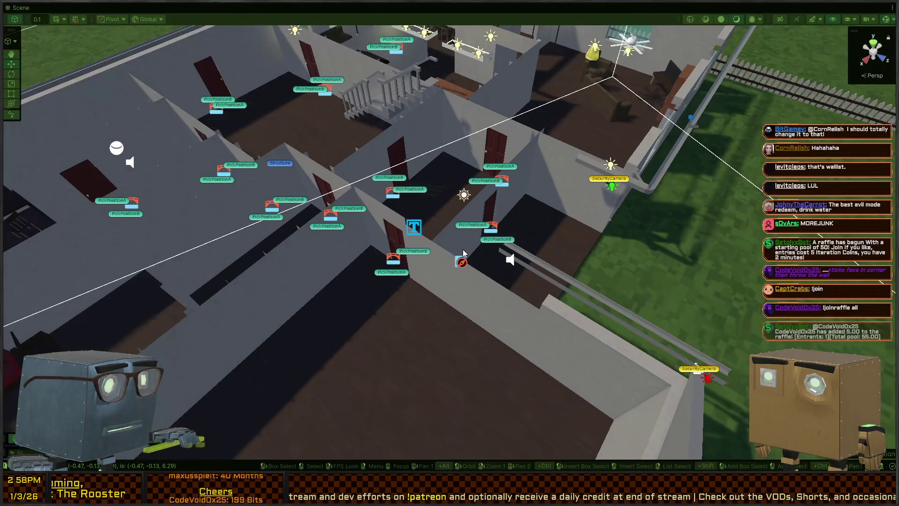
pyautogui.press('s')
pyautogui.press('w')
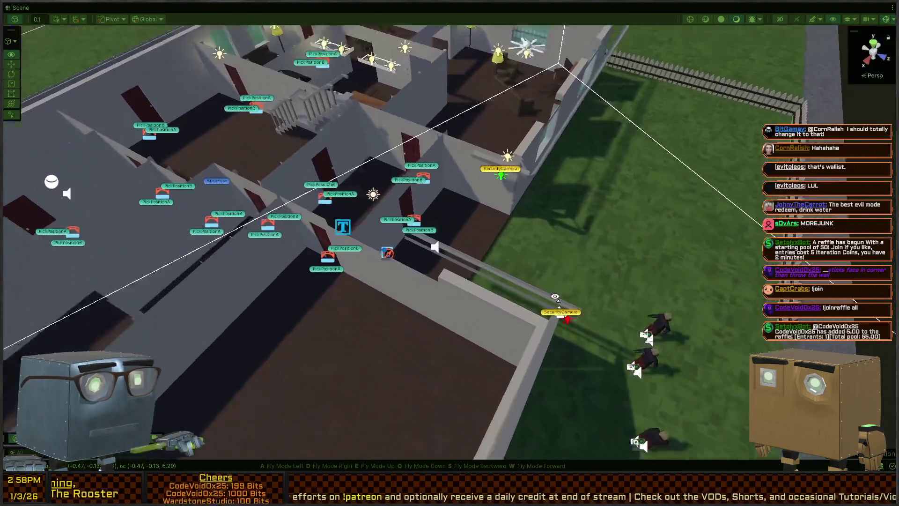
pyautogui.press('s')
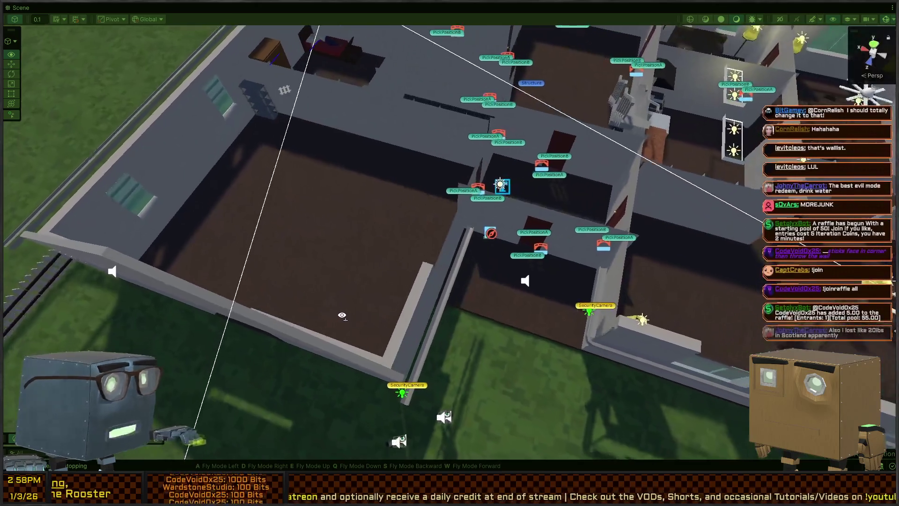
pyautogui.press('w')
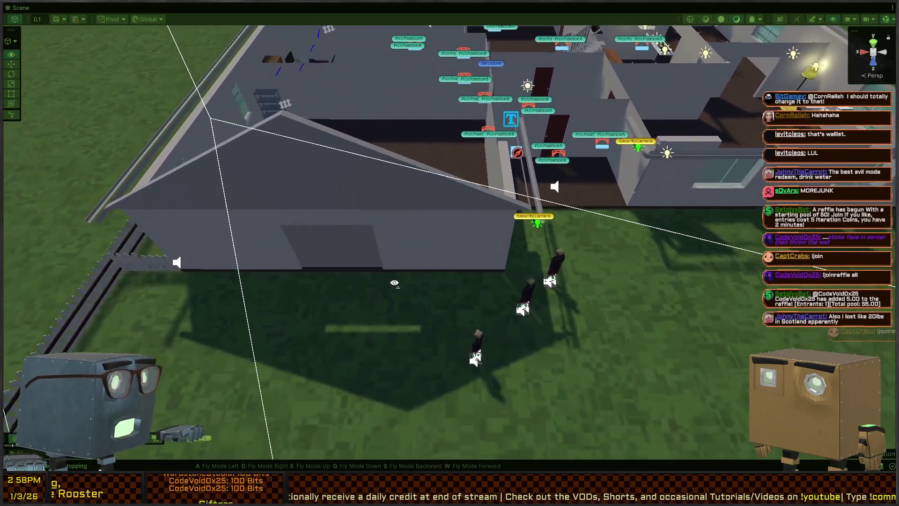
pyautogui.press('w')
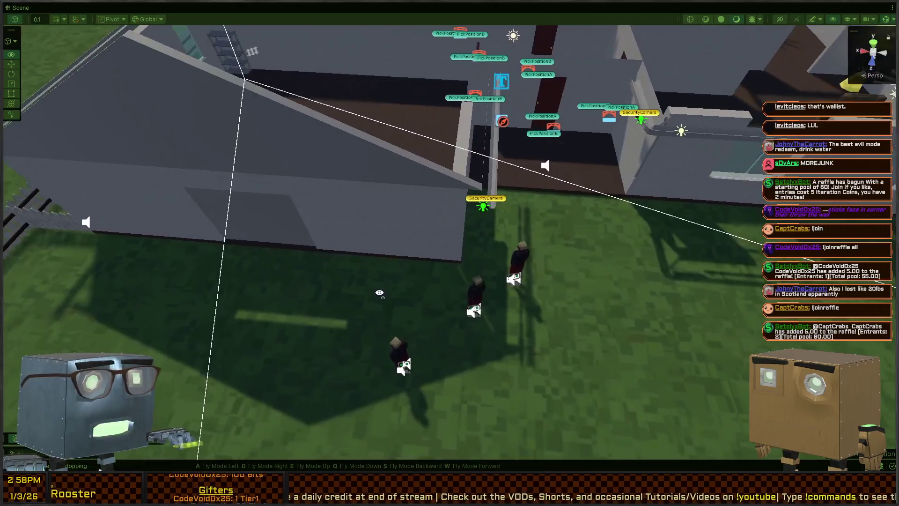
pyautogui.press('s')
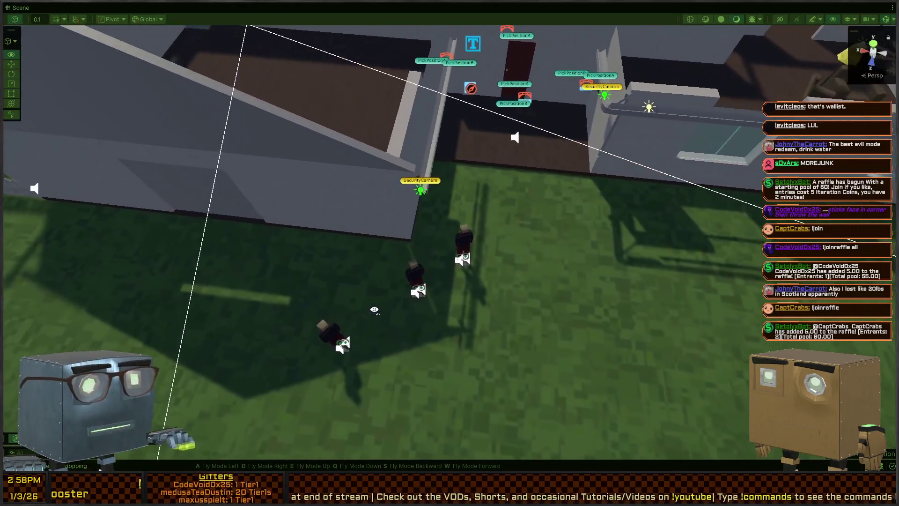
pyautogui.hotkey('shift', 'space')
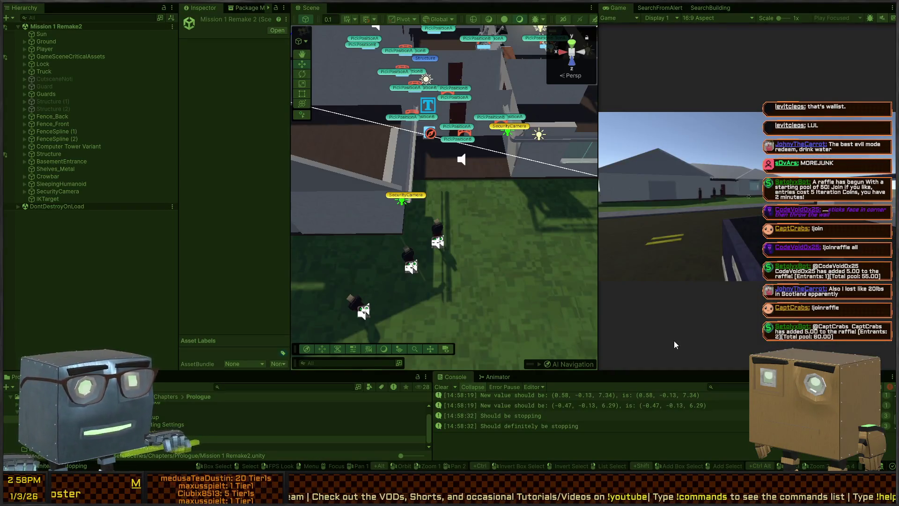
# Open the SearchBuilding graph, select the first Guard under Guards, and widen the Inspector to Behavior Agent
pyautogui.click(710, 7)
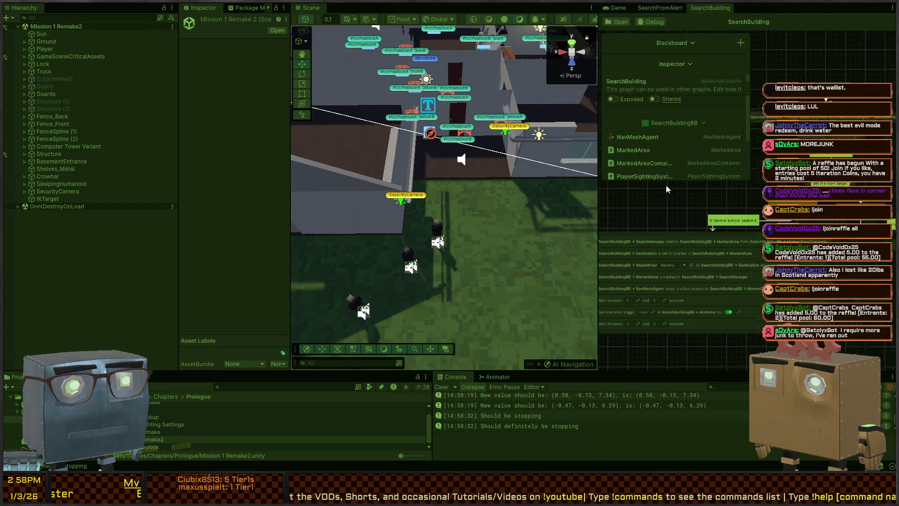
pyautogui.moveTo(687, 178); pyautogui.dragTo(621, 205)
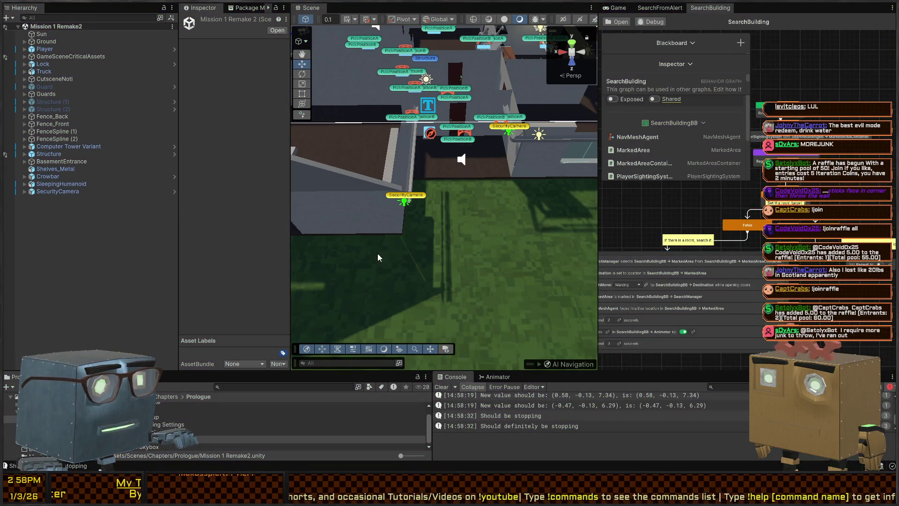
pyautogui.click(29, 87)
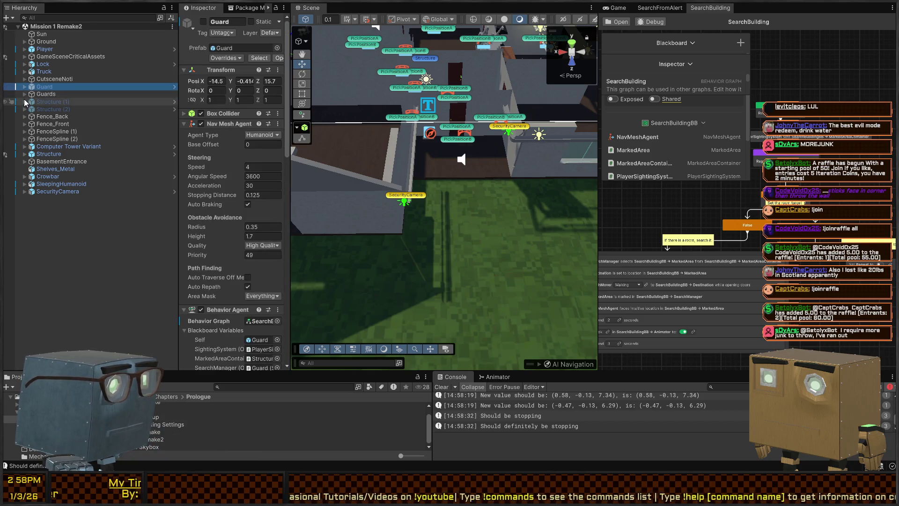
pyautogui.click(25, 95)
pyautogui.click(51, 102)
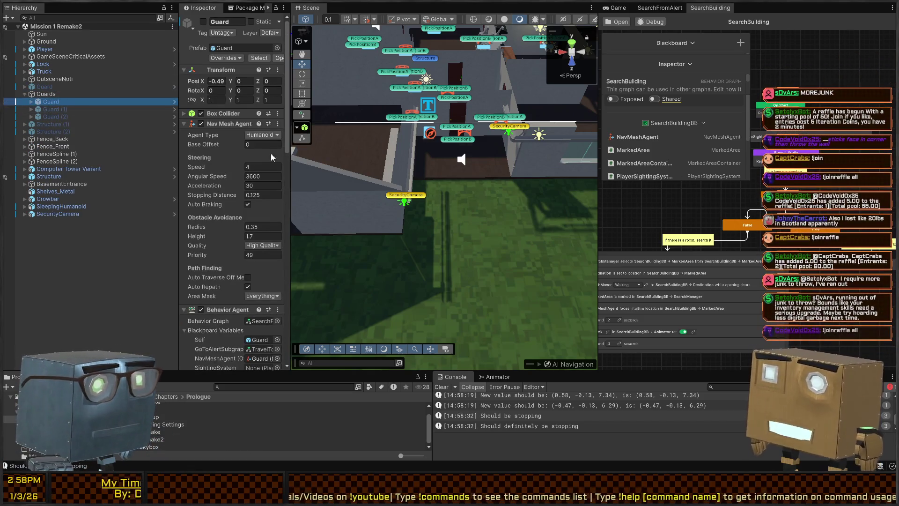
pyautogui.moveTo(290, 168)
pyautogui.mouseDown()
pyautogui.moveTo(422, 162)
pyautogui.moveTo(401, 162)
pyautogui.mouseUp()
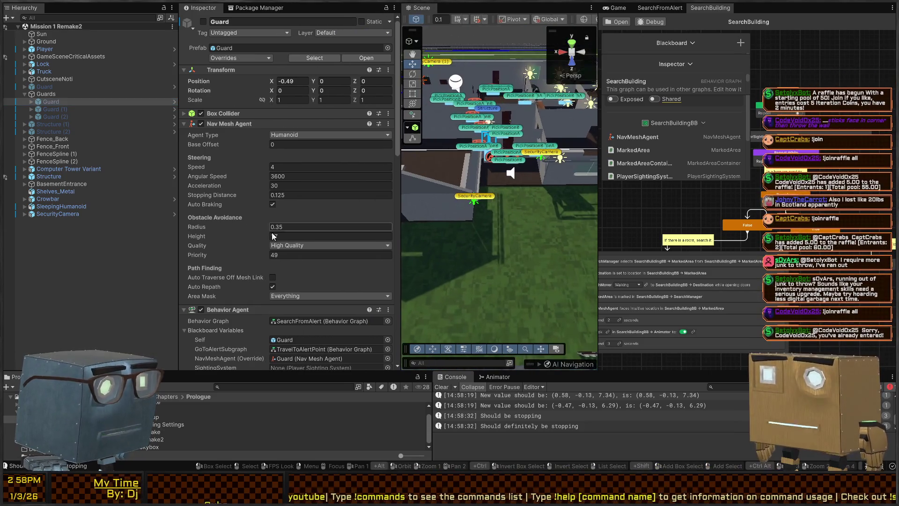
pyautogui.scroll(-8, 215, 224)
pyautogui.scroll(1, 213, 223)
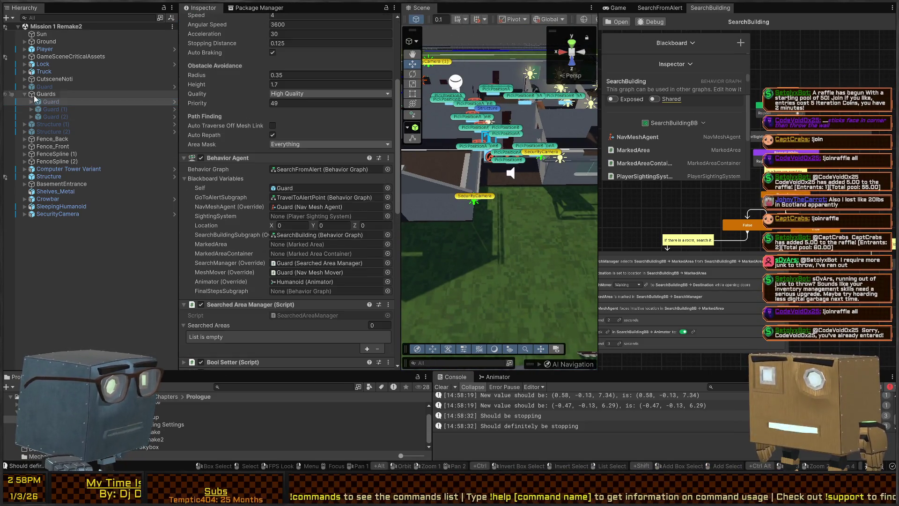
pyautogui.moveTo(740, 194); pyautogui.dragTo(735, 221)
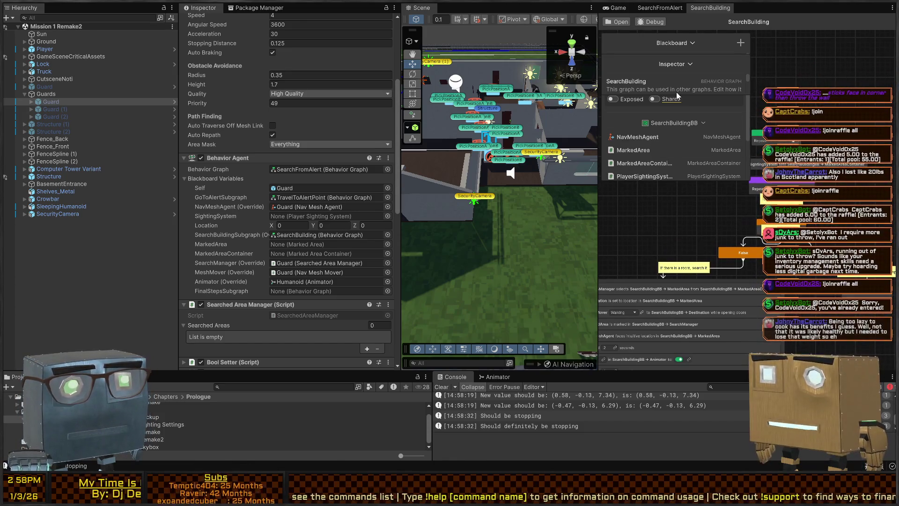
# Reveal the blackboard variables, turn off Exposed on Repeat, and widen the SearchBuilding graph editor
pyautogui.click(689, 45)
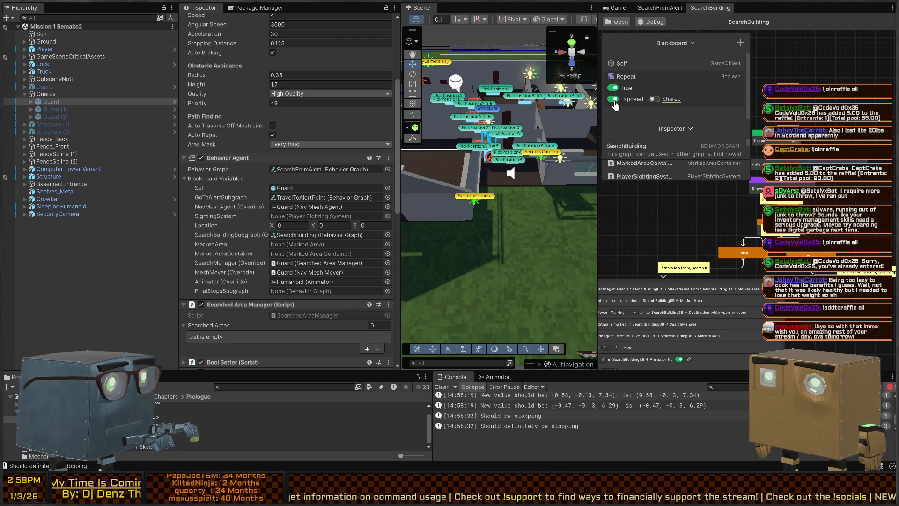
pyautogui.click(614, 104)
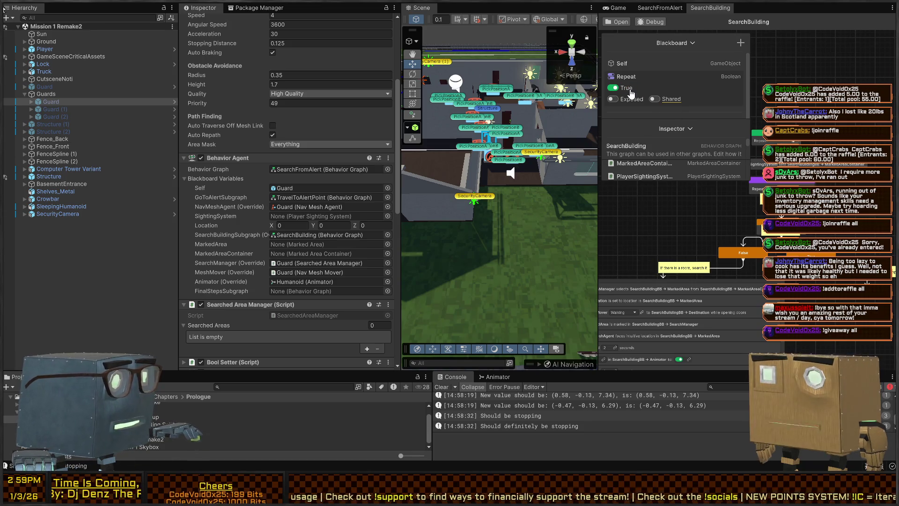
pyautogui.scroll(6, 228, 237)
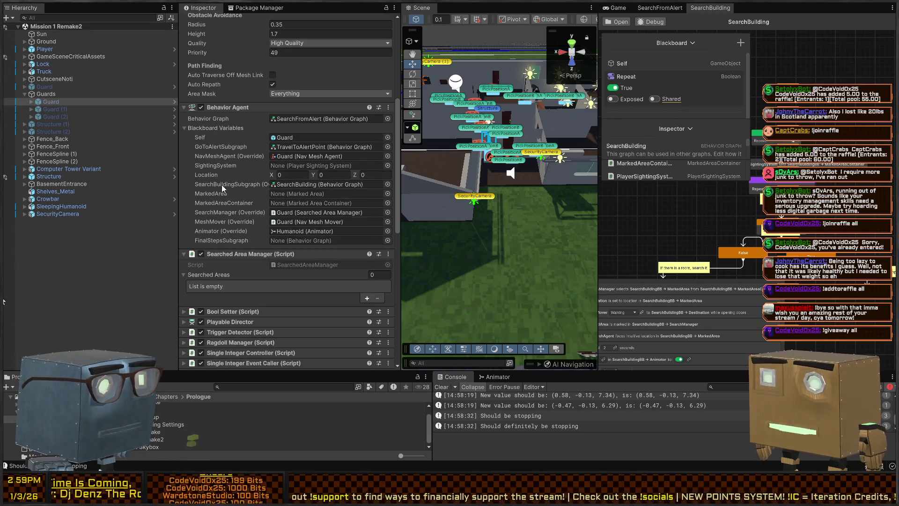
pyautogui.scroll(-7, 223, 192)
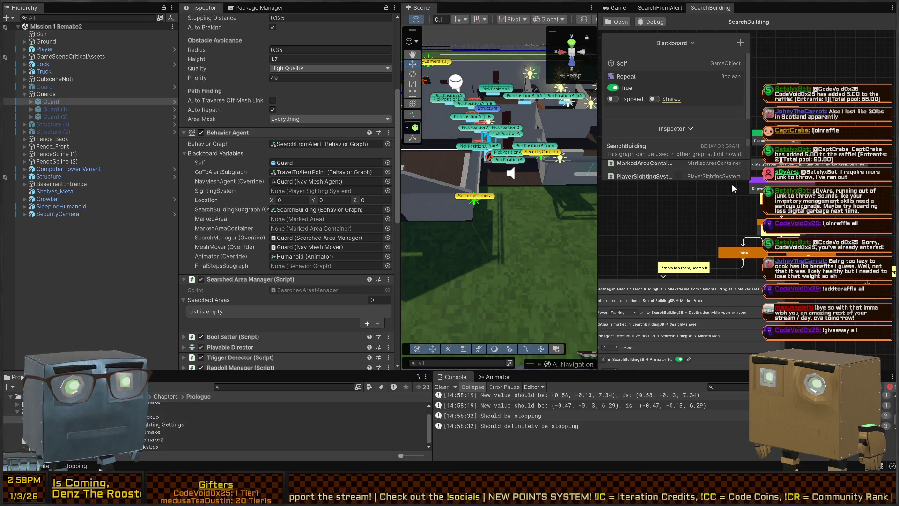
pyautogui.moveTo(599, 209); pyautogui.dragTo(483, 209)
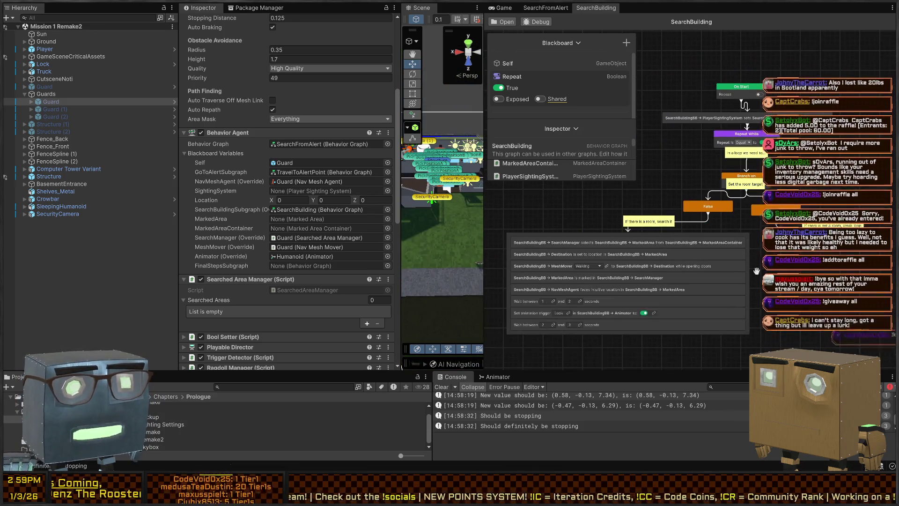
# Add a node setting Repeat to true right after On Start, then play in the Game view
pyautogui.scroll(3, 752, 265)
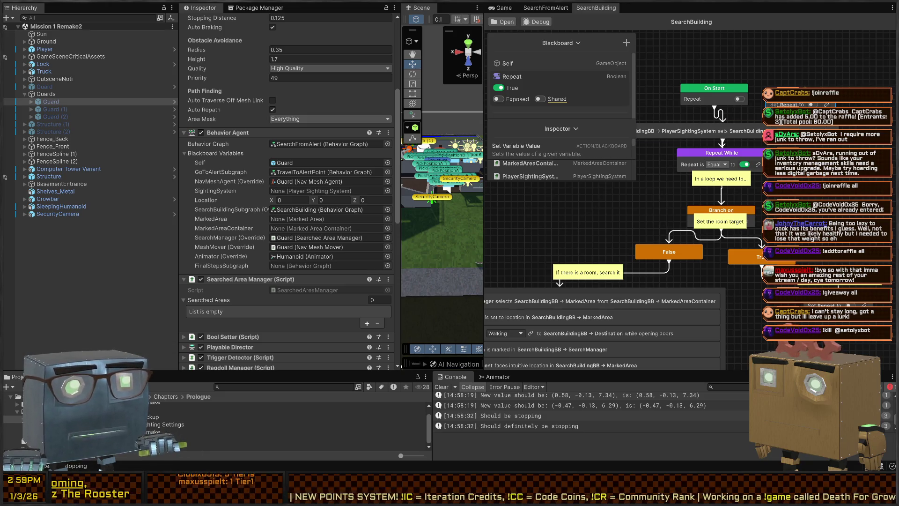
pyautogui.moveTo(707, 88); pyautogui.dragTo(708, 45)
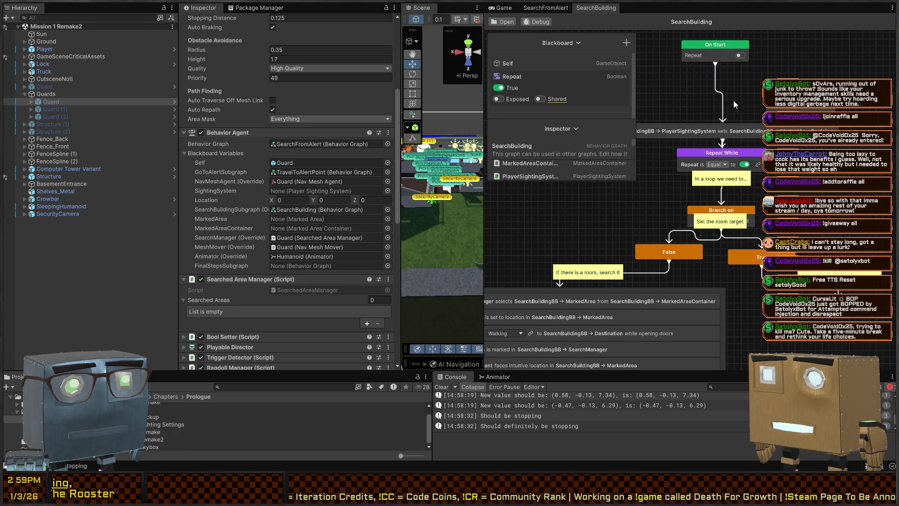
pyautogui.click(758, 108)
pyautogui.moveTo(791, 121); pyautogui.dragTo(727, 121)
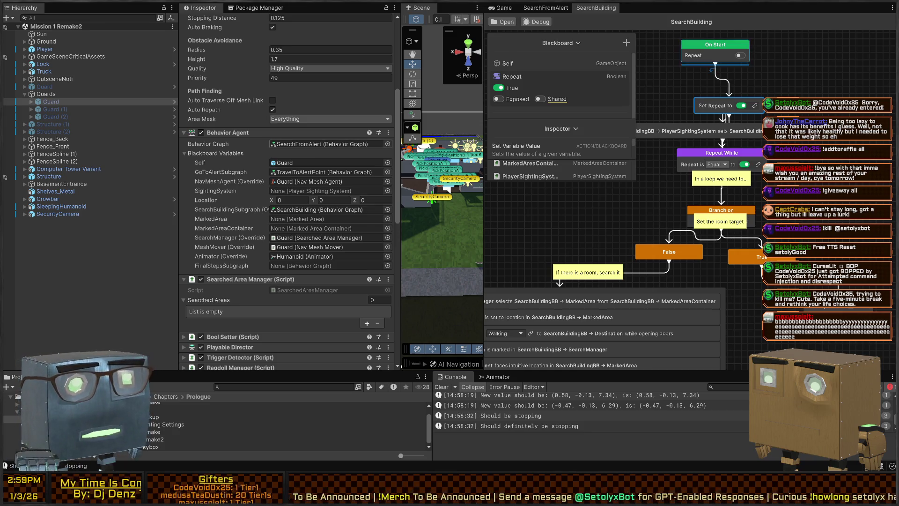
pyautogui.moveTo(706, 105); pyautogui.dragTo(688, 81)
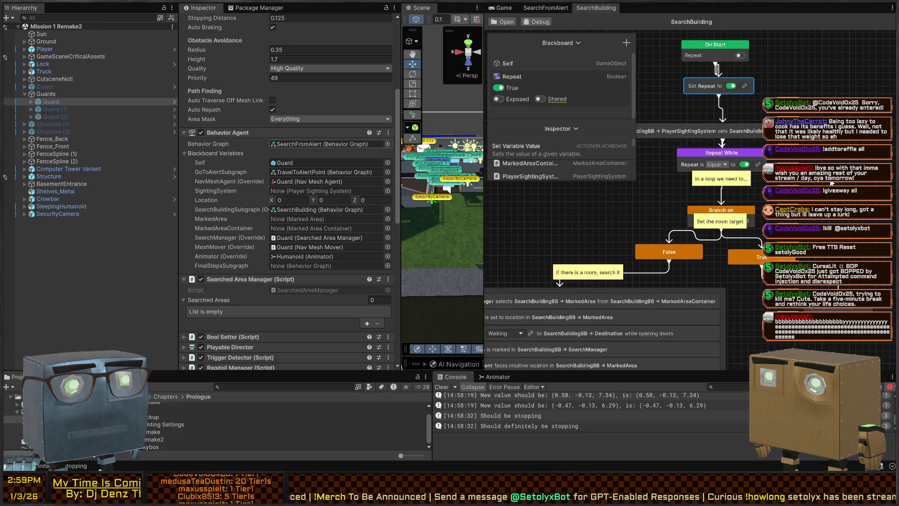
pyautogui.scroll(2, 613, 94)
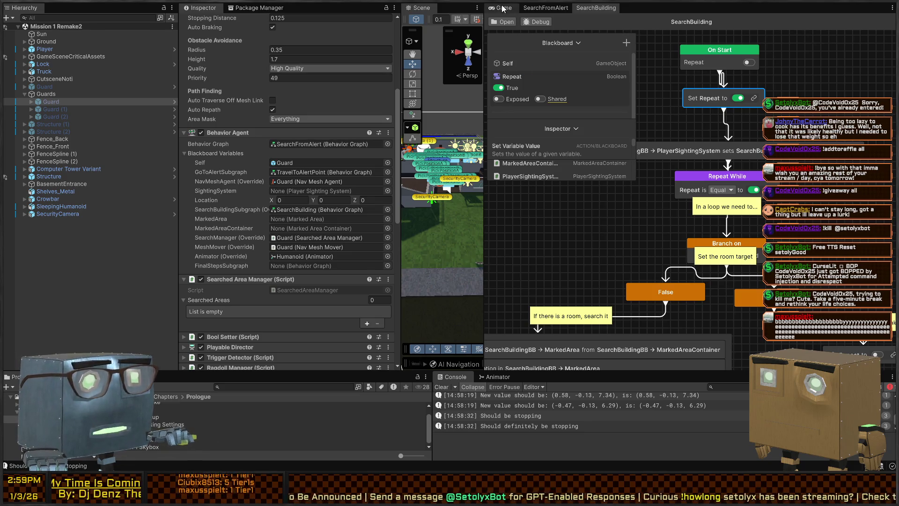
pyautogui.click(503, 8)
pyautogui.hotkey('ctrl', 'p')
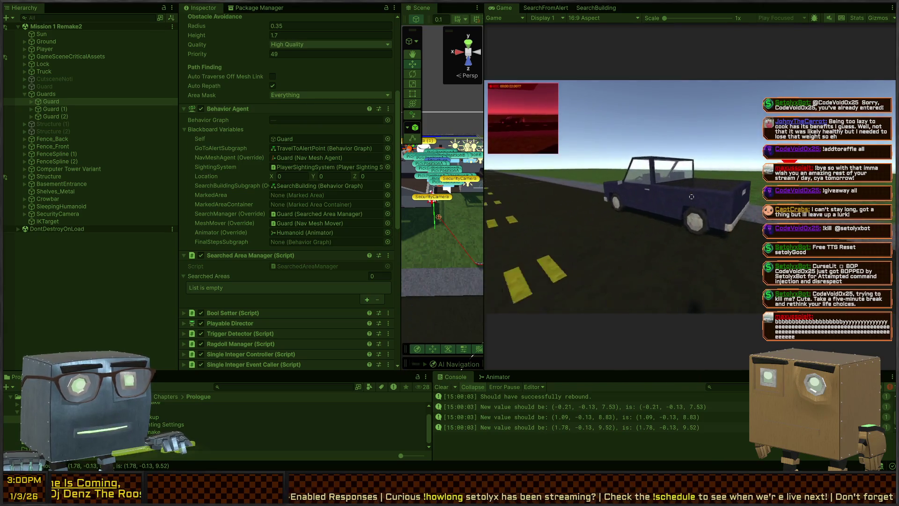
# Toggle the maximized Game and Scene views and fly the Scene camera toward the house
pyautogui.hotkey('shift', 'space')
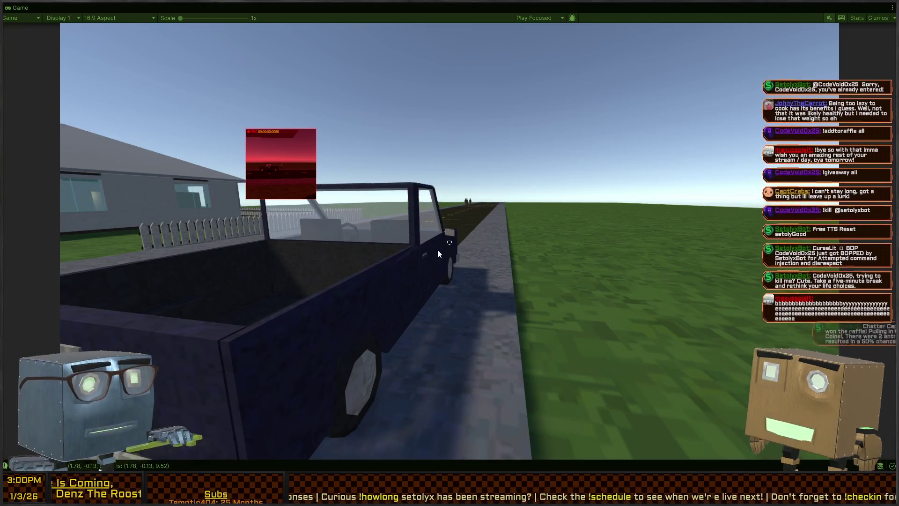
pyautogui.hotkey('shift', 'space')
pyautogui.hotkey('shift', 'space')
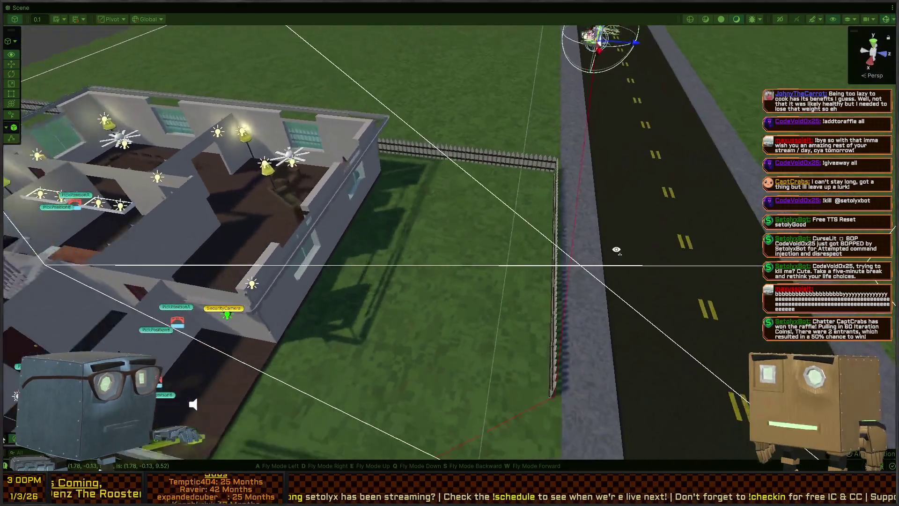
pyautogui.moveTo(616, 250)
pyautogui.mouseDown()
pyautogui.moveTo(484, 223)
pyautogui.moveTo(448, 261)
pyautogui.moveTo(485, 275)
pyautogui.moveTo(342, 276)
pyautogui.moveTo(503, 269)
pyautogui.mouseUp()
pyautogui.hotkey('shift', 'space')
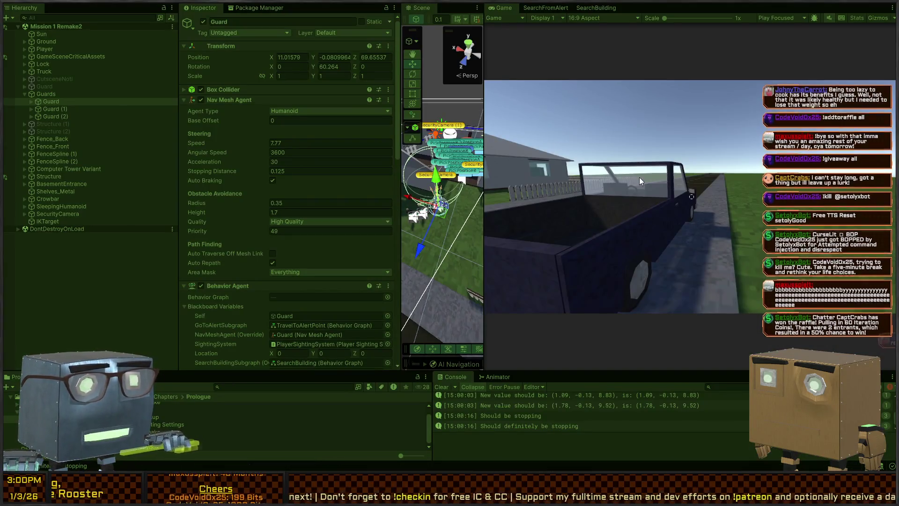
# Widen the Scene view, narrow and scroll the Inspector, and bring up the SearchFromAlert graph
pyautogui.moveTo(483, 120); pyautogui.dragTo(664, 120)
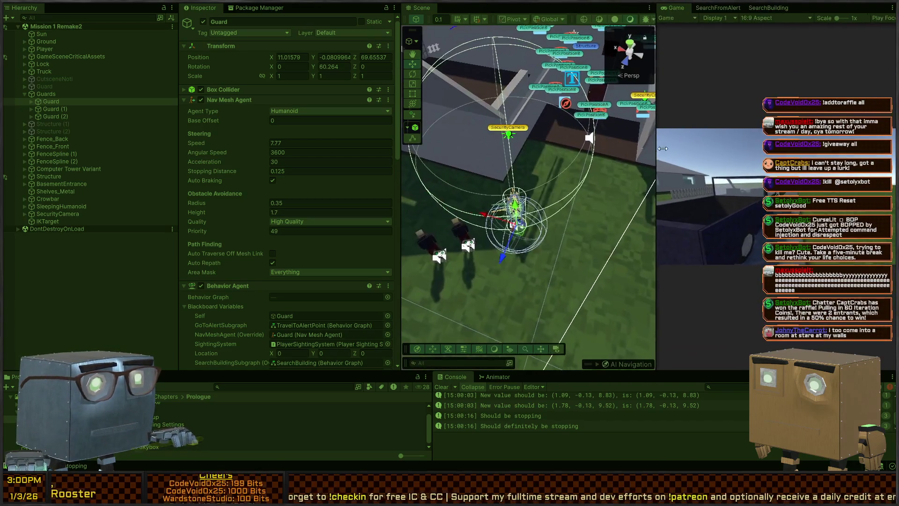
pyautogui.moveTo(487, 165); pyautogui.dragTo(484, 163)
pyautogui.moveTo(398, 173)
pyautogui.mouseDown()
pyautogui.moveTo(413, 172)
pyautogui.moveTo(340, 173)
pyautogui.mouseUp()
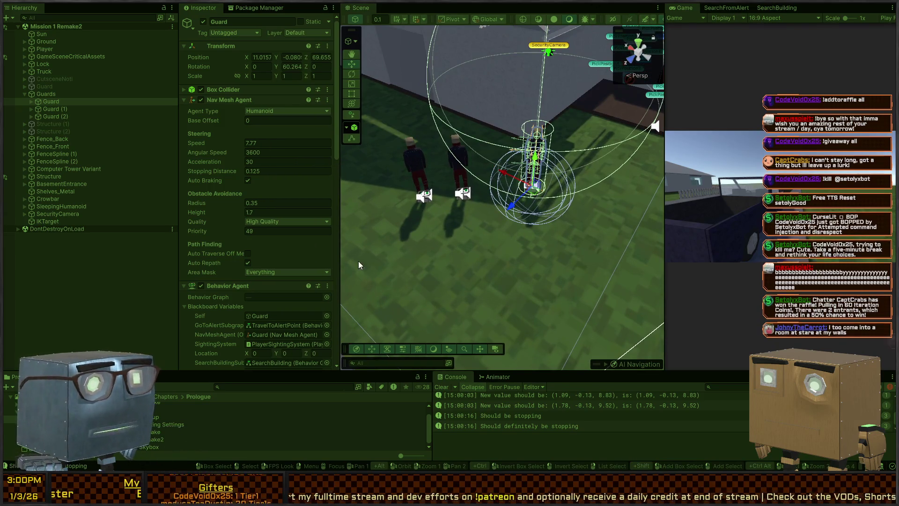
pyautogui.scroll(-5, 257, 277)
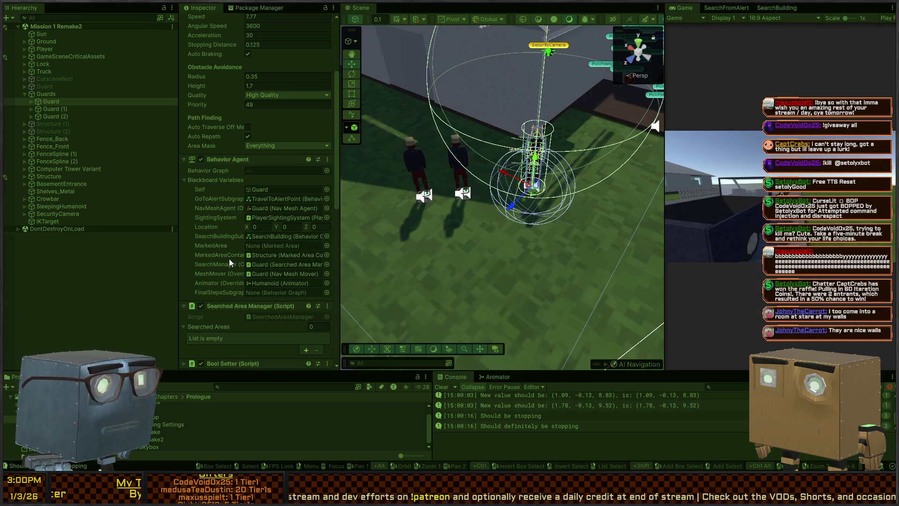
pyautogui.click(716, 9)
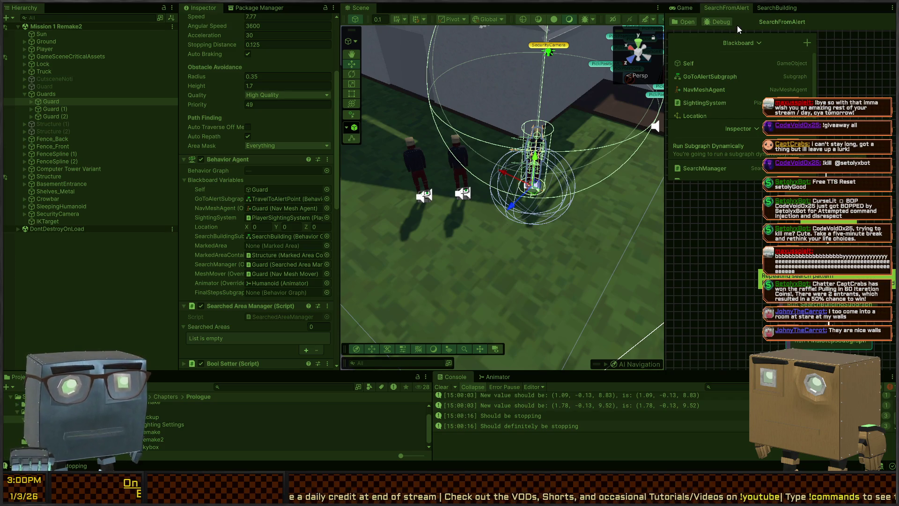
# Debug the graph on the first Guard, open the SearchBuilding graph tab and widen its window
pyautogui.click(717, 22)
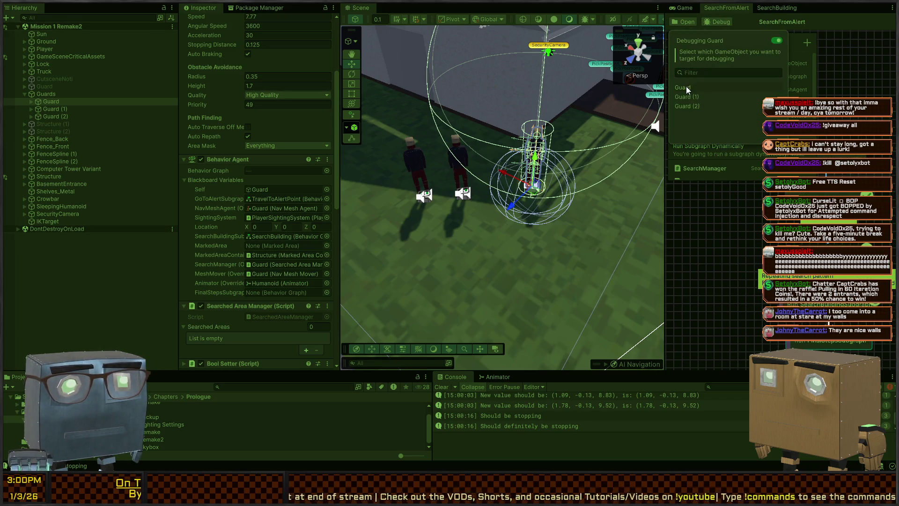
pyautogui.click(737, 283)
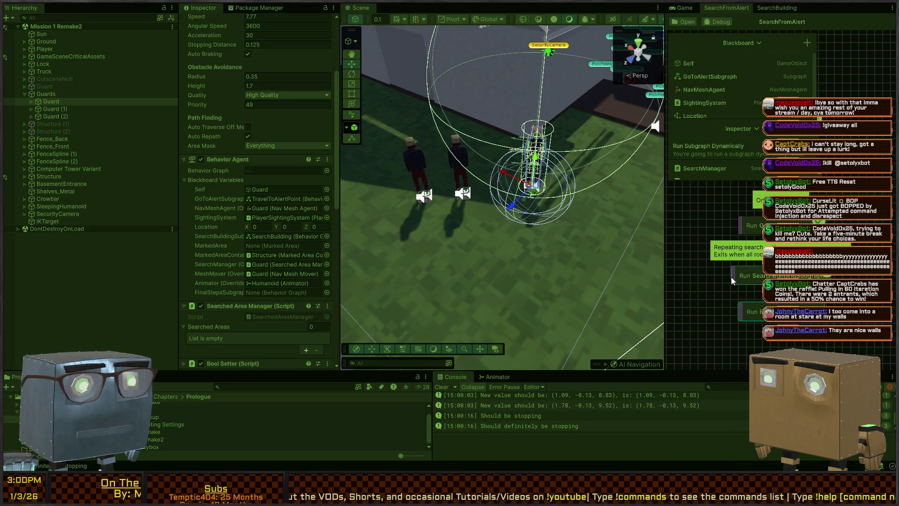
pyautogui.click(774, 8)
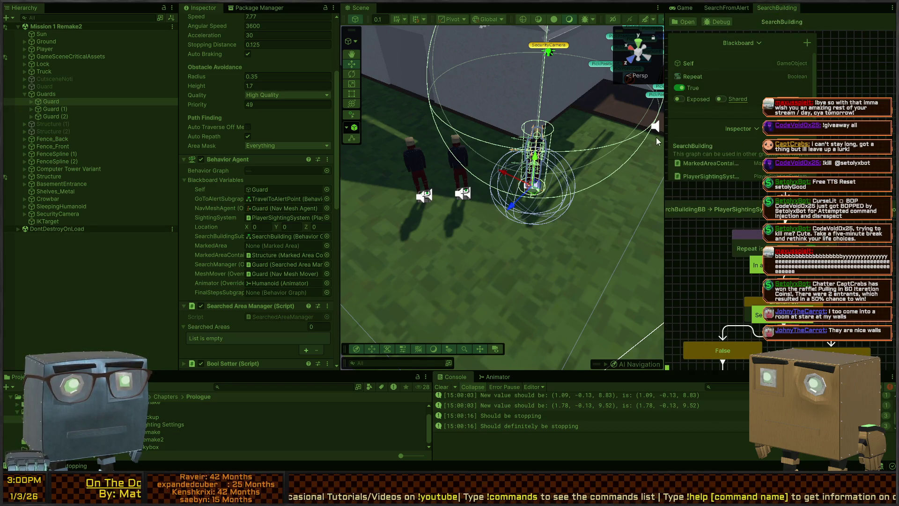
pyautogui.moveTo(665, 224); pyautogui.dragTo(420, 225)
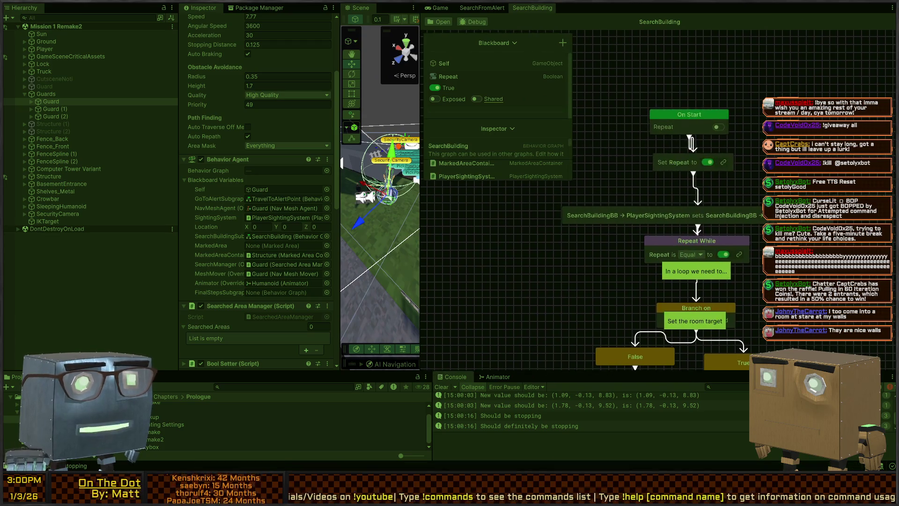
# Pan to the Branch on node, select it and stretch the Inspector to show its condition options
pyautogui.scroll(3, 716, 178)
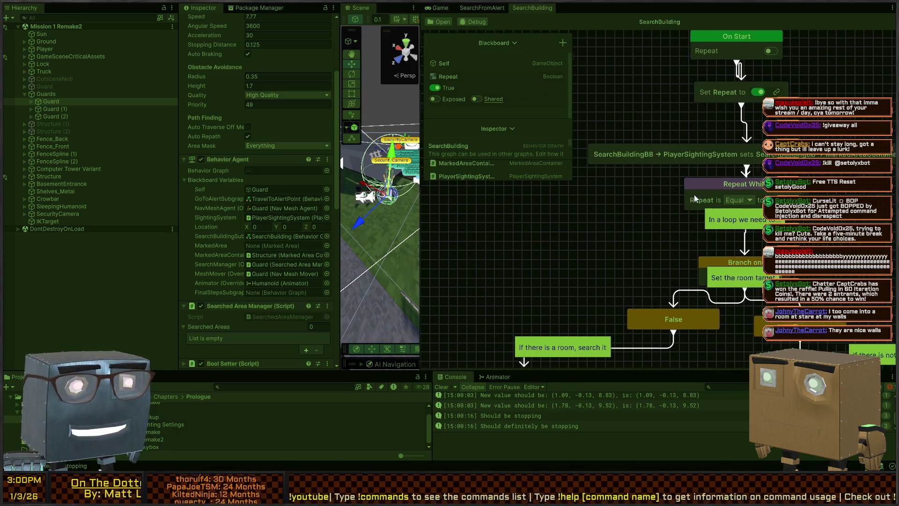
pyautogui.moveTo(623, 213)
pyautogui.mouseDown()
pyautogui.moveTo(581, 222)
pyautogui.moveTo(568, 180)
pyautogui.moveTo(601, 144)
pyautogui.mouseUp()
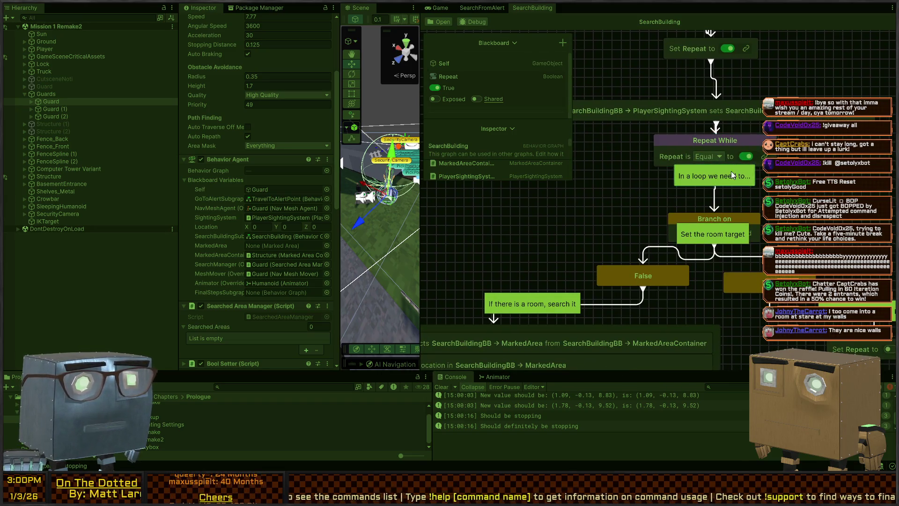
pyautogui.scroll(5, 633, 201)
pyautogui.scroll(-7, 704, 144)
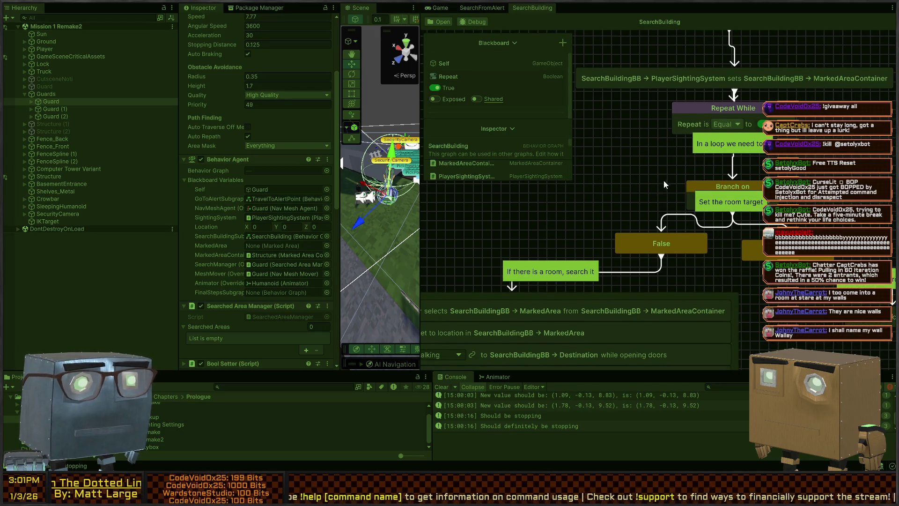
pyautogui.moveTo(661, 186); pyautogui.dragTo(660, 125)
pyautogui.moveTo(724, 122); pyautogui.dragTo(724, 126)
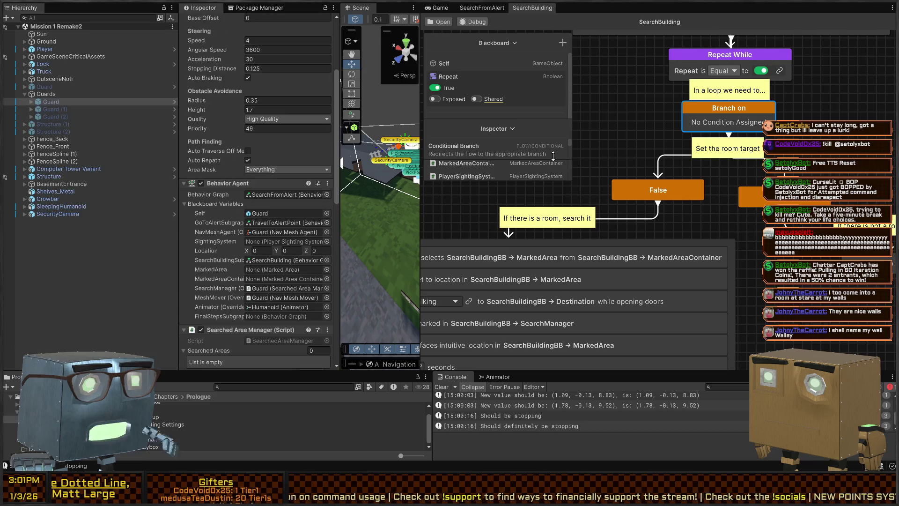
pyautogui.moveTo(601, 133); pyautogui.dragTo(587, 266)
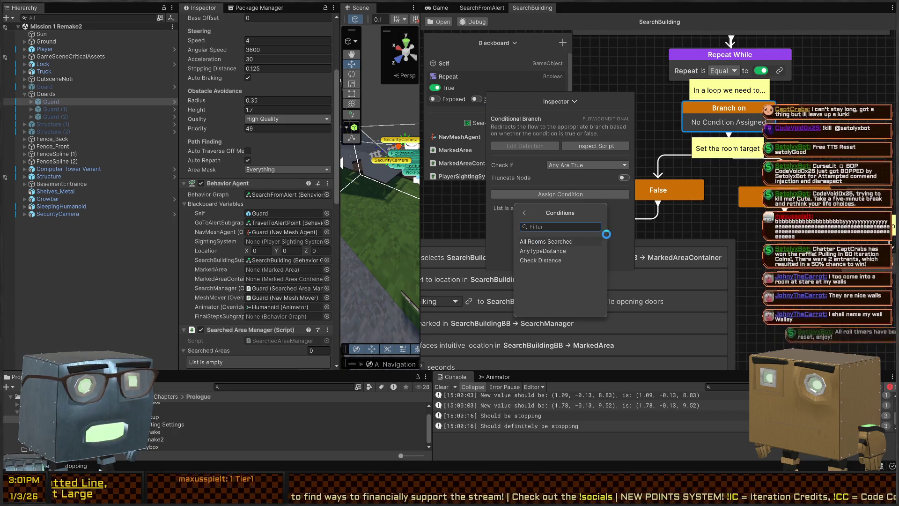
# Give Branch on the All Rooms Searched condition linked to SearchManager and MarkedAreaContainer, then fold the Inspector
pyautogui.click(543, 241)
pyautogui.click(535, 333)
pyautogui.click(612, 221)
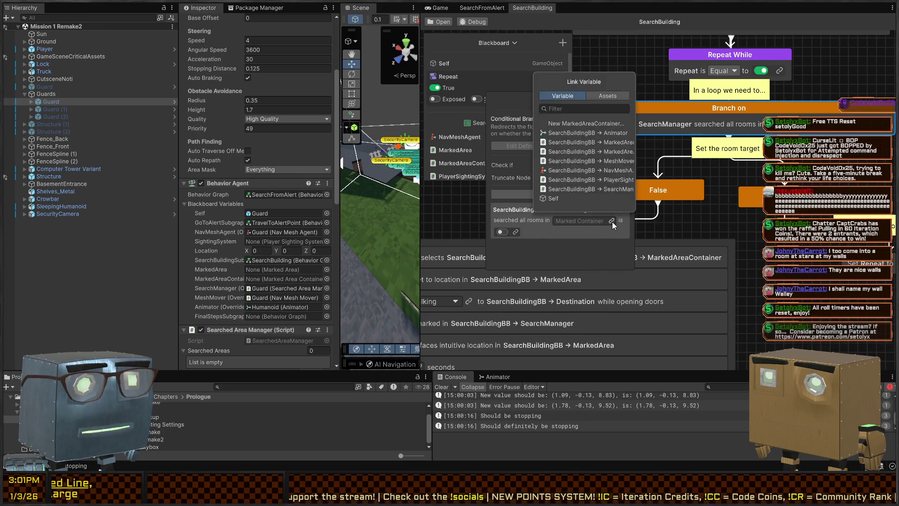
pyautogui.click(607, 154)
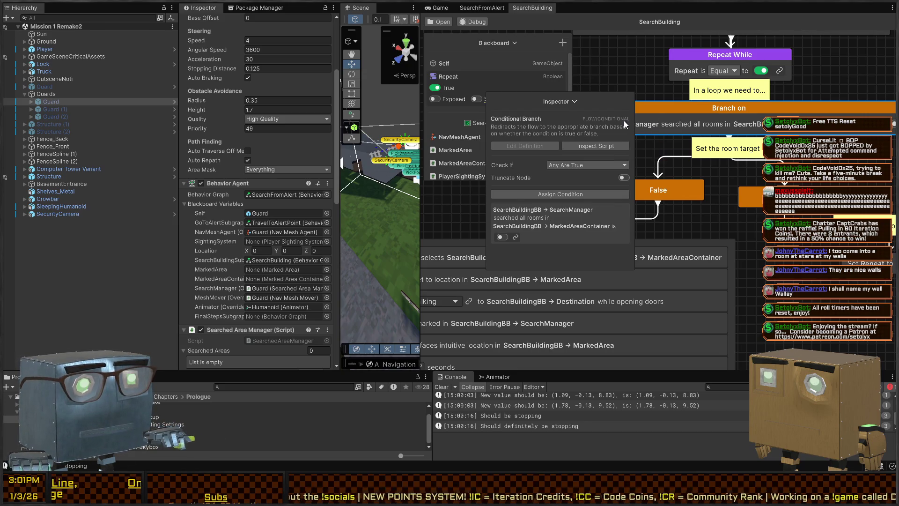
pyautogui.click(574, 102)
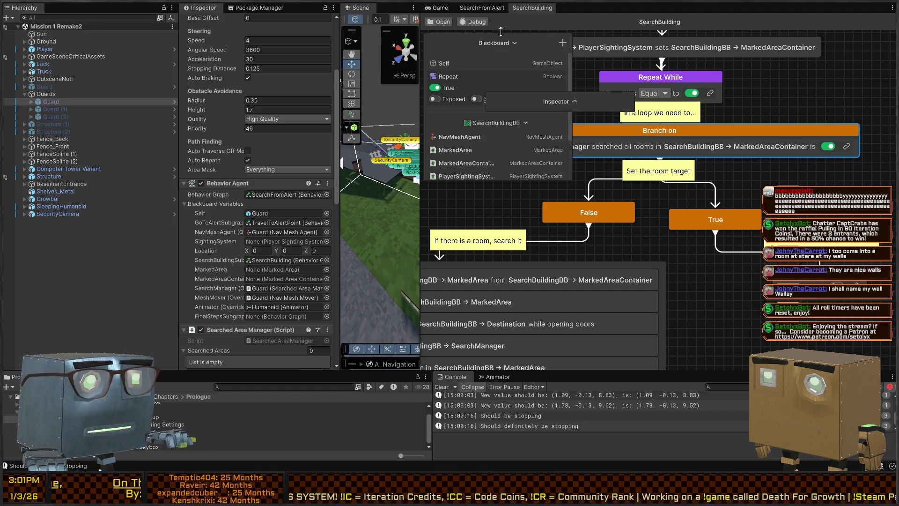
pyautogui.click(446, 12)
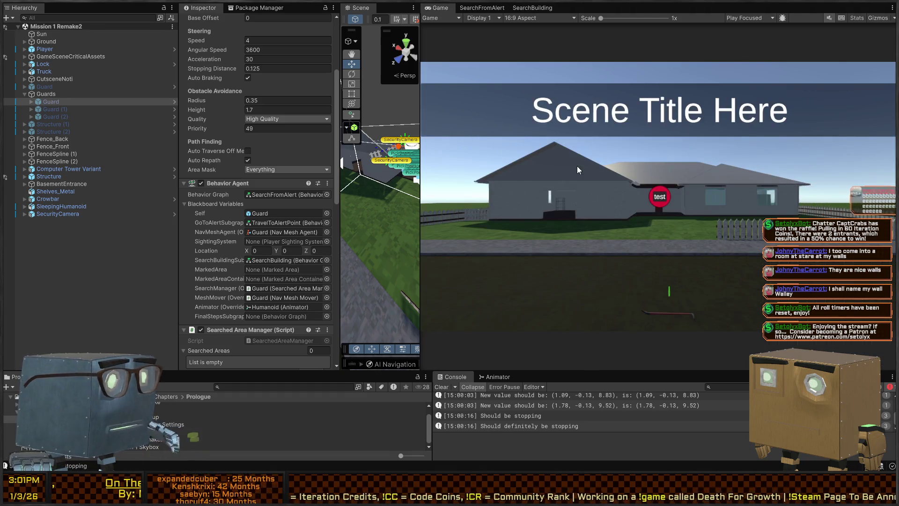
# Play the mission, walk the player past the blue truck toward the house, then maximize the Scene view
pyautogui.hotkey('ctrl', 'p')
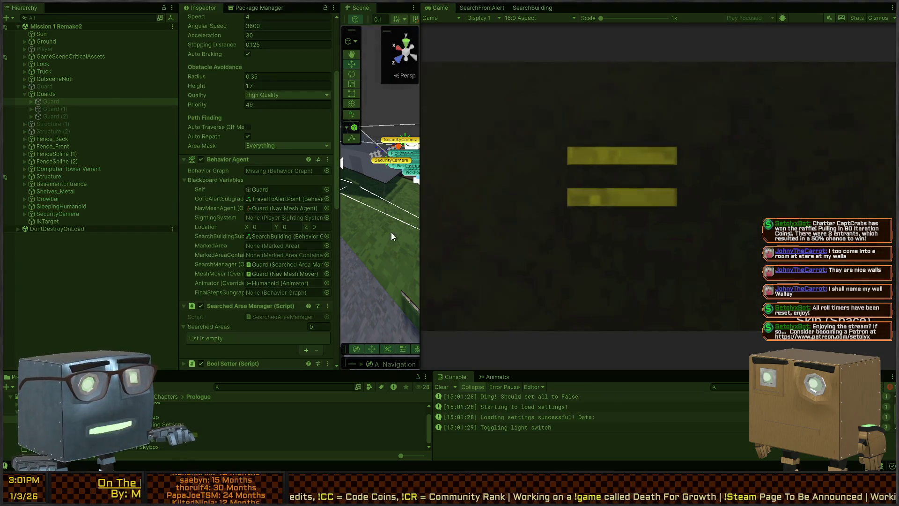
pyautogui.press('w')
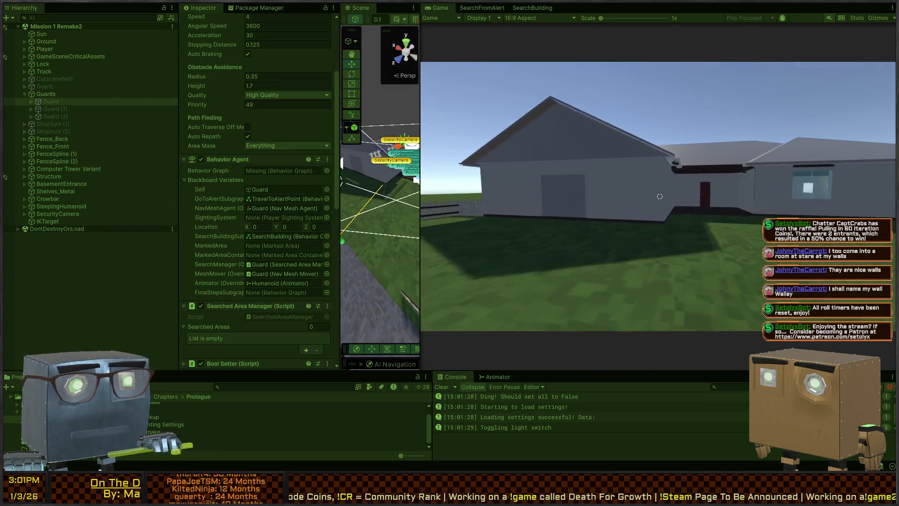
pyautogui.press('w')
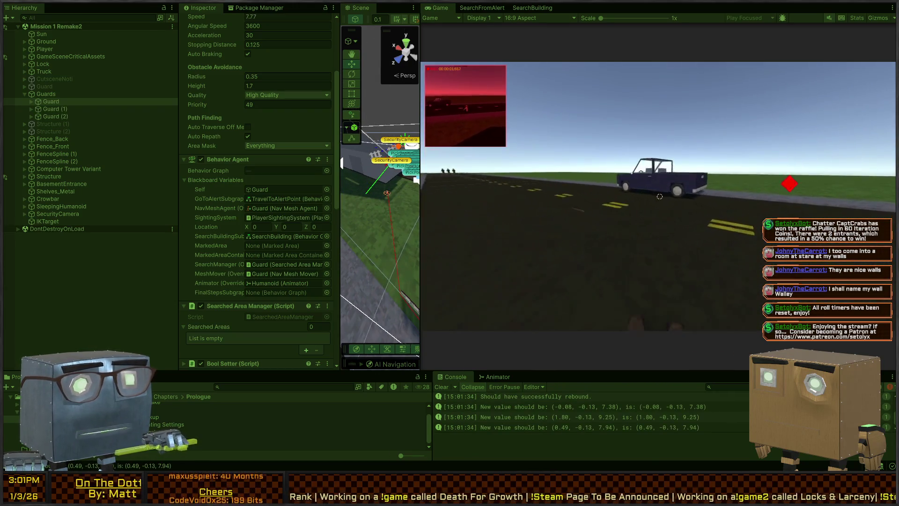
pyautogui.press('w')
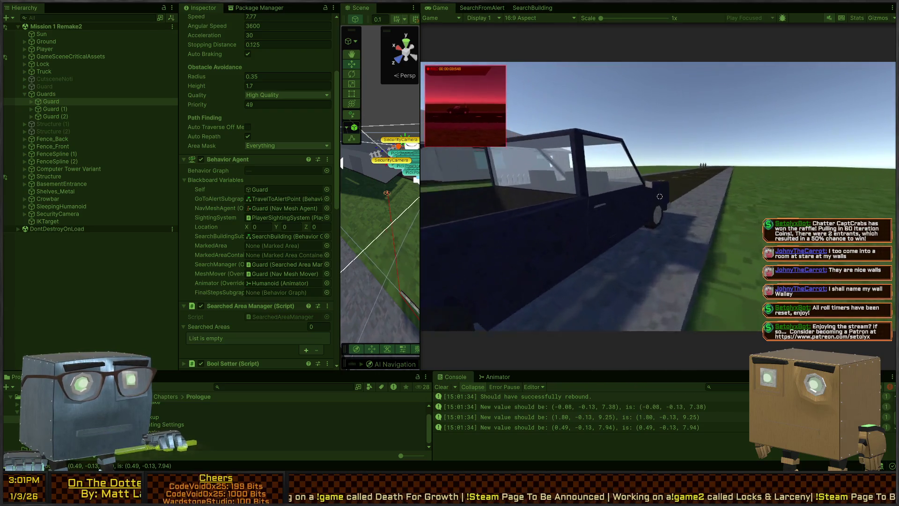
pyautogui.press('w')
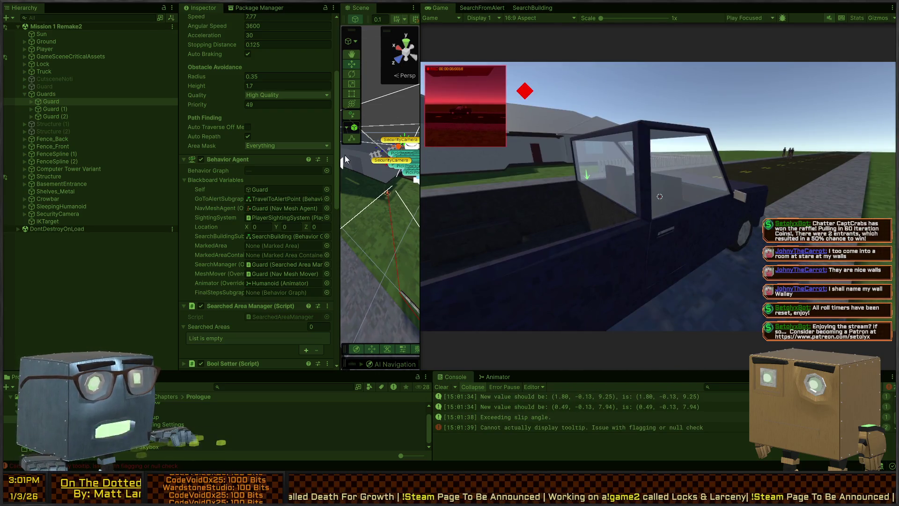
pyautogui.hotkey('shift', 'space')
# Fly the Scene camera over the house and through the upstairs bedrooms down to the character
pyautogui.scroll(-5, 443, 214)
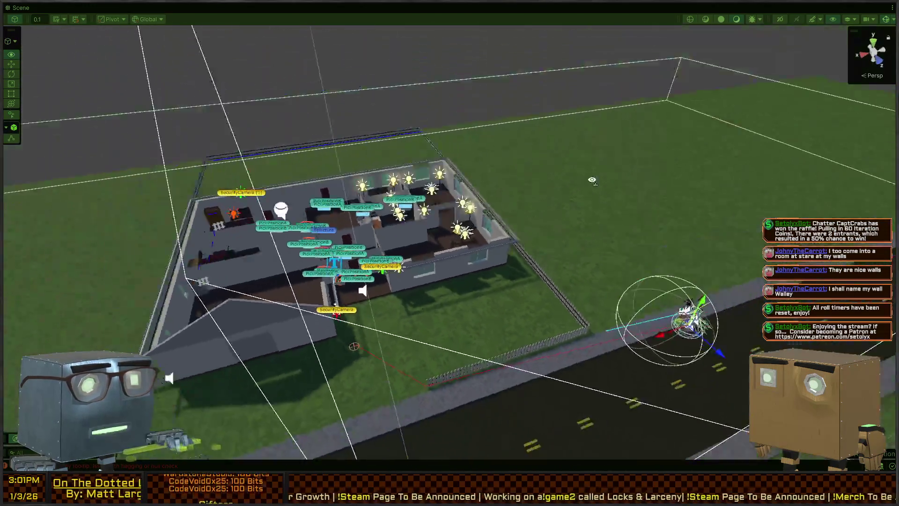
pyautogui.press('w')
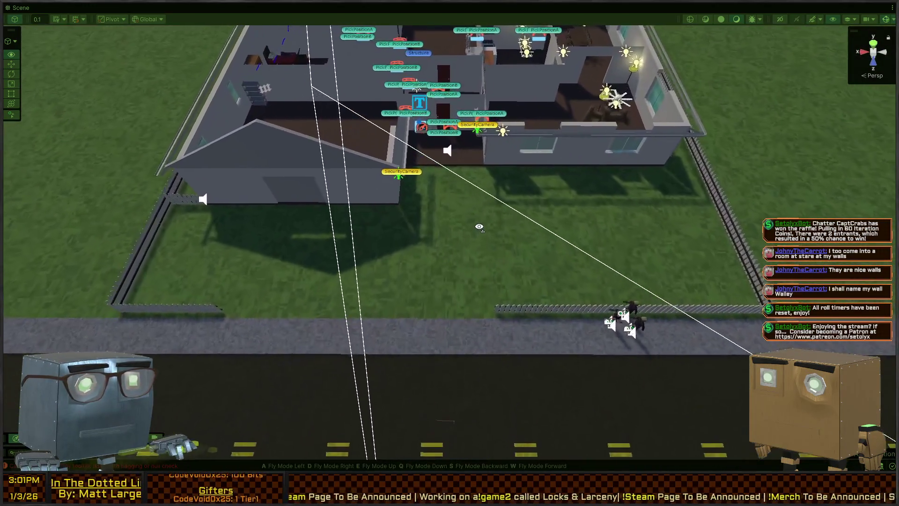
pyautogui.press('w')
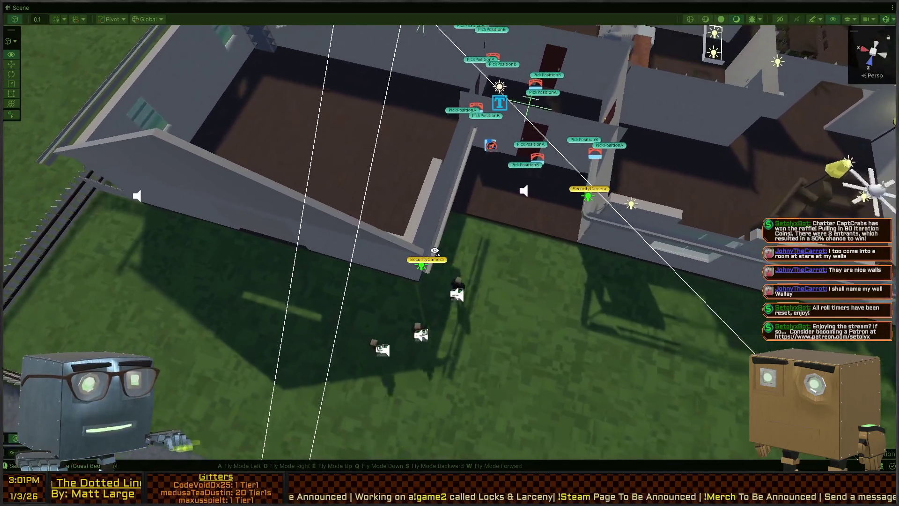
pyautogui.press('w')
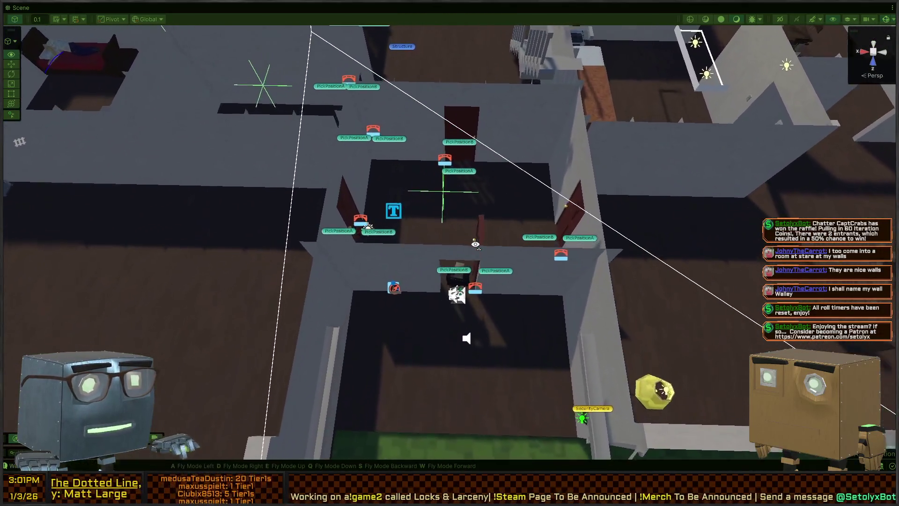
pyautogui.press('w')
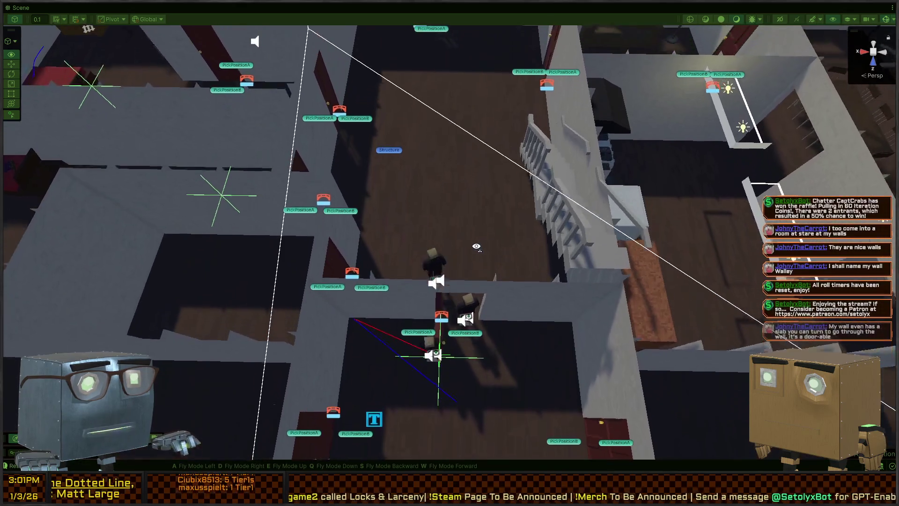
pyautogui.press('w')
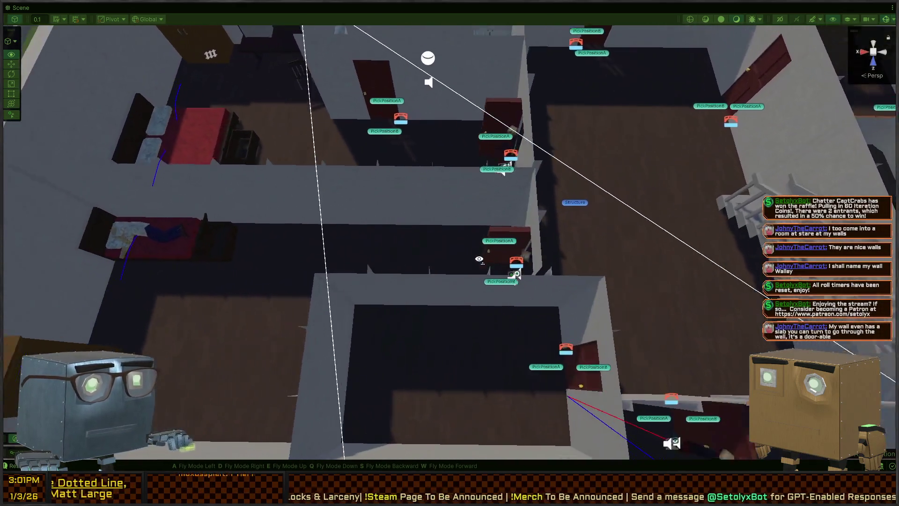
pyautogui.press('a')
pyautogui.press('w')
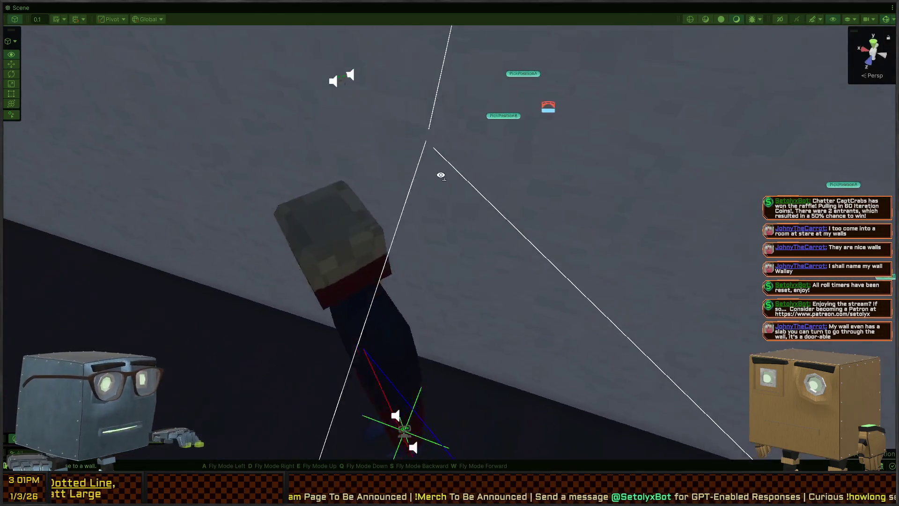
# Turn the view around the room walls and security camera, dip into the corridor, then rise overhead
pyautogui.moveTo(440, 175)
pyautogui.mouseDown()
pyautogui.moveTo(351, 89)
pyautogui.moveTo(96, 74)
pyautogui.moveTo(293, 96)
pyautogui.moveTo(257, 285)
pyautogui.moveTo(73, 273)
pyautogui.mouseUp()
pyautogui.moveTo(125, 240)
pyautogui.mouseDown()
pyautogui.moveTo(117, 104)
pyautogui.moveTo(61, 91)
pyautogui.moveTo(187, 90)
pyautogui.moveTo(245, 142)
pyautogui.moveTo(284, 228)
pyautogui.mouseUp()
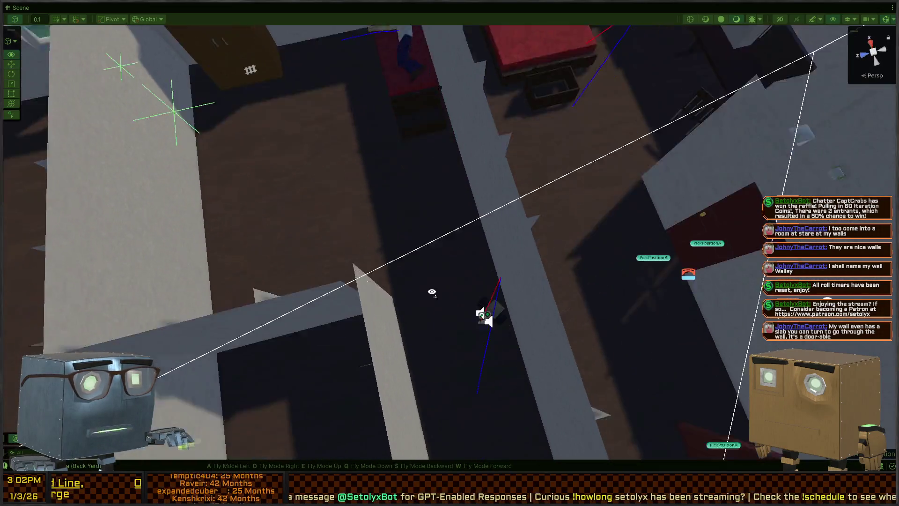
pyautogui.moveTo(432, 292)
pyautogui.mouseDown()
pyautogui.moveTo(628, 54)
pyautogui.moveTo(579, 287)
pyautogui.moveTo(880, 260)
pyautogui.mouseUp()
pyautogui.moveTo(397, 287)
pyautogui.mouseDown()
pyautogui.moveTo(389, 172)
pyautogui.moveTo(389, 241)
pyautogui.mouseUp()
pyautogui.moveTo(303, 333)
pyautogui.mouseDown()
pyautogui.moveTo(634, 297)
pyautogui.moveTo(627, 277)
pyautogui.moveTo(98, 226)
pyautogui.moveTo(63, 253)
pyautogui.moveTo(45, 252)
pyautogui.moveTo(38, 236)
pyautogui.moveTo(38, 270)
pyautogui.moveTo(29, 274)
pyautogui.mouseUp()
pyautogui.moveTo(557, 234)
pyautogui.mouseDown()
pyautogui.moveTo(491, 265)
pyautogui.moveTo(561, 232)
pyautogui.moveTo(468, 250)
pyautogui.moveTo(297, 251)
pyautogui.moveTo(186, 219)
pyautogui.moveTo(236, 169)
pyautogui.moveTo(644, 228)
pyautogui.moveTo(596, 282)
pyautogui.moveTo(374, 261)
pyautogui.moveTo(155, 270)
pyautogui.moveTo(195, 278)
pyautogui.moveTo(260, 270)
pyautogui.moveTo(333, 242)
pyautogui.moveTo(377, 264)
pyautogui.moveTo(106, 225)
pyautogui.moveTo(68, 246)
pyautogui.moveTo(457, 213)
pyautogui.moveTo(349, 150)
pyautogui.mouseUp()
# Maximize the Game view instead of the Scene view and give the game focus
pyautogui.hotkey('shift', 'space')
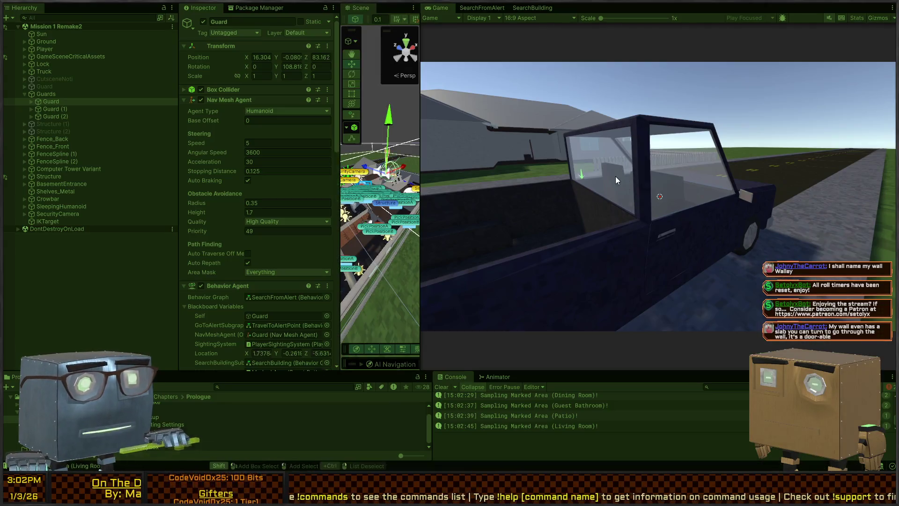
pyautogui.hotkey('shift', 'space')
pyautogui.hotkey('shift', 'space')
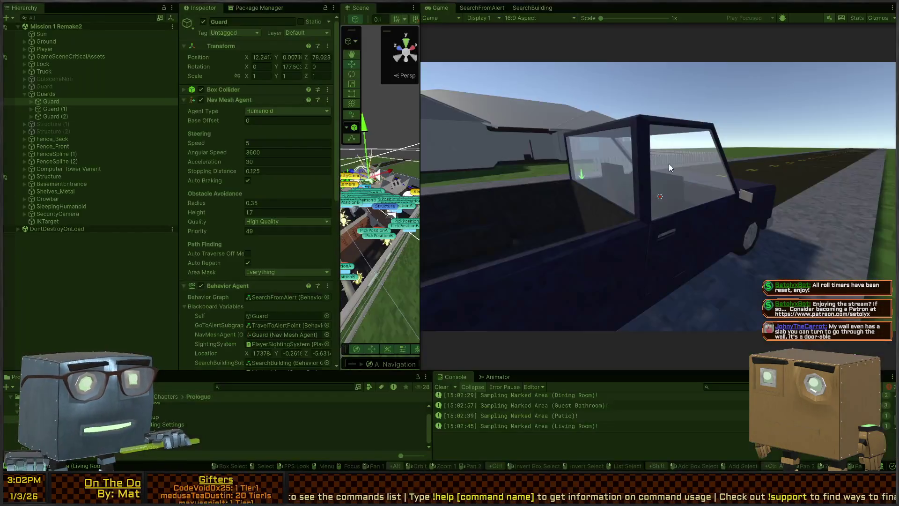
pyautogui.hotkey('shift', 'space')
pyautogui.click(659, 195)
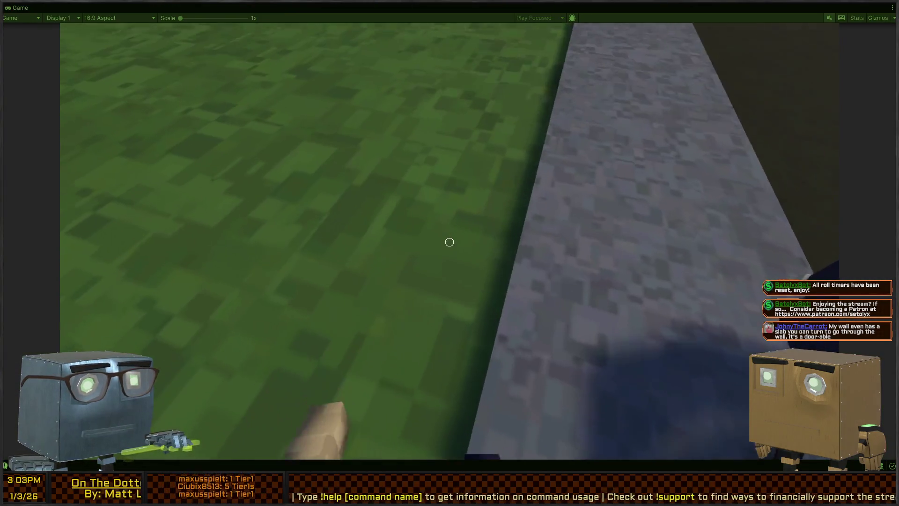
# Walk the player through the house doorway until caught, restart the level and restore the editor layout
pyautogui.moveTo(449, 242)
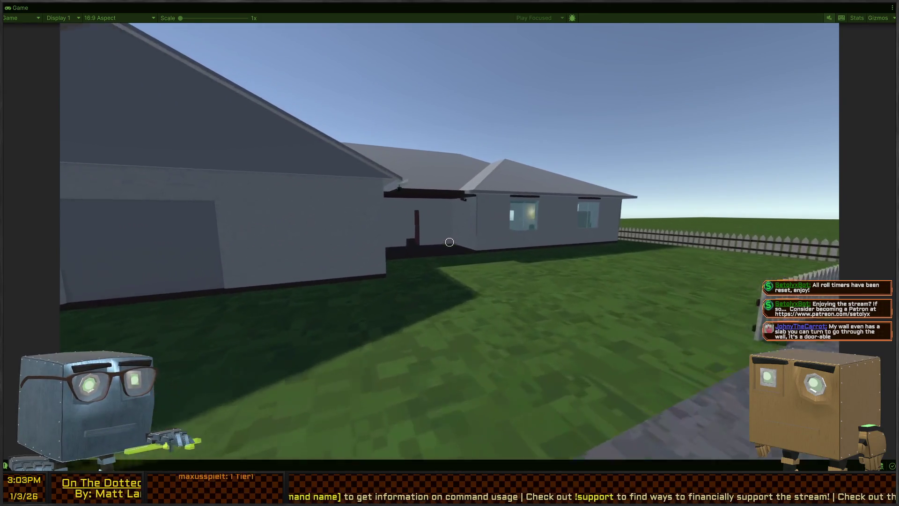
pyautogui.press('w')
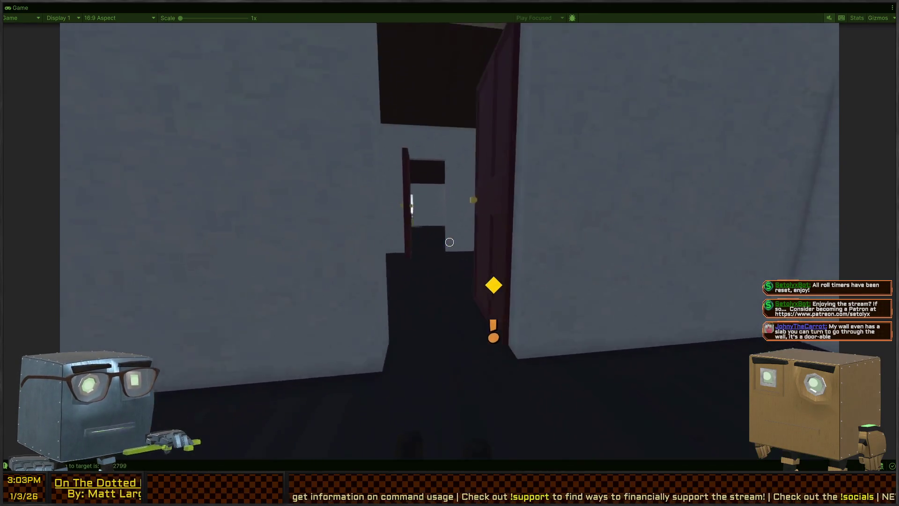
pyautogui.press('w')
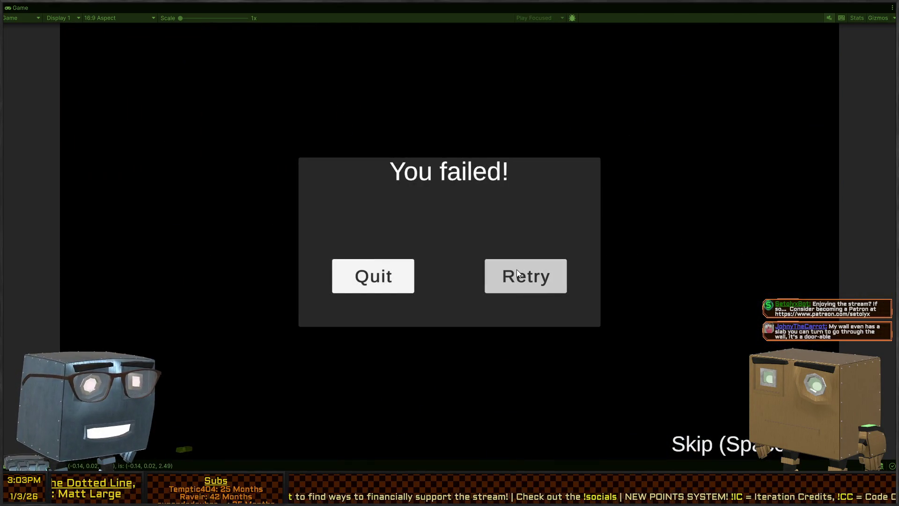
pyautogui.click(516, 273)
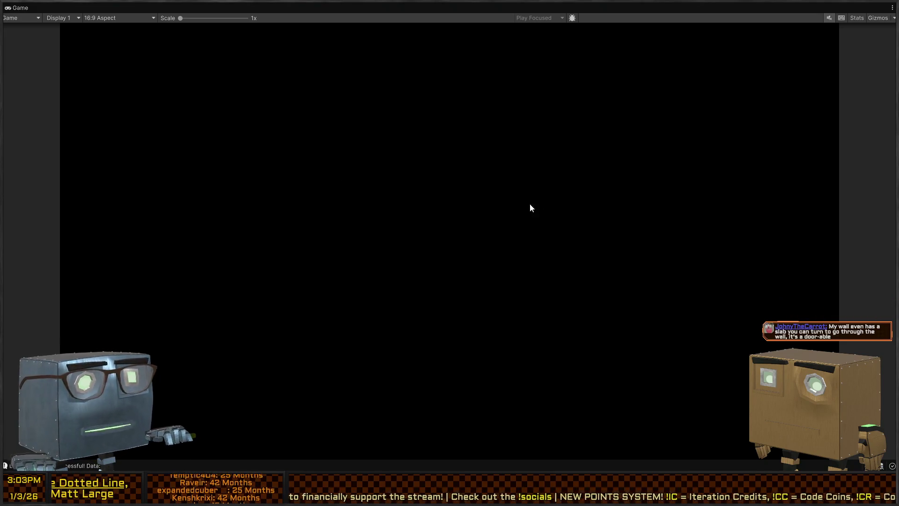
pyautogui.hotkey('shift', 'space')
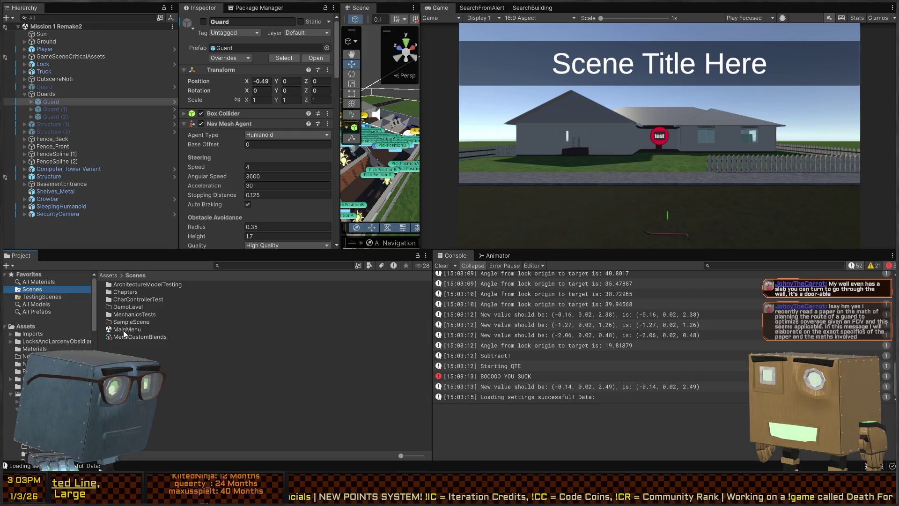
# Open the MainMenu scene, play it maximized into the truck intro cutscene, then stop play mode
pyautogui.doubleClick(125, 330)
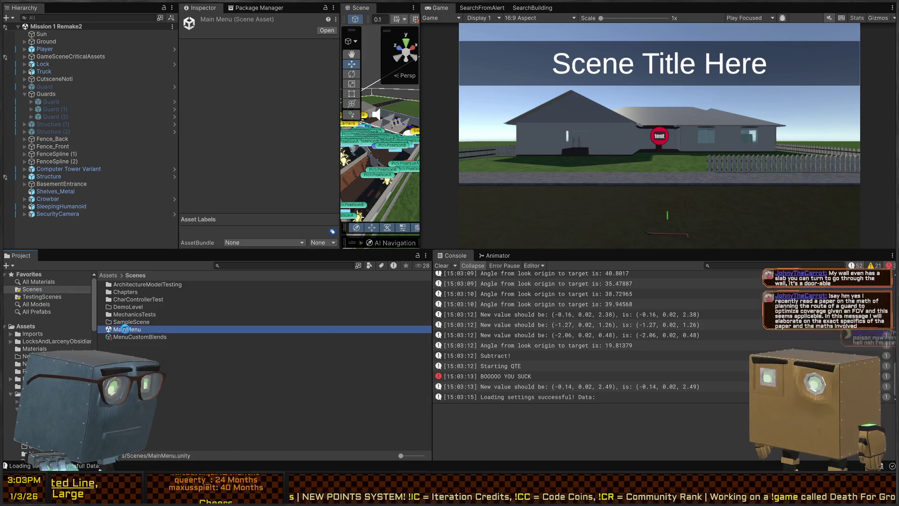
pyautogui.hotkey('shift', 'space')
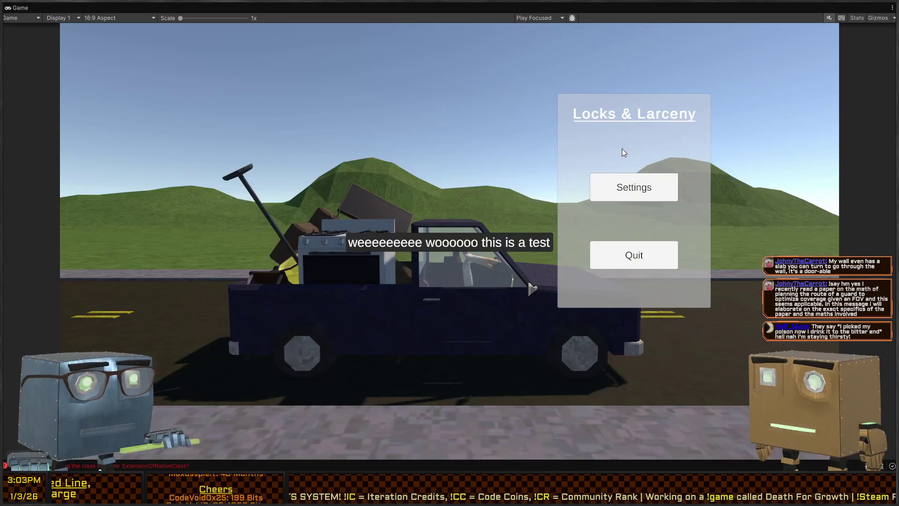
pyautogui.hotkey('ctrl', 'p')
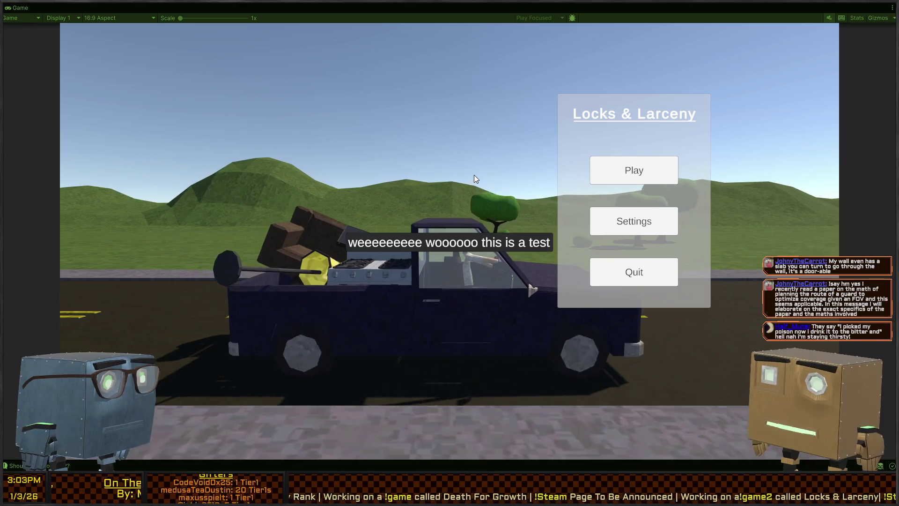
pyautogui.click(634, 169)
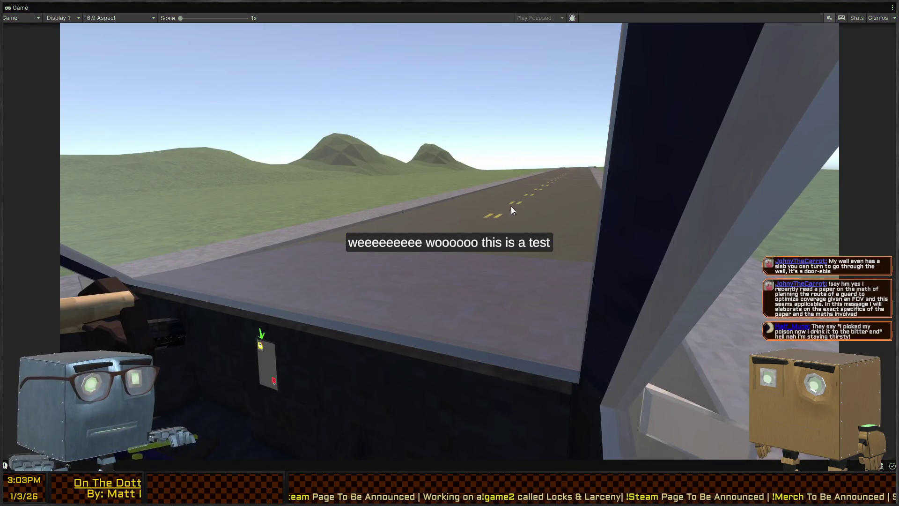
pyautogui.hotkey('ctrl', 'p')
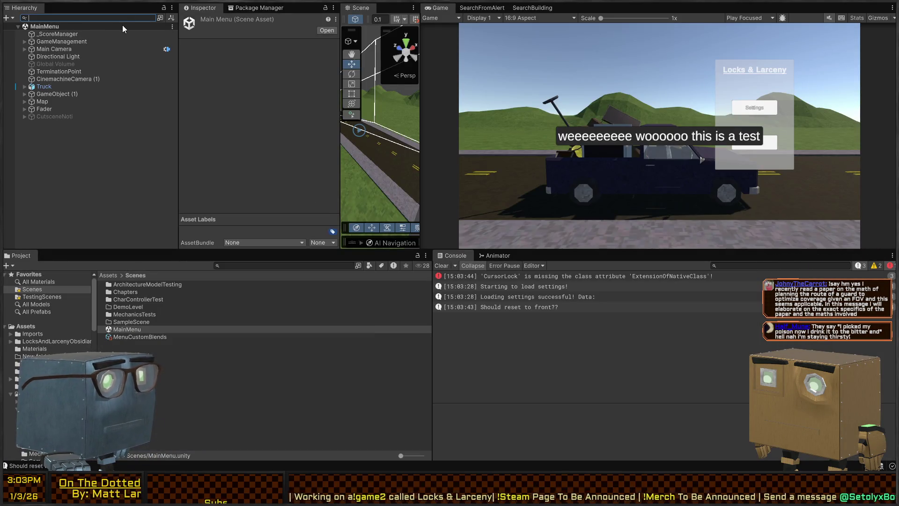
# Filter the Hierarchy by 'Tooltip' and inspect the Panel object's components
pyautogui.write('t=Tooltip')
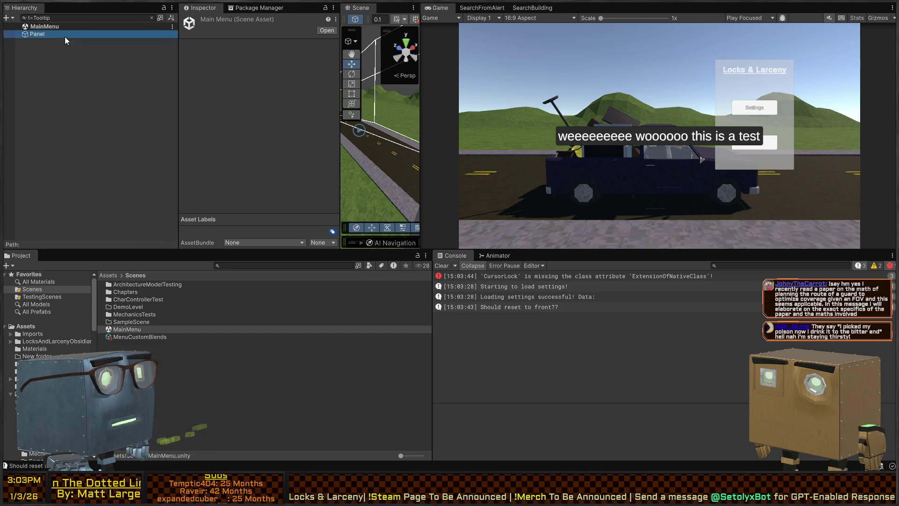
pyautogui.click(64, 36)
pyautogui.scroll(-10, 220, 84)
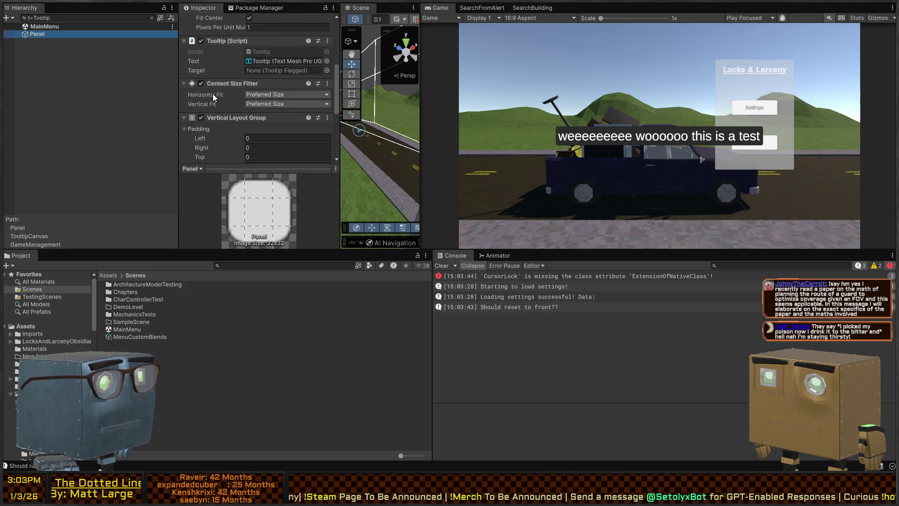
pyautogui.scroll(6, 217, 99)
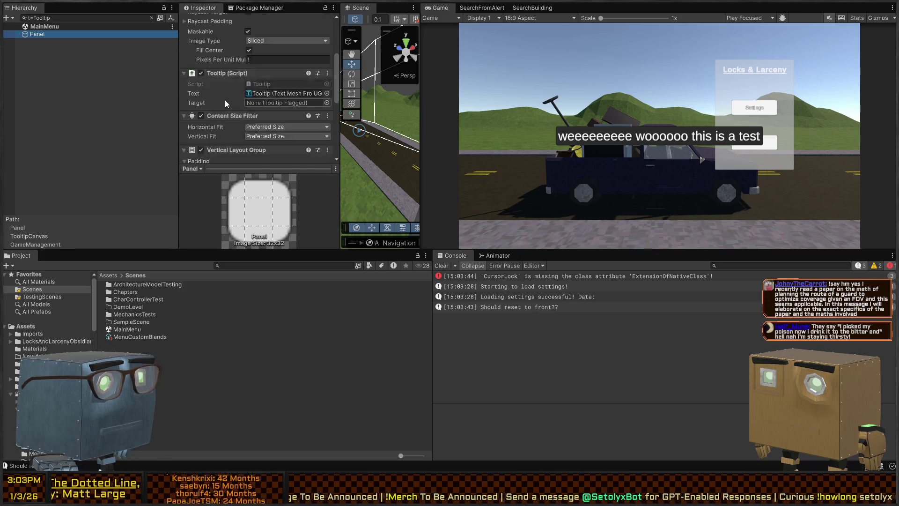
# Clear the Hierarchy filter and inspect TooltipCanvas and its Panel's Vertical Layout Group
pyautogui.click(151, 18)
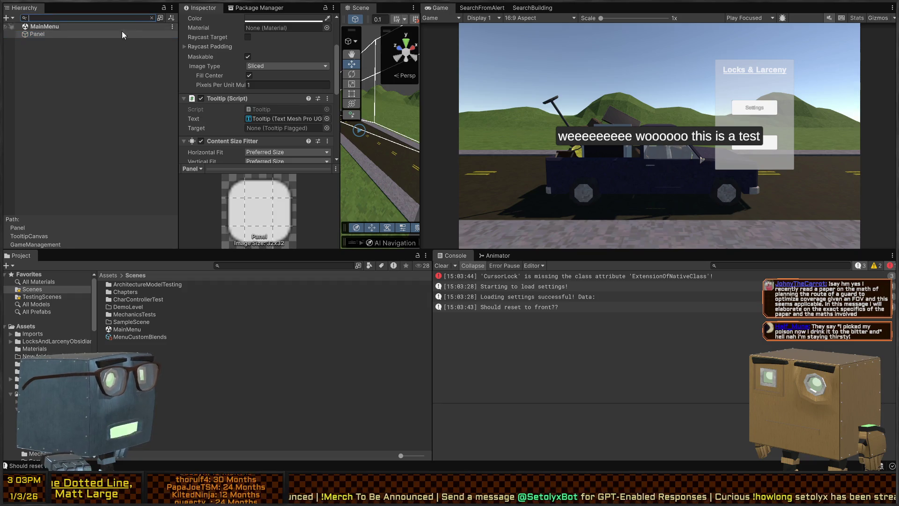
pyautogui.click(69, 57)
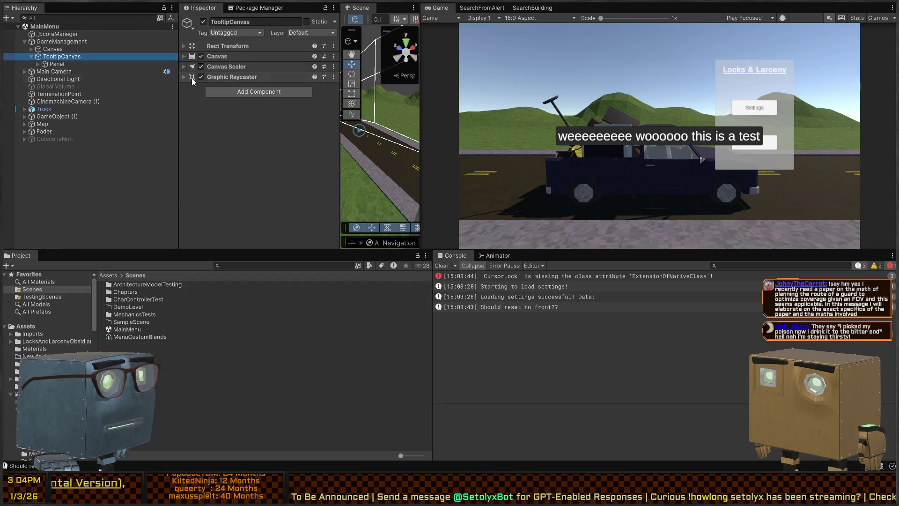
pyautogui.click(57, 64)
pyautogui.scroll(-5, 220, 93)
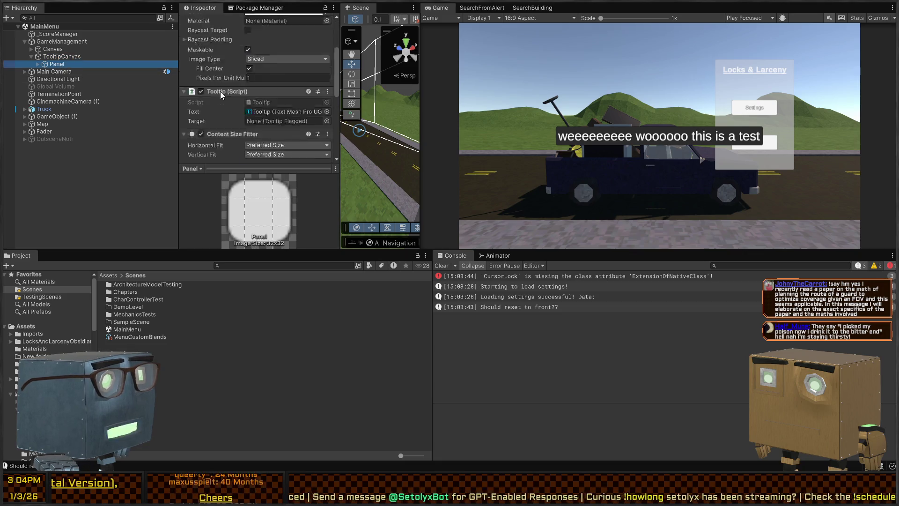
pyautogui.scroll(-6, 220, 91)
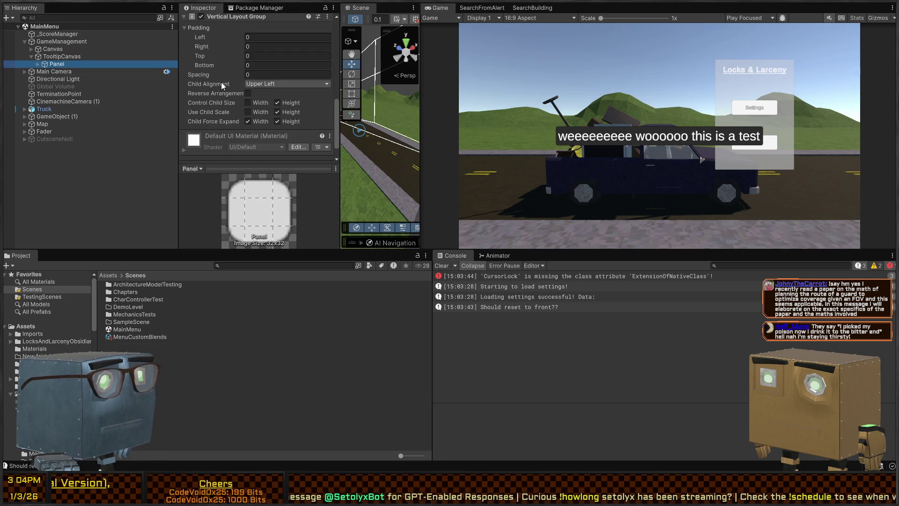
# Deactivate the tooltip Panel to hide the test tooltip, then review the Tooltip text and Panel layout
pyautogui.hotkey('alt', 'shift', 'a')
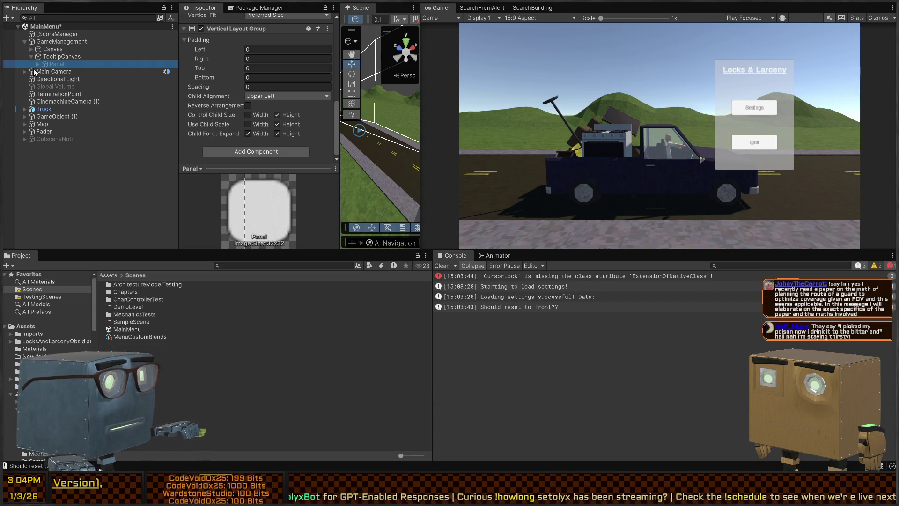
pyautogui.click(61, 71)
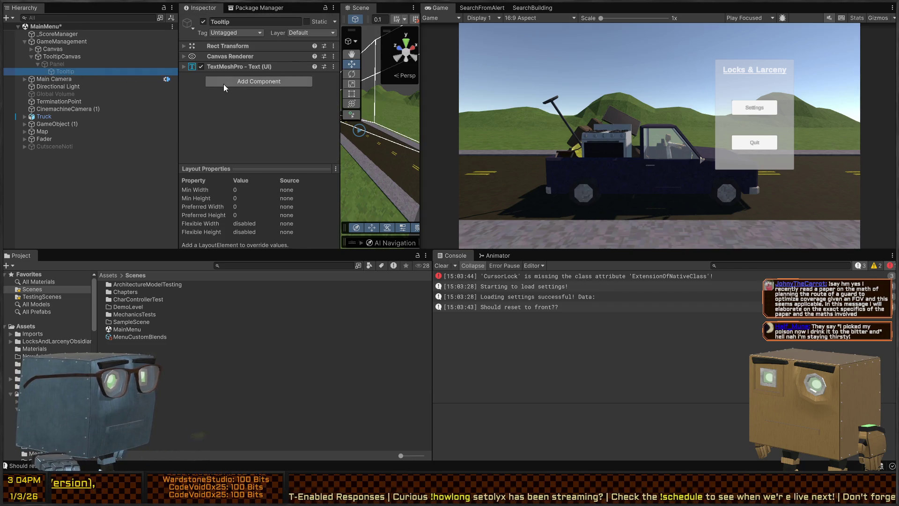
pyautogui.click(54, 64)
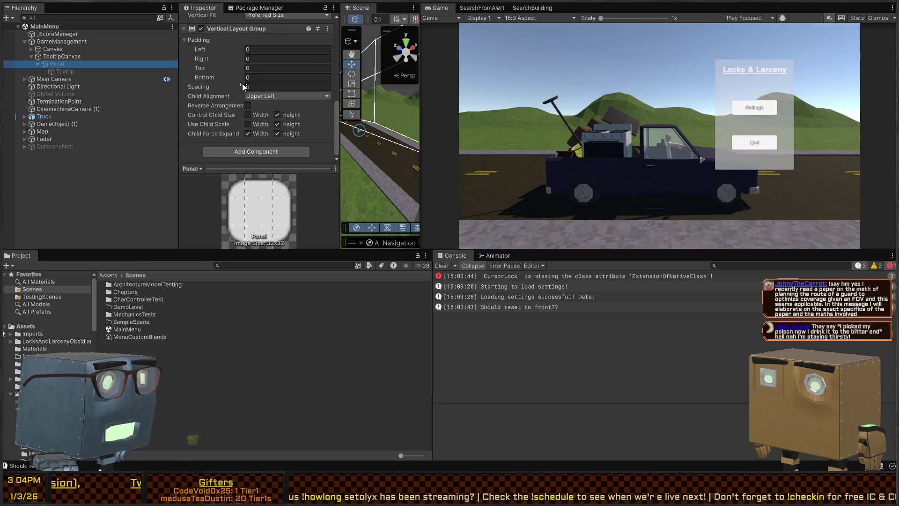
# Play from the main menu, pick up the phone, open Thief Chat and choose Wesley's mission
pyautogui.hotkey('ctrl', 'p')
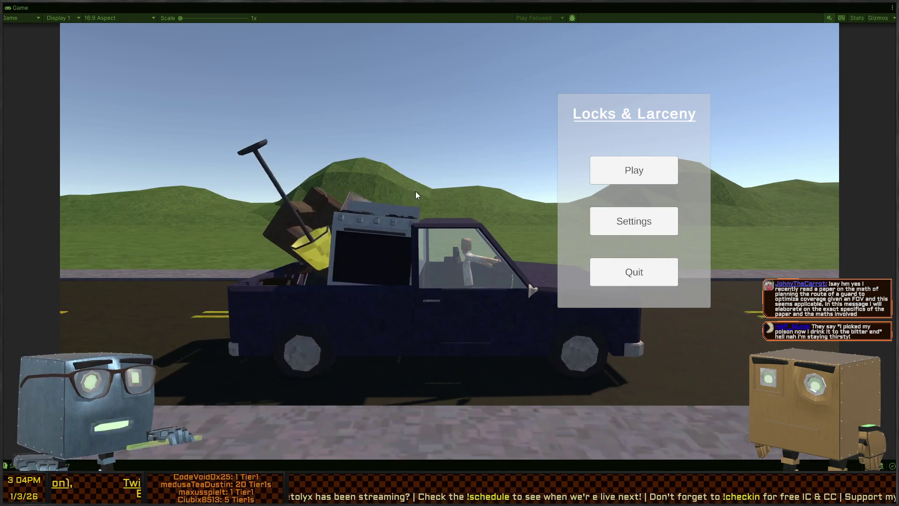
pyautogui.click(650, 172)
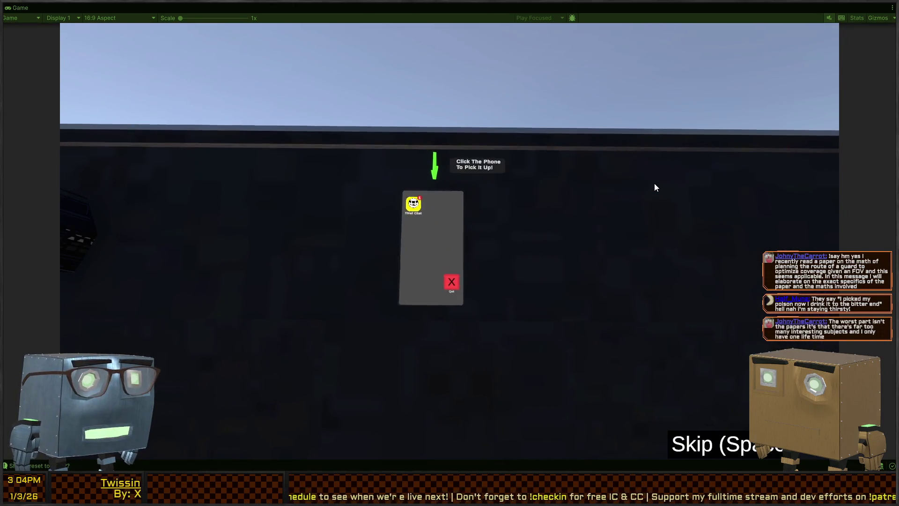
pyautogui.click(436, 243)
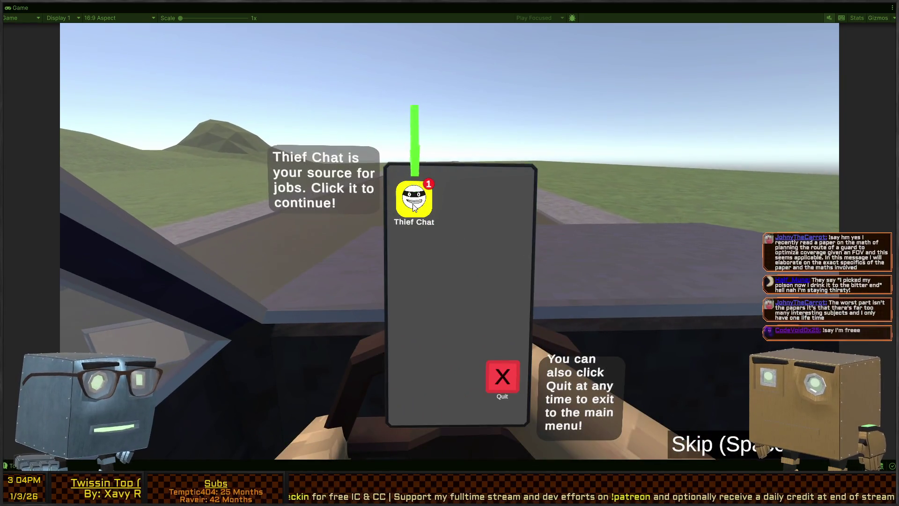
pyautogui.click(413, 207)
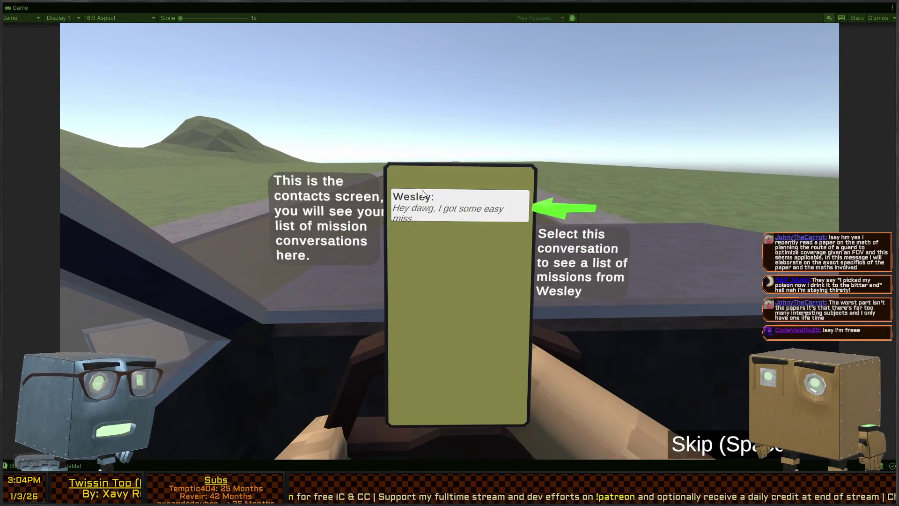
pyautogui.click(474, 212)
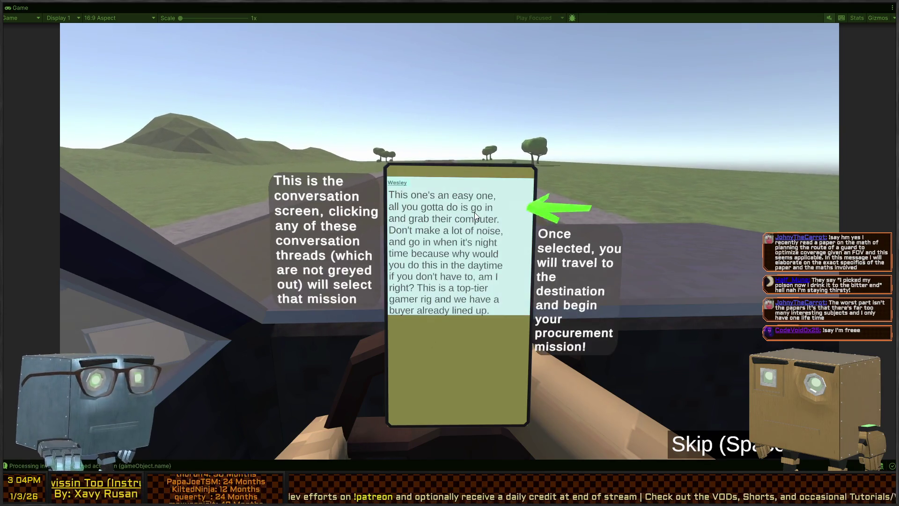
pyautogui.click(463, 221)
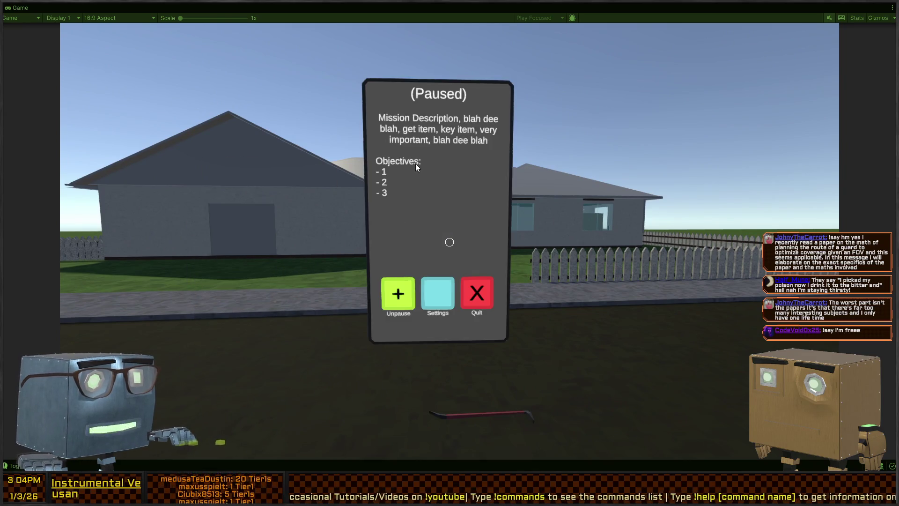
# Unpause, steal the crowbar, and walk to the gate to start the lock-picking minigame
pyautogui.press('Escape')
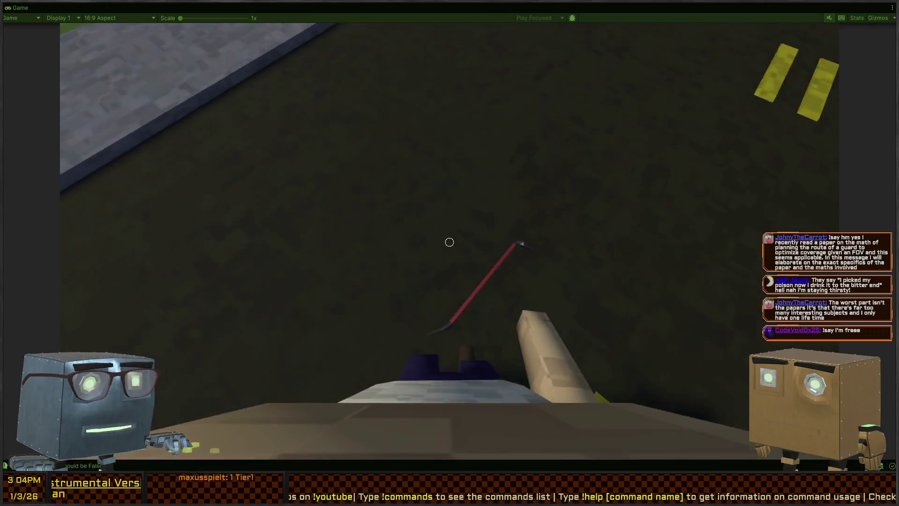
pyautogui.moveTo(449, 242)
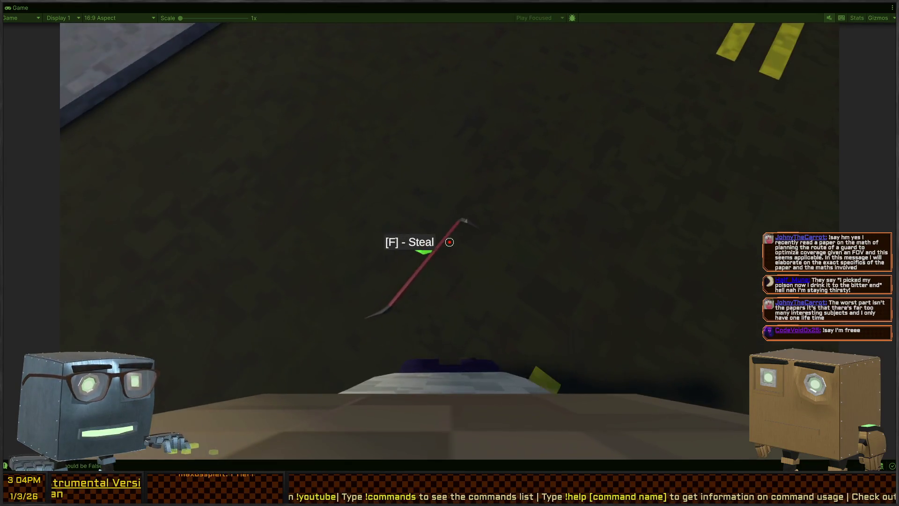
pyautogui.press('f')
pyautogui.press('w')
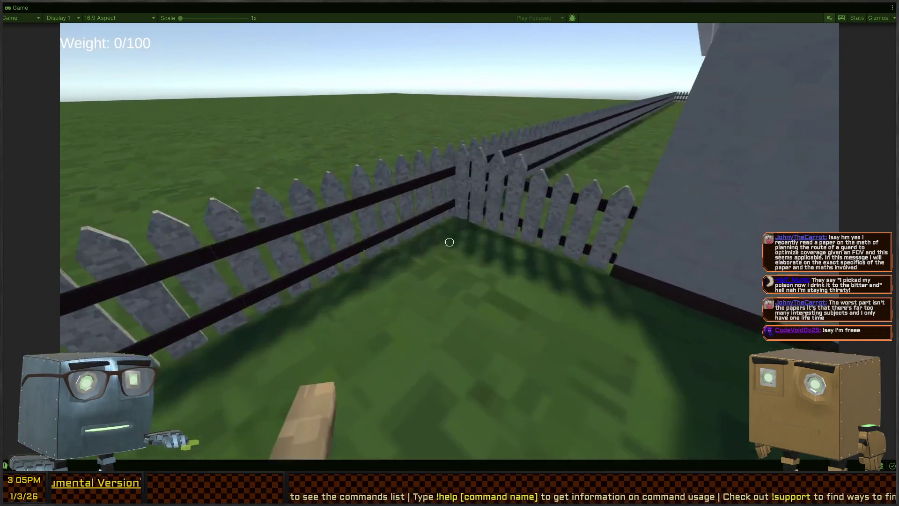
pyautogui.press('f')
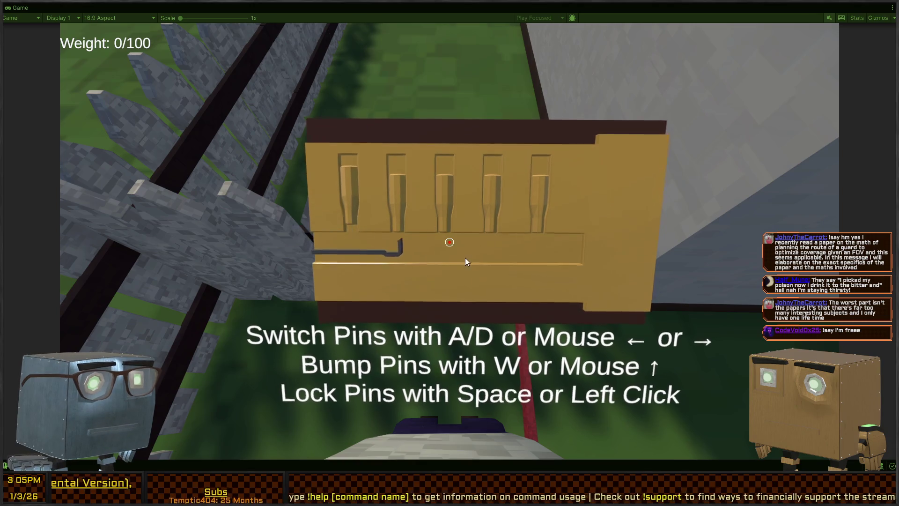
# Pick the gate lock's pins and walk from the gate up to the house window
pyautogui.moveTo(510, 253)
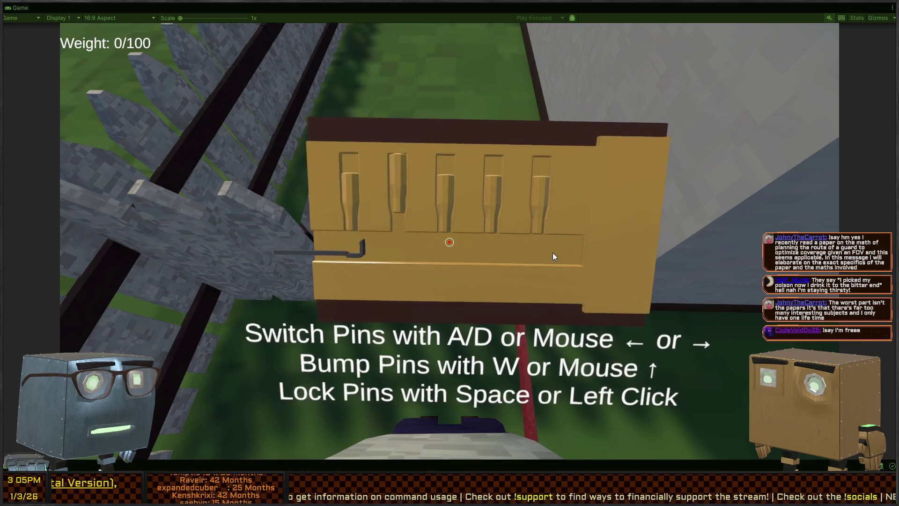
pyautogui.moveTo(574, 256)
pyautogui.moveTo(606, 261)
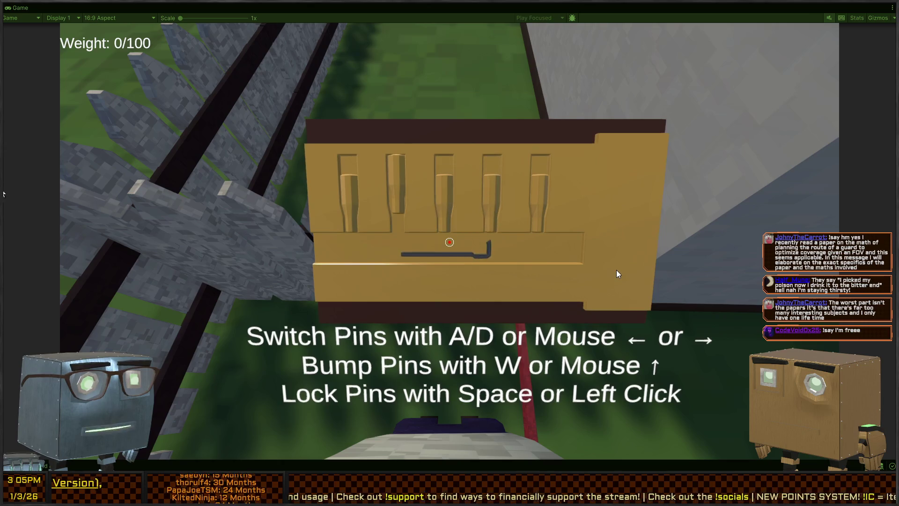
pyautogui.moveTo(659, 270)
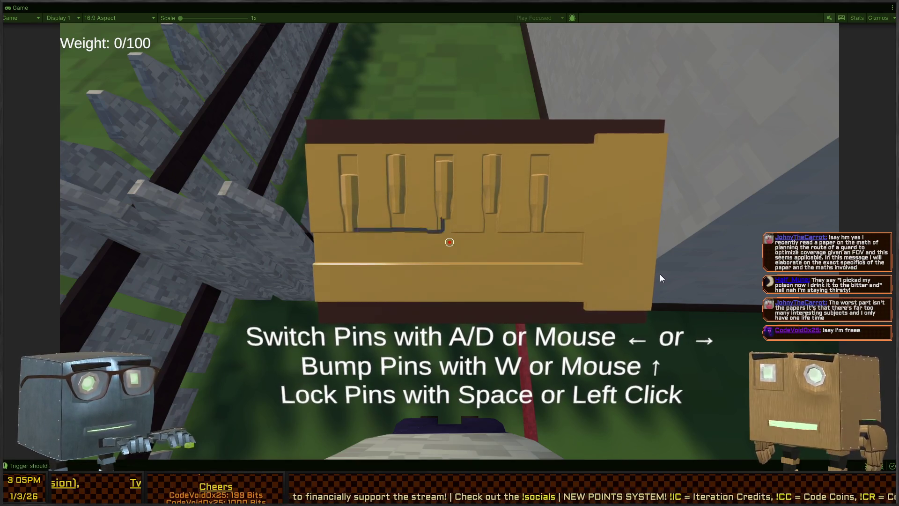
pyautogui.press('a')
pyautogui.press('d')
pyautogui.press('d')
pyautogui.press('d')
pyautogui.press('w')
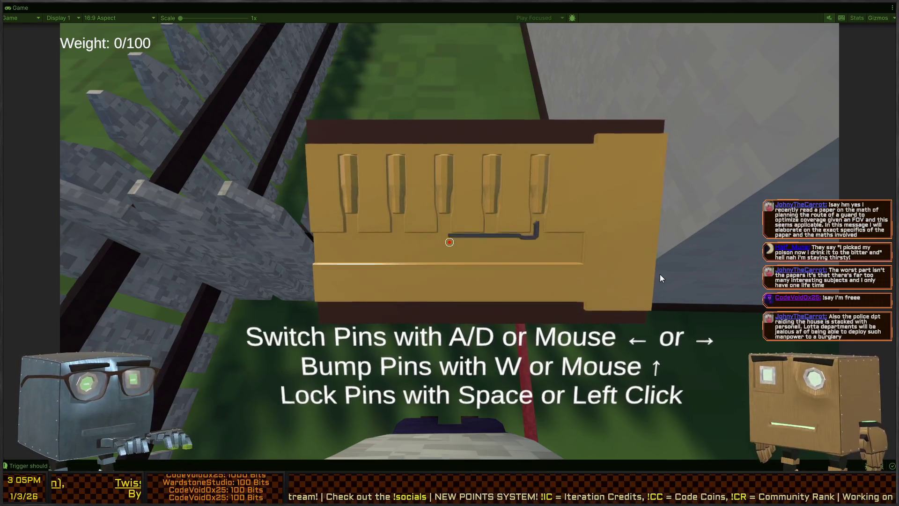
pyautogui.press('space')
pyautogui.press('w')
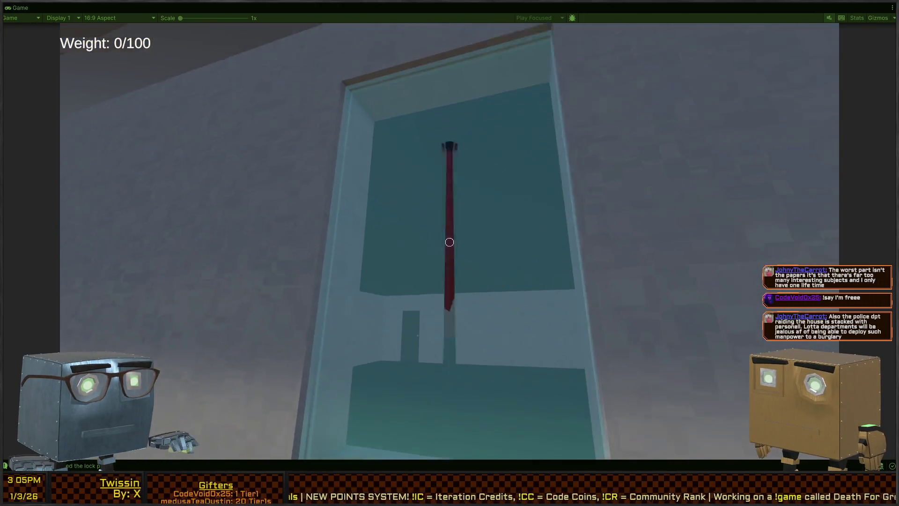
# Smash the house window, climb inside, and go through the first red door
pyautogui.click(449, 242)
pyautogui.press('w')
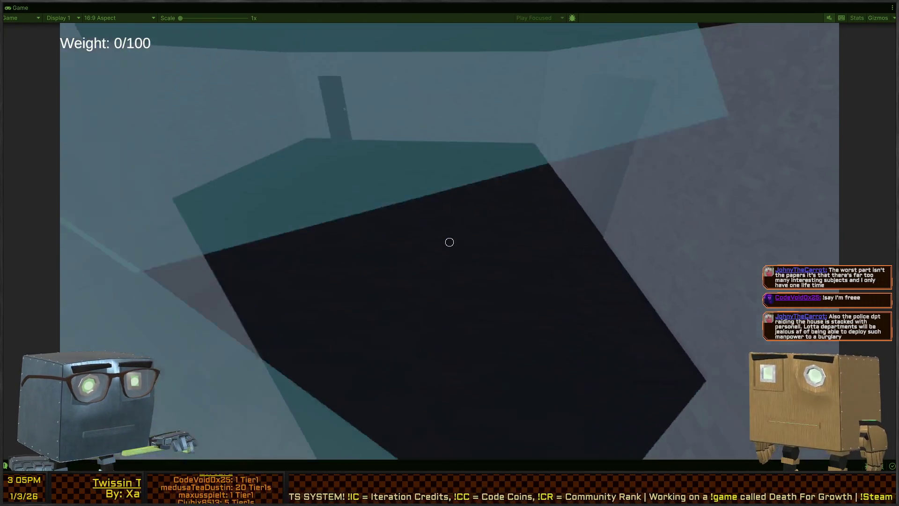
pyautogui.press('w')
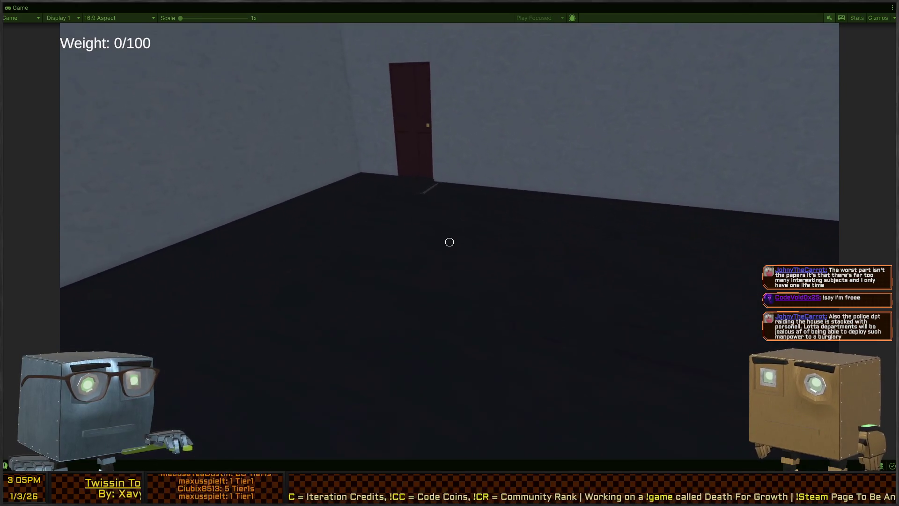
pyautogui.press('w')
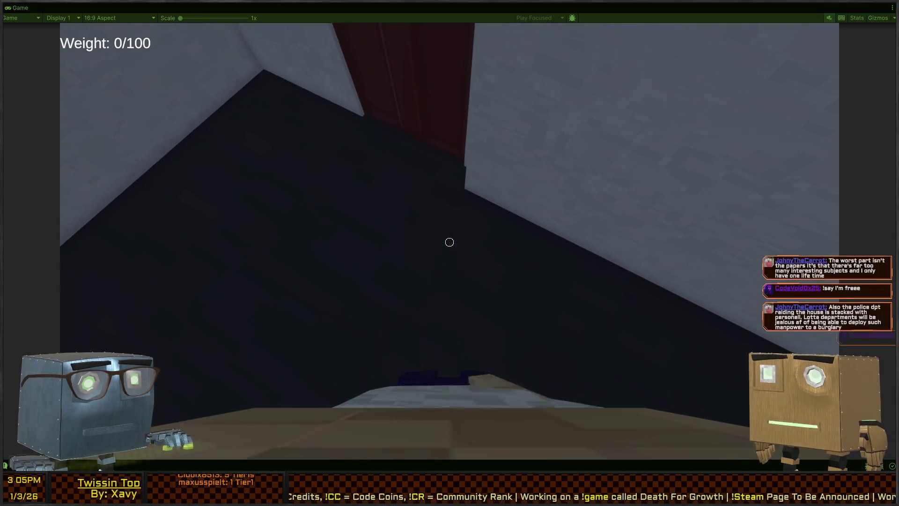
pyautogui.press('f')
pyautogui.press('w')
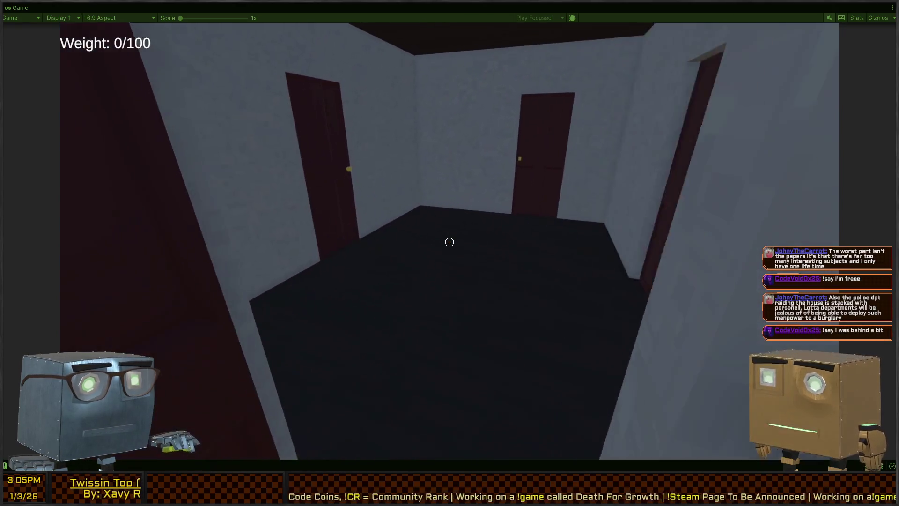
# Open the next two red doors, passing the stair hallway, into the bedroom
pyautogui.press('w')
pyautogui.press('f')
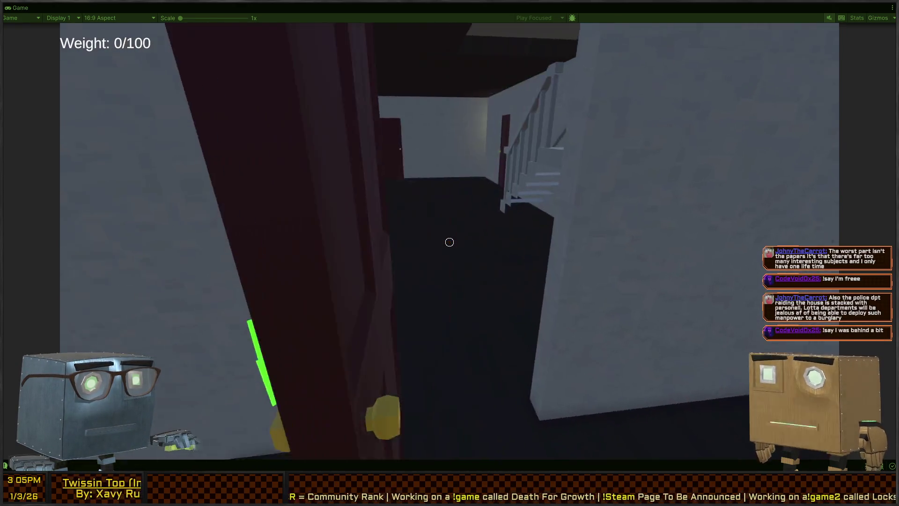
pyautogui.press('w')
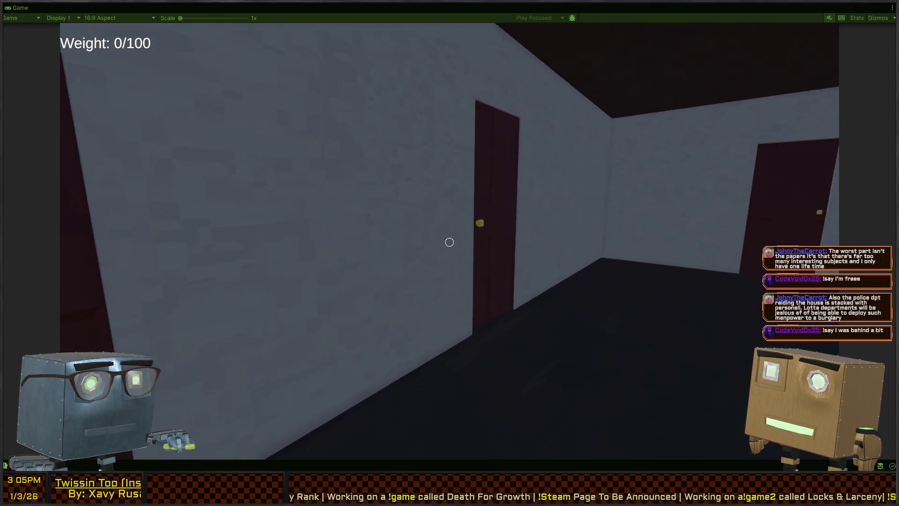
pyautogui.press('w')
pyautogui.press('f')
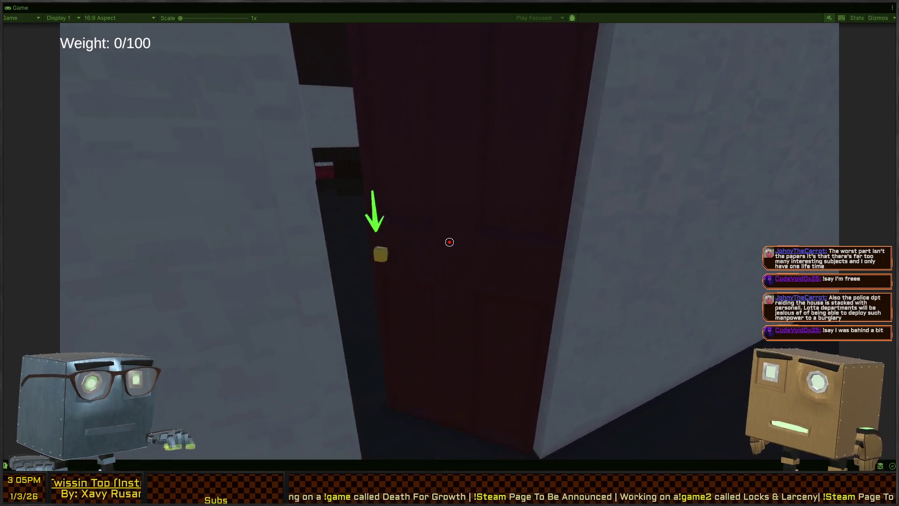
pyautogui.press('w')
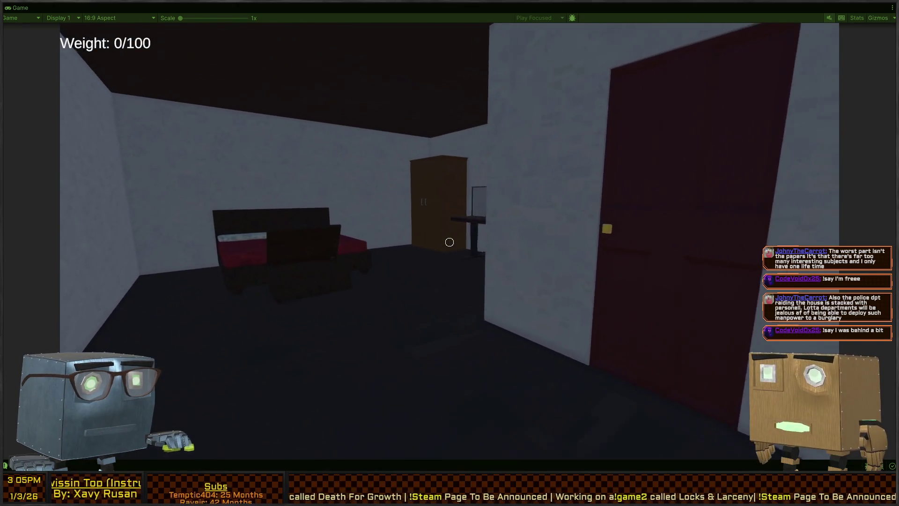
# Hide in the bedroom wardrobe, then steal the monitor from the desk
pyautogui.press('w')
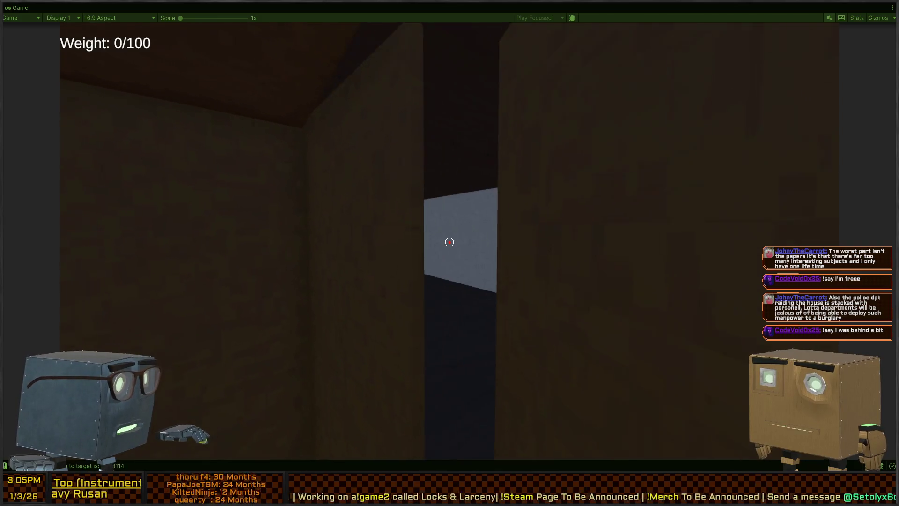
pyautogui.press('e')
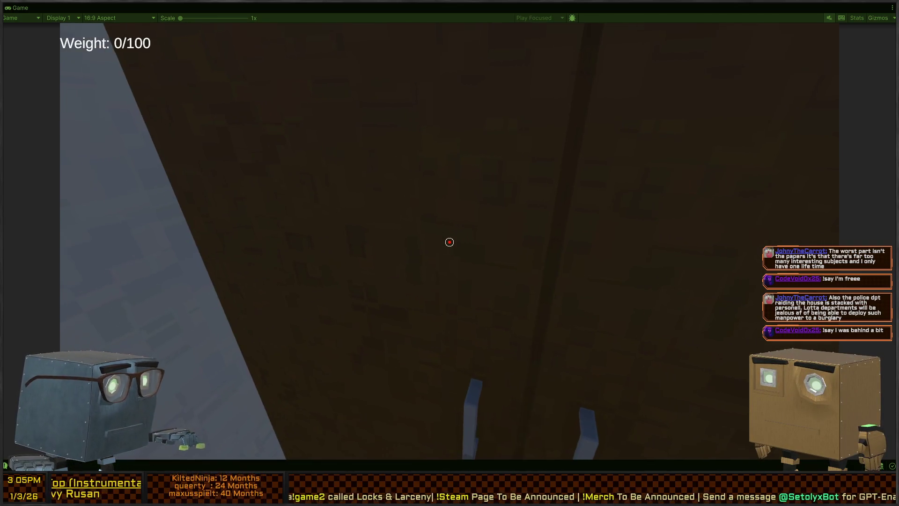
pyautogui.press('w')
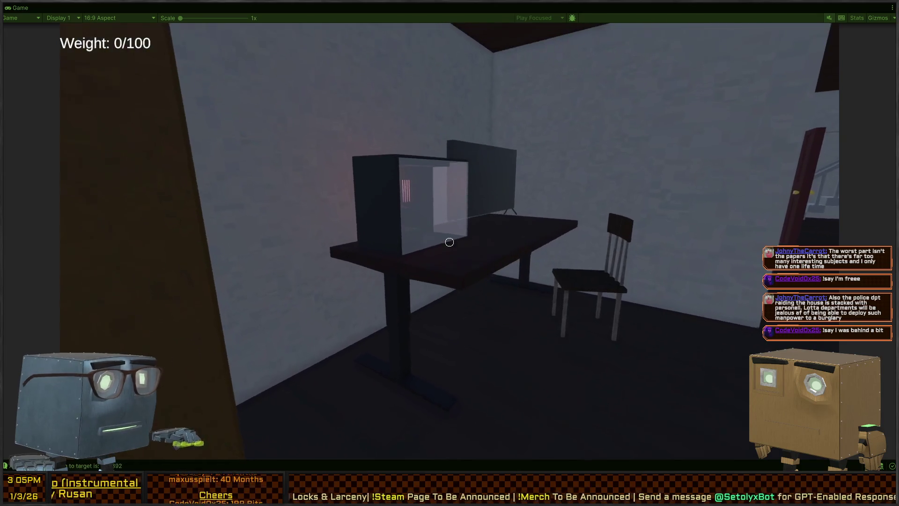
pyautogui.press('e')
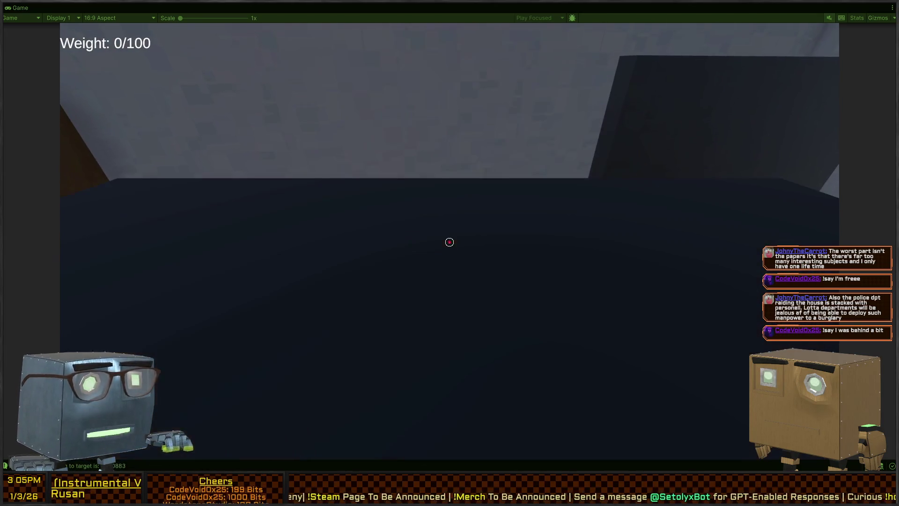
# Walk into the stair hall and look back across the room
pyautogui.press('w')
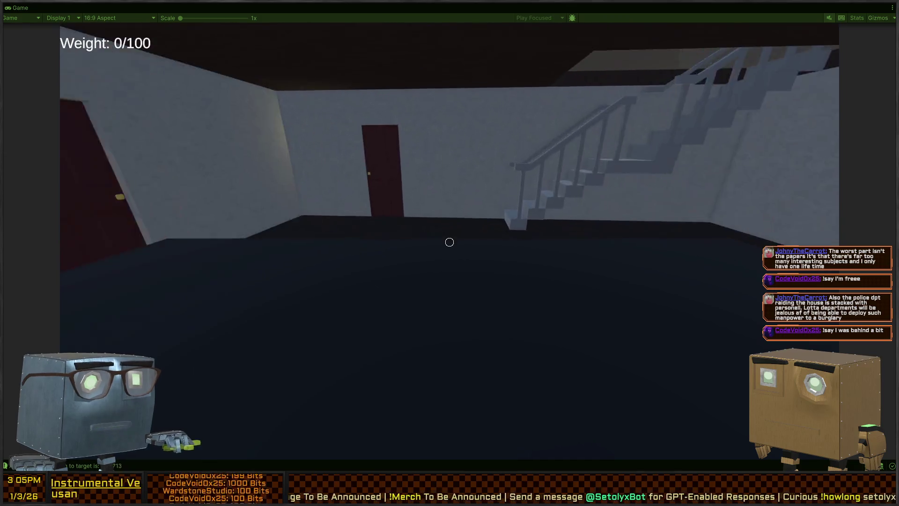
pyautogui.press('w')
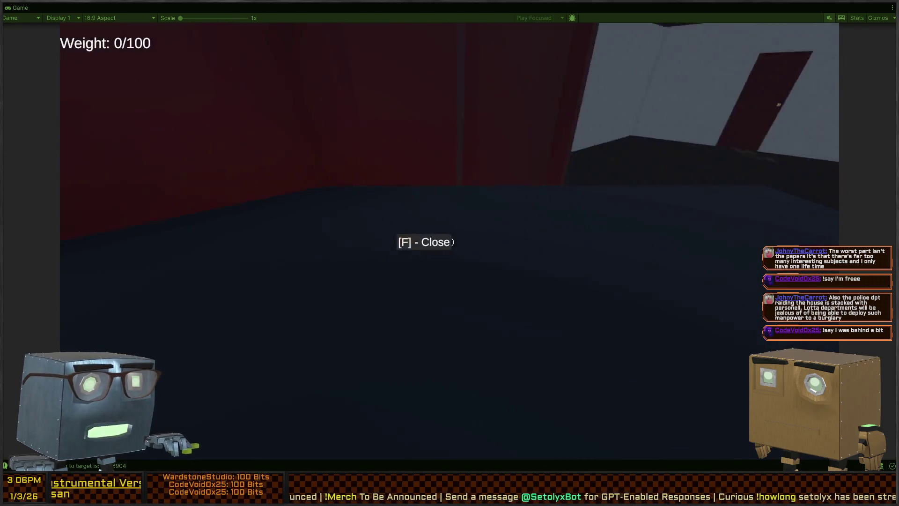
pyautogui.press('w')
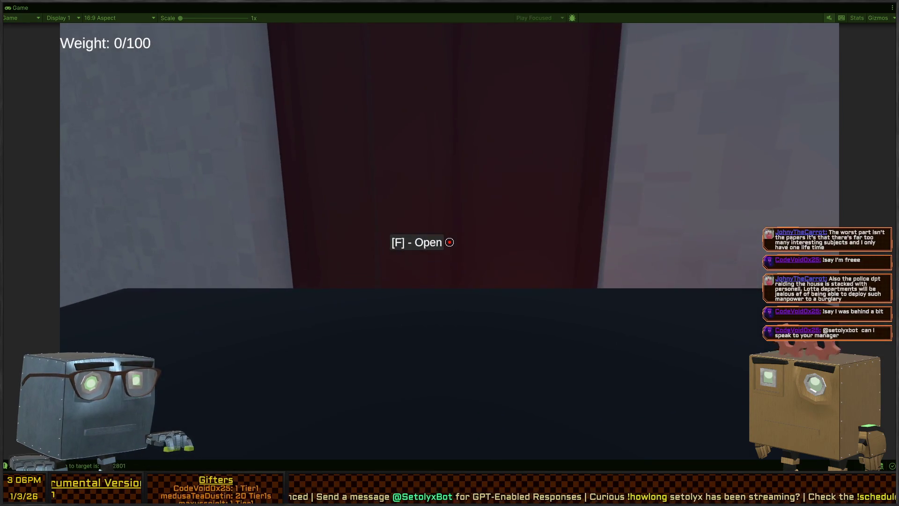
# Open the yard door and walk out onto the road beside the pickup truck
pyautogui.press('f')
pyautogui.press('w')
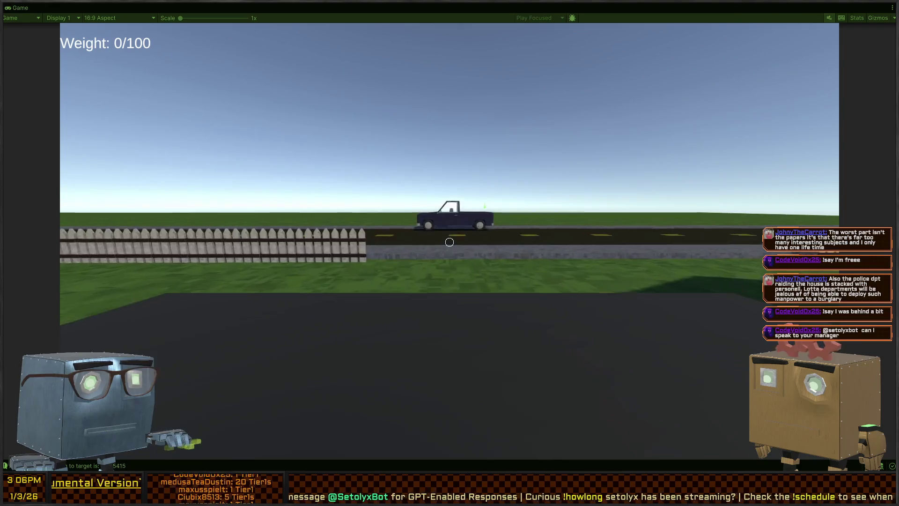
pyautogui.press('w')
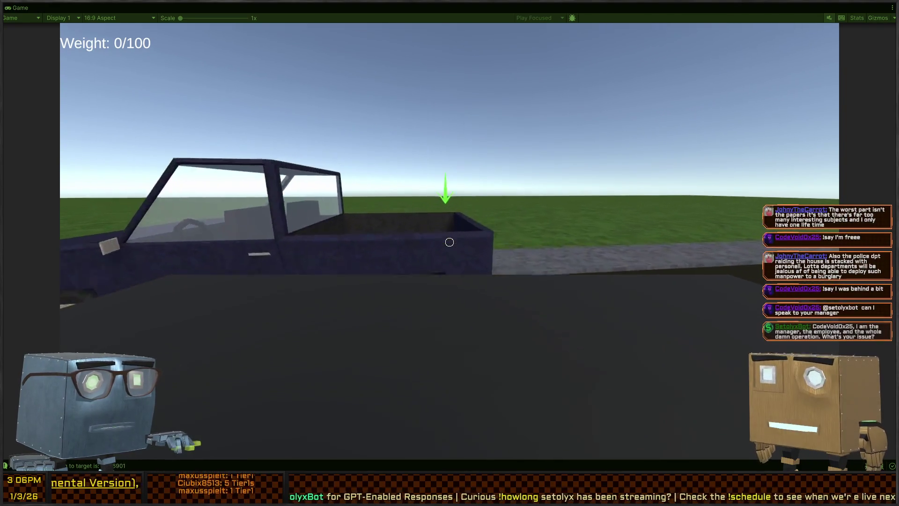
pyautogui.press('s')
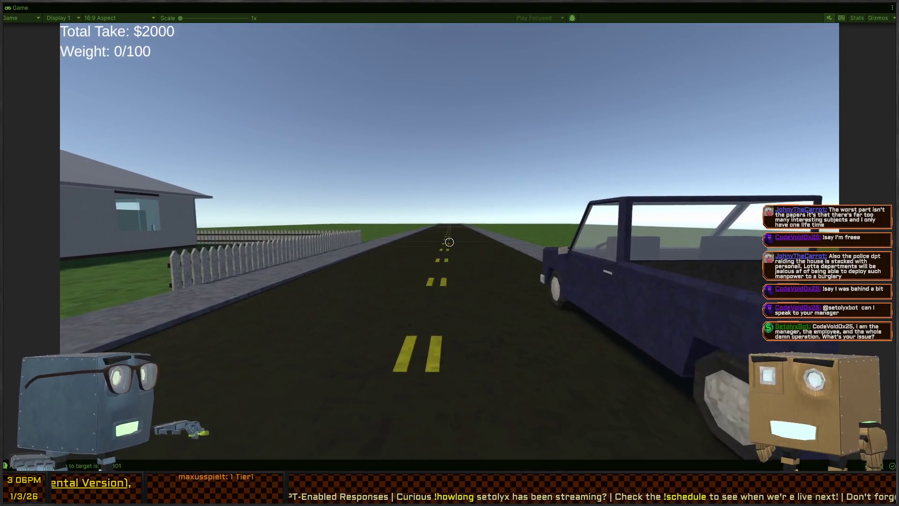
# Deliver the haul at the pickup bed, then restore the full editor layout
pyautogui.press('w')
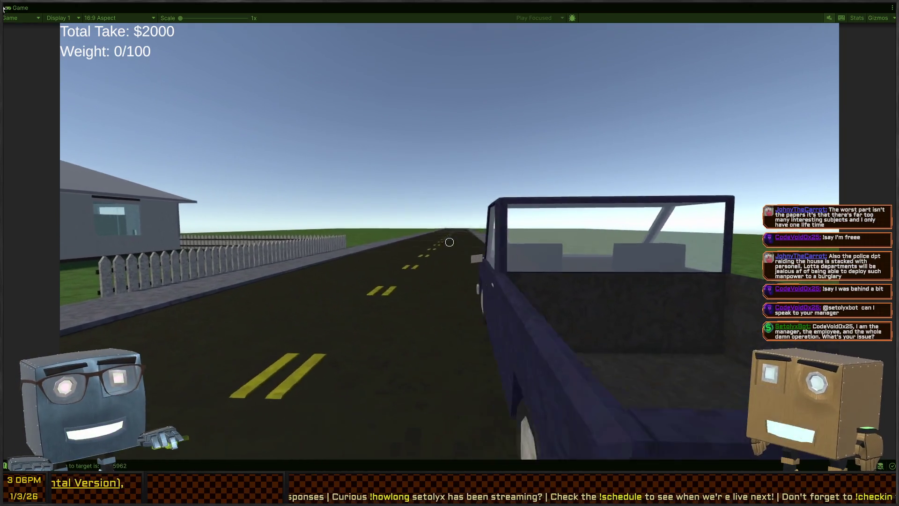
pyautogui.press('s')
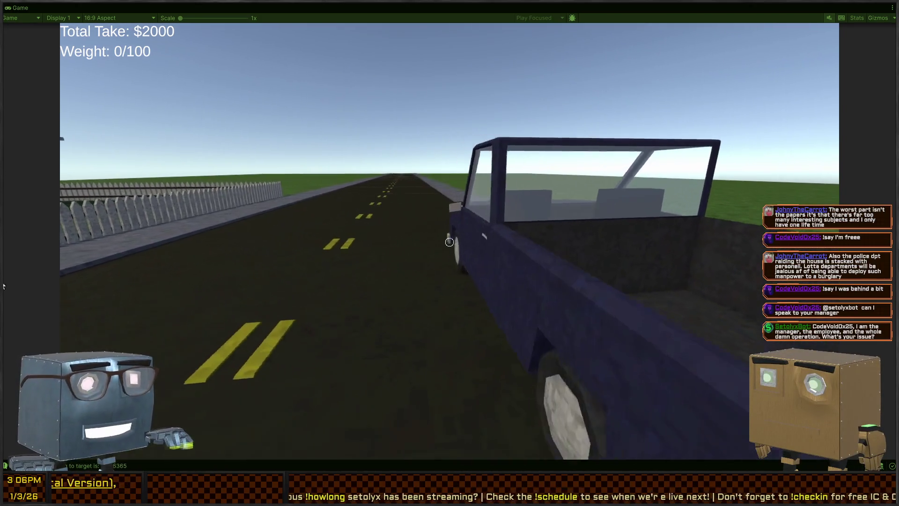
pyautogui.press('w')
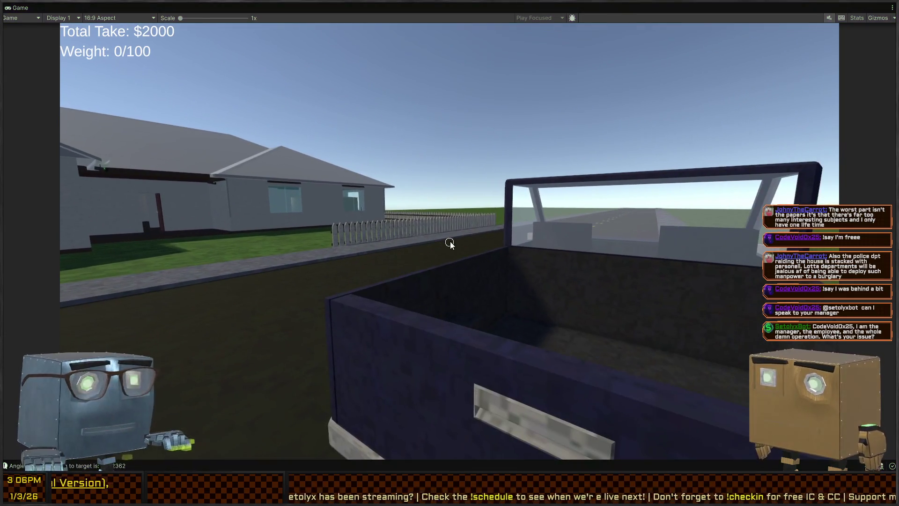
pyautogui.press('Escape')
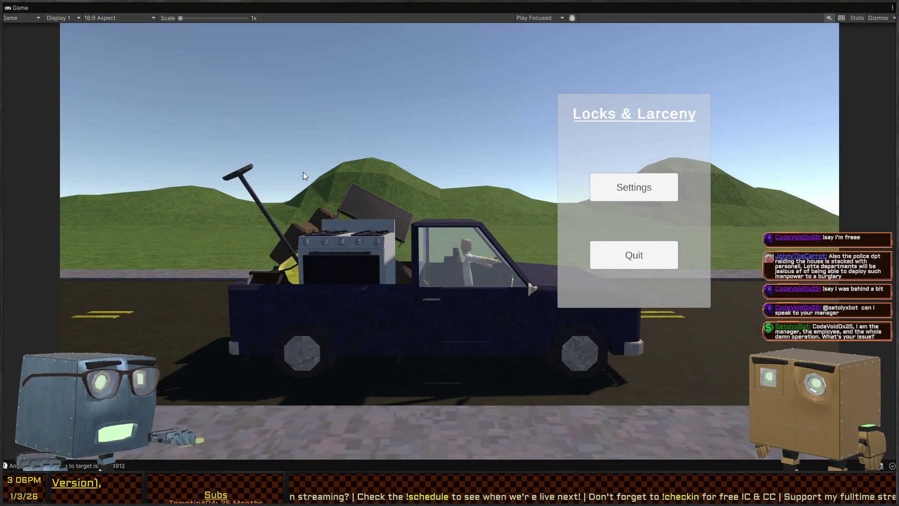
pyautogui.hotkey('shift', 'space')
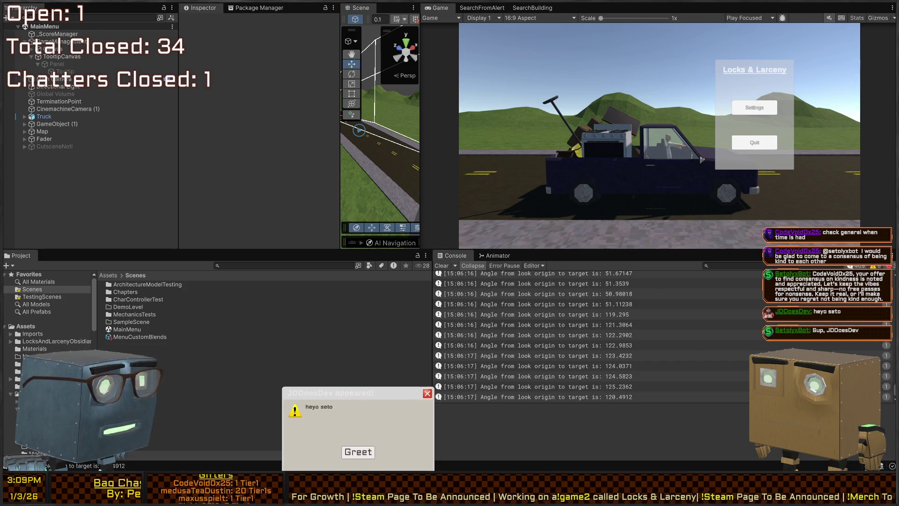
# Dismiss the viewer alert and open the Chapters scenes folder
pyautogui.click(357, 454)
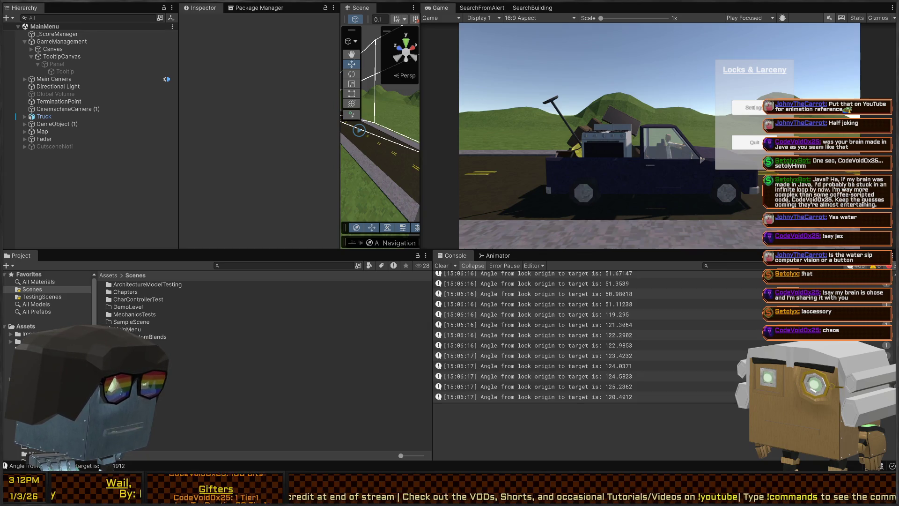
pyautogui.doubleClick(125, 292)
# Browse from Prologue back to Scenes/MechanicsTests, load PerceptionTesting, and widen the Scene view
pyautogui.doubleClick(131, 286)
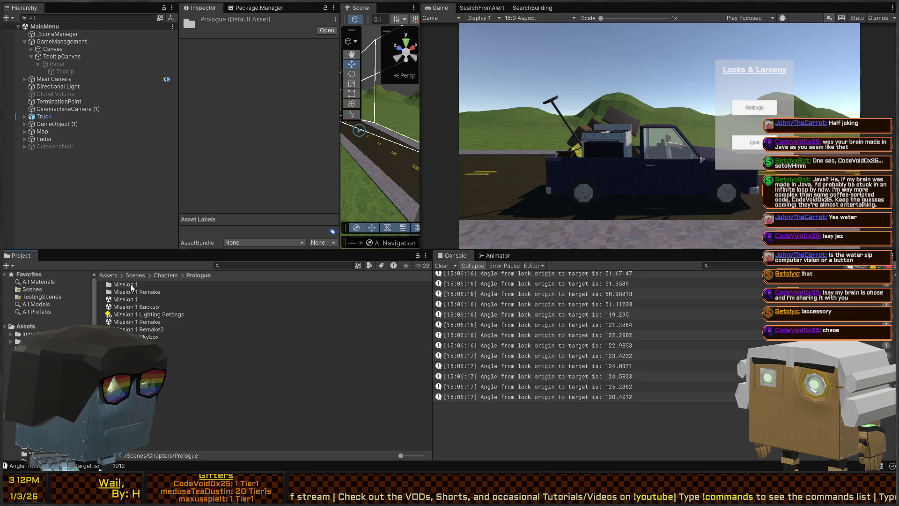
pyautogui.click(140, 274)
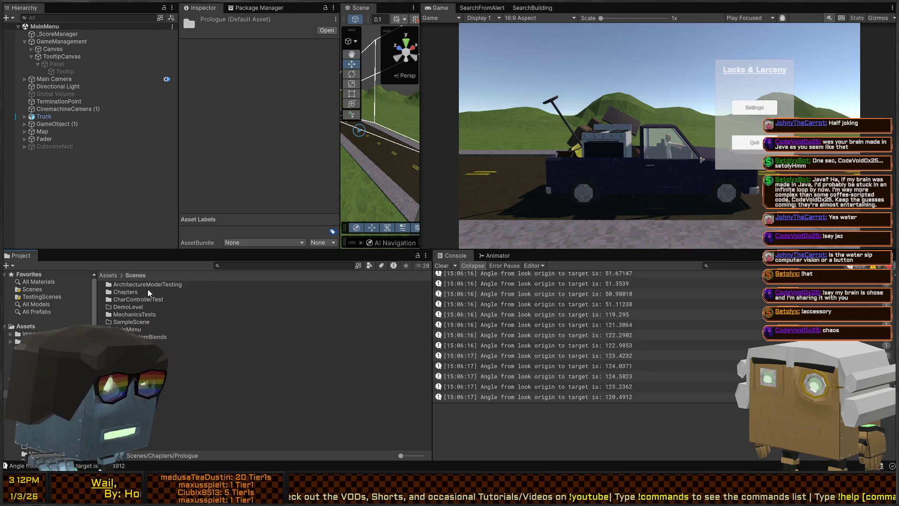
pyautogui.doubleClick(135, 314)
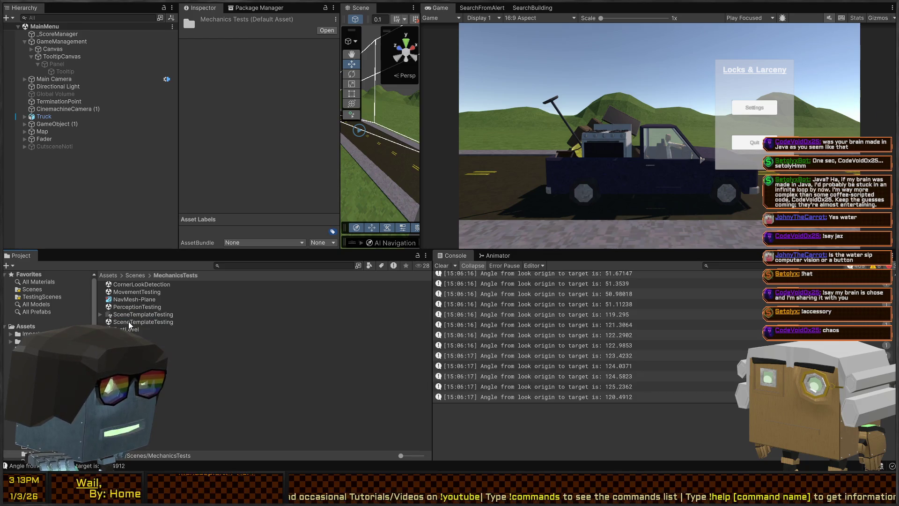
pyautogui.doubleClick(127, 308)
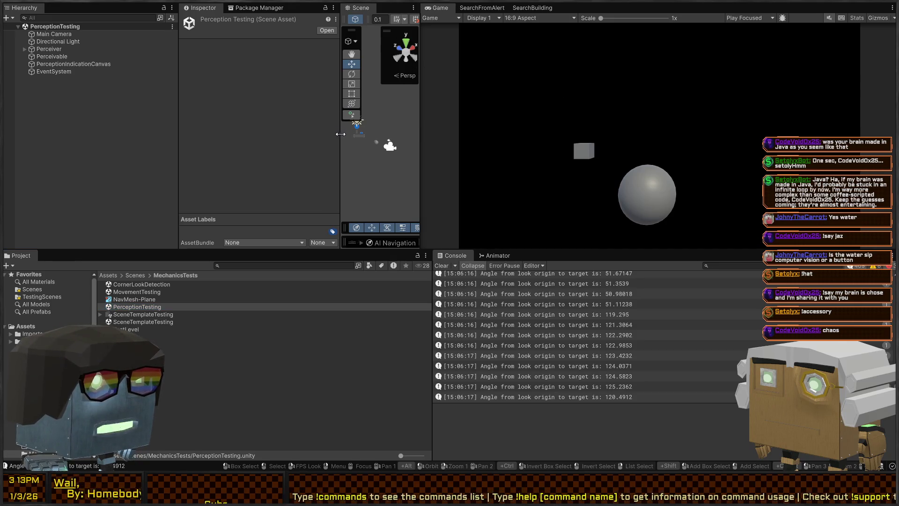
pyautogui.moveTo(339, 146); pyautogui.dragTo(210, 146)
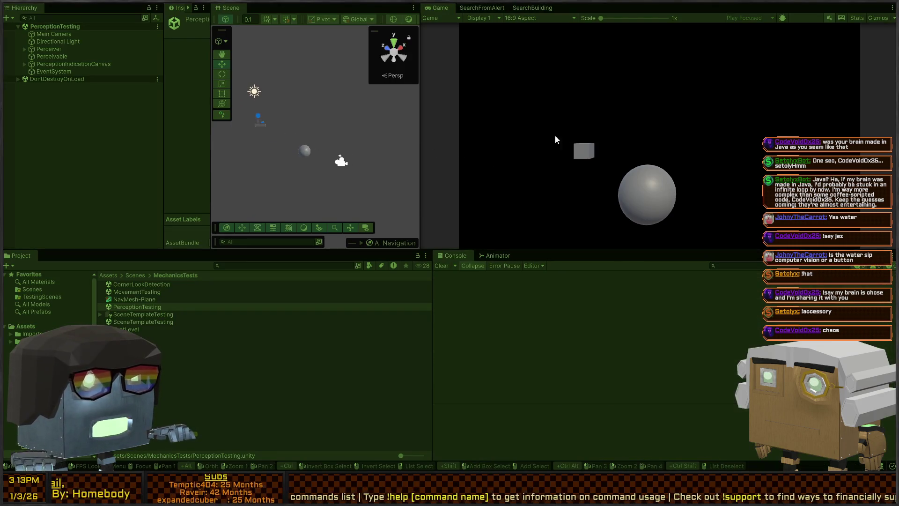
# Move the sphere beside the cube and inspect the cube's box collider settings
pyautogui.moveTo(326, 118)
pyautogui.mouseDown()
pyautogui.moveTo(246, 120)
pyautogui.moveTo(257, 124)
pyautogui.mouseUp()
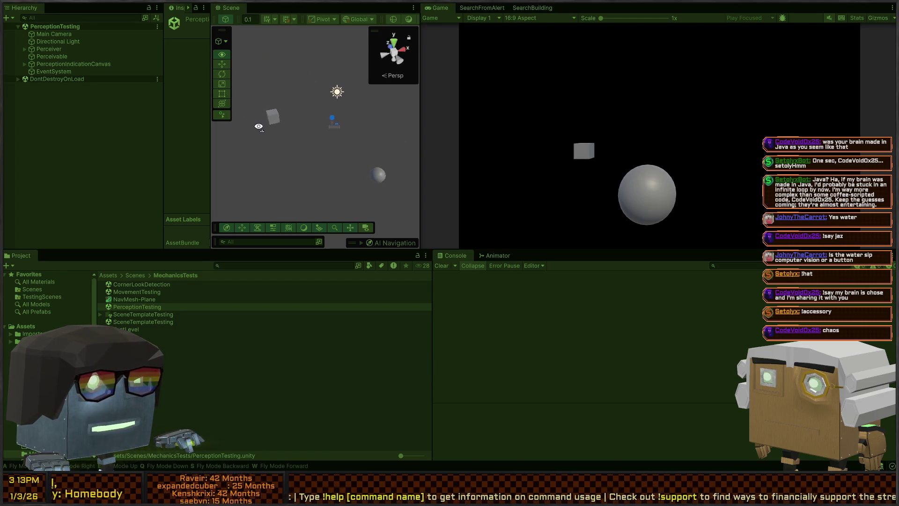
pyautogui.click(379, 185)
pyautogui.moveTo(380, 189)
pyautogui.mouseDown()
pyautogui.moveTo(295, 156)
pyautogui.moveTo(305, 146)
pyautogui.moveTo(370, 175)
pyautogui.moveTo(339, 156)
pyautogui.moveTo(314, 157)
pyautogui.moveTo(308, 131)
pyautogui.mouseUp()
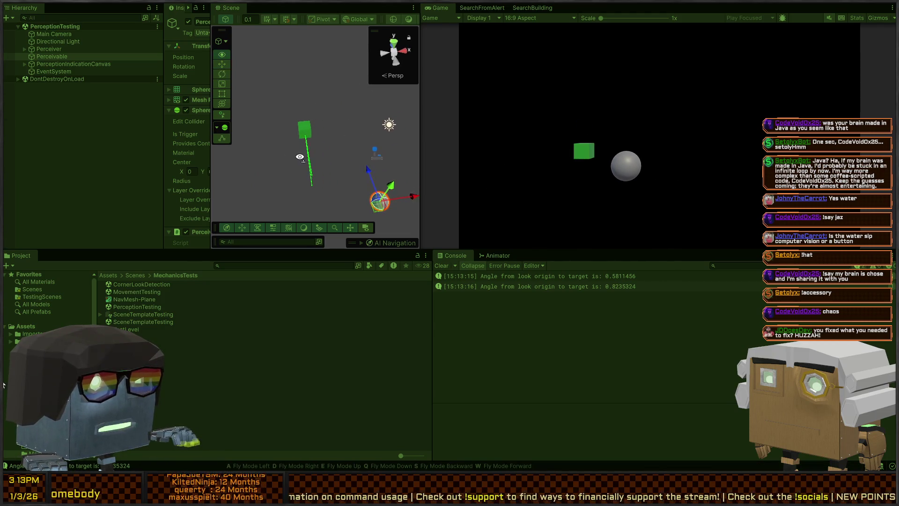
pyautogui.press('e')
pyautogui.click(307, 131)
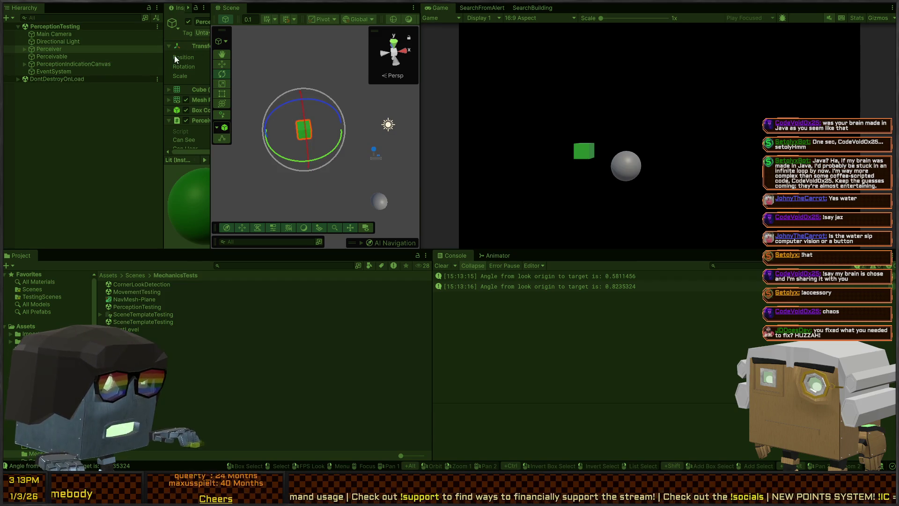
pyautogui.click(200, 111)
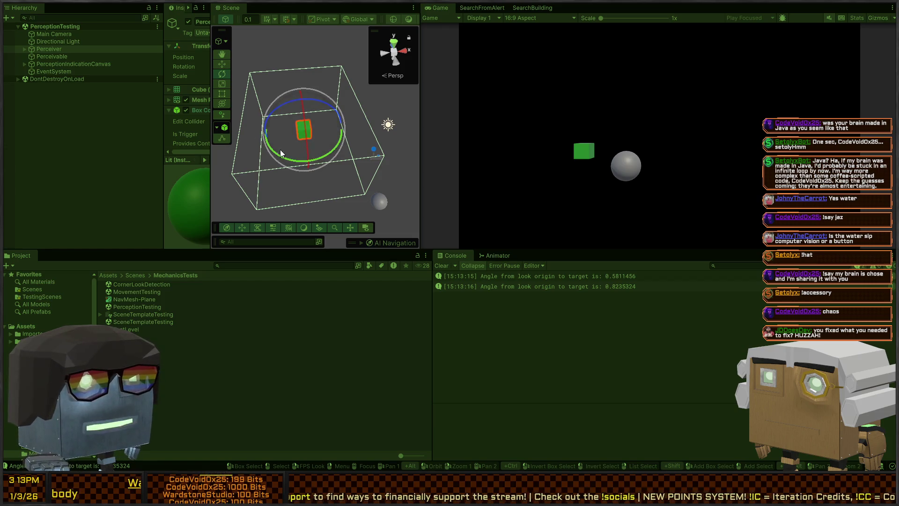
# Drag the sphere around the cube until it turns green, then select the cube
pyautogui.click(378, 203)
pyautogui.press('w')
pyautogui.moveTo(375, 208)
pyautogui.mouseDown()
pyautogui.moveTo(353, 184)
pyautogui.moveTo(389, 198)
pyautogui.moveTo(361, 158)
pyautogui.moveTo(356, 110)
pyautogui.moveTo(352, 157)
pyautogui.moveTo(341, 169)
pyautogui.moveTo(402, 180)
pyautogui.moveTo(372, 213)
pyautogui.mouseUp()
pyautogui.moveTo(381, 211)
pyautogui.mouseDown()
pyautogui.moveTo(354, 184)
pyautogui.moveTo(385, 208)
pyautogui.moveTo(360, 184)
pyautogui.moveTo(380, 186)
pyautogui.mouseUp()
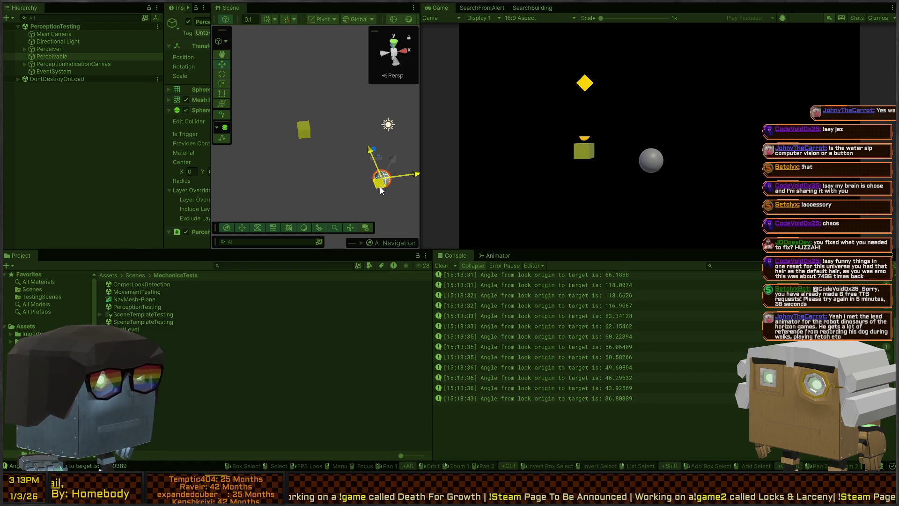
pyautogui.moveTo(380, 187)
pyautogui.mouseDown()
pyautogui.moveTo(342, 170)
pyautogui.moveTo(366, 192)
pyautogui.mouseUp()
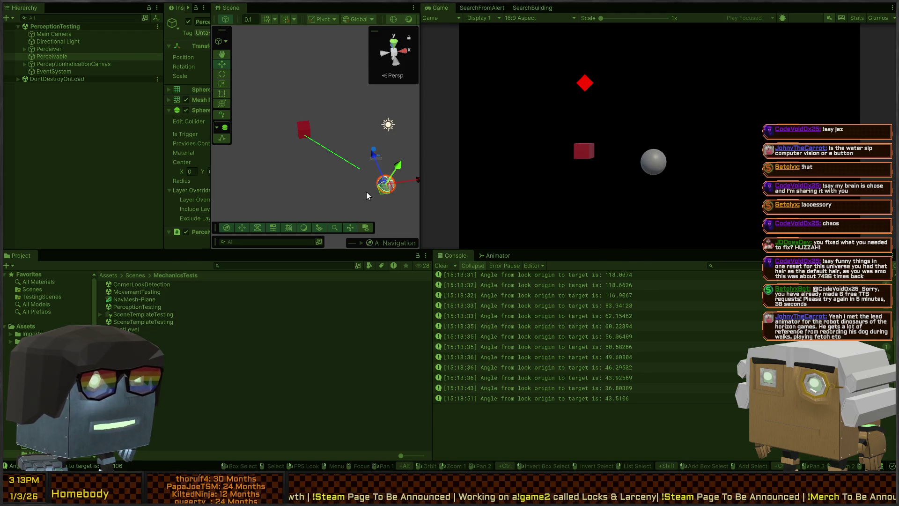
pyautogui.click(307, 134)
pyautogui.moveTo(212, 84); pyautogui.dragTo(302, 83)
pyautogui.scroll(-6, 195, 123)
pyautogui.scroll(2, 205, 102)
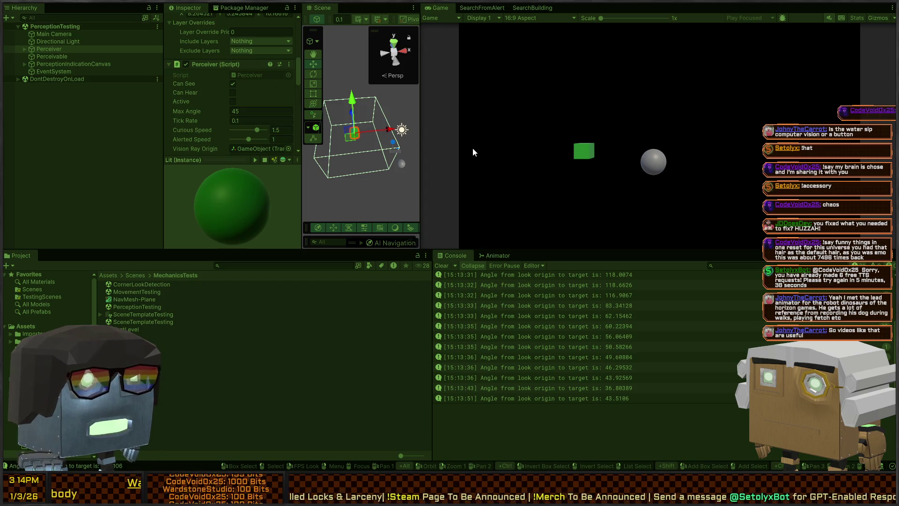
pyautogui.scroll(-10, 198, 99)
pyautogui.scroll(-2, 199, 85)
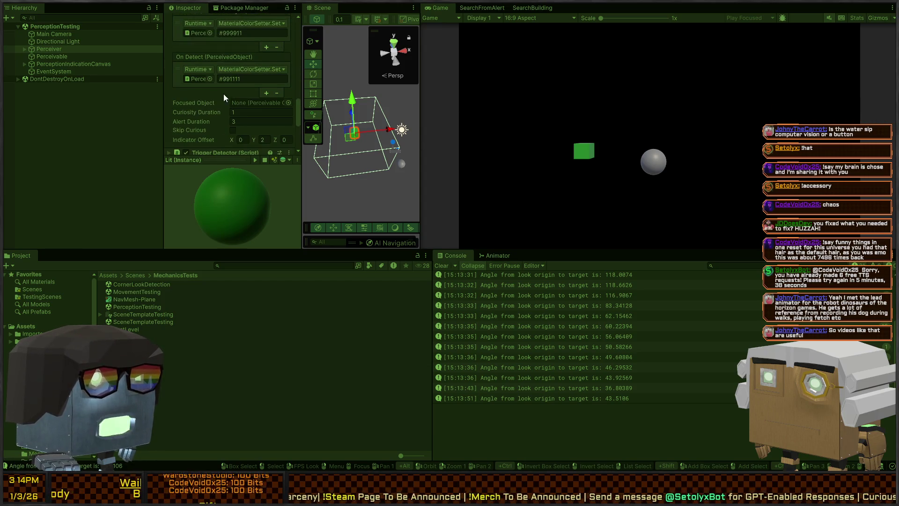
pyautogui.scroll(8, 199, 113)
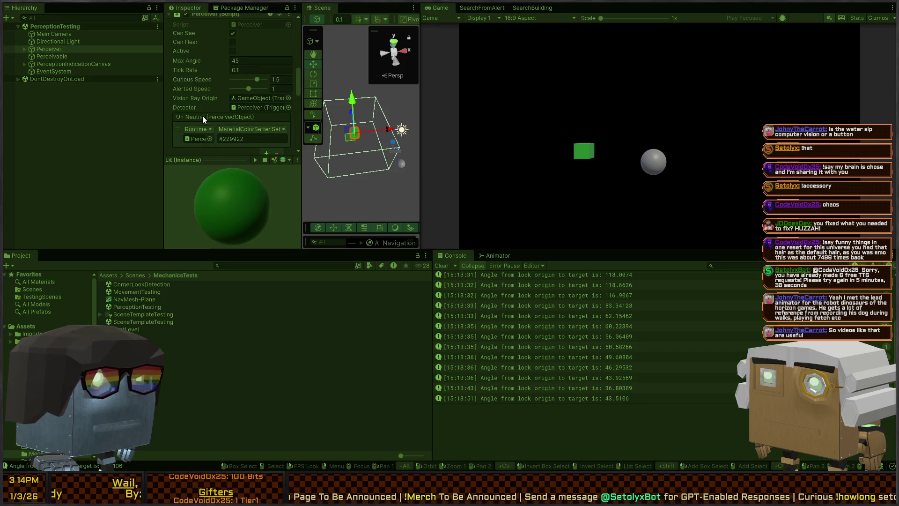
pyautogui.scroll(-3, 201, 109)
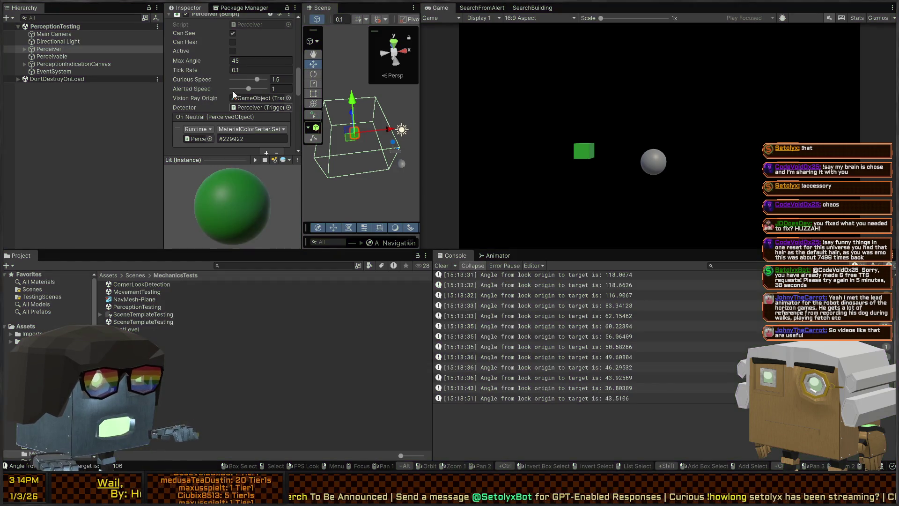
pyautogui.scroll(-4, 232, 91)
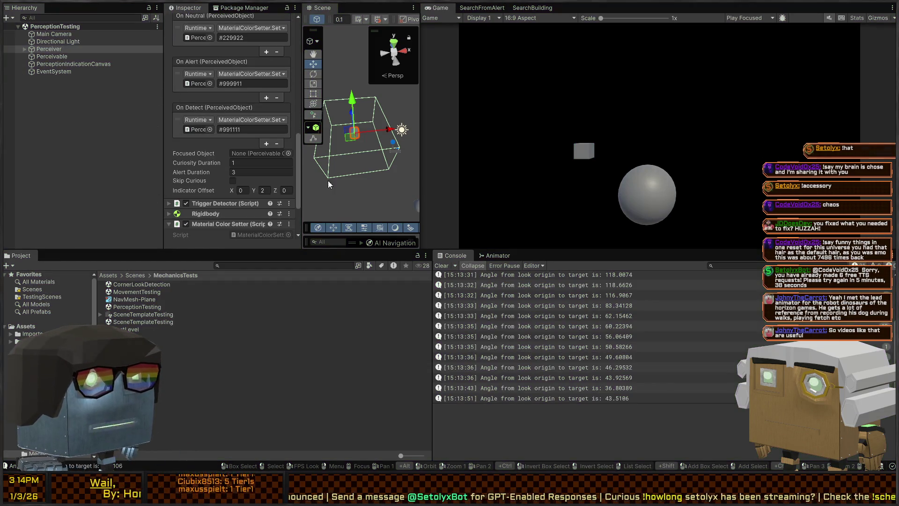
pyautogui.scroll(7, 216, 154)
pyautogui.scroll(6, 211, 143)
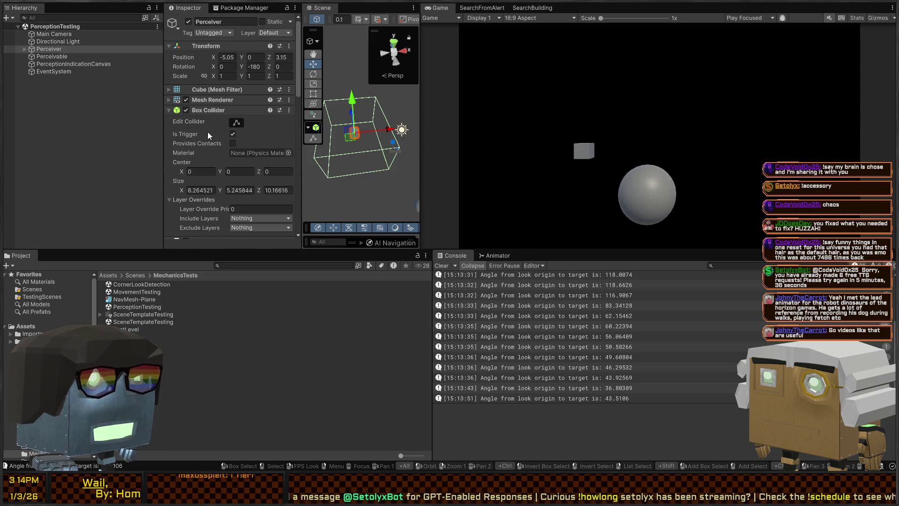
pyautogui.moveTo(344, 150); pyautogui.dragTo(408, 176)
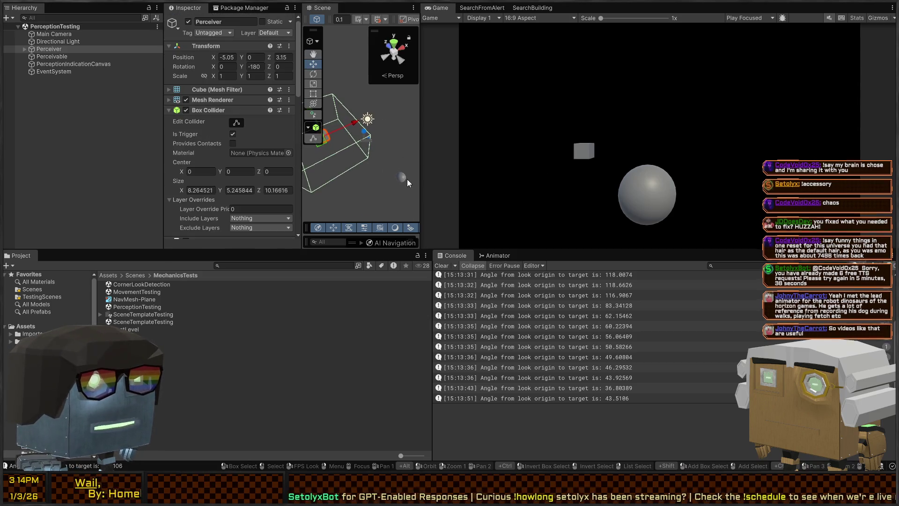
pyautogui.click(400, 179)
pyautogui.scroll(-4, 195, 127)
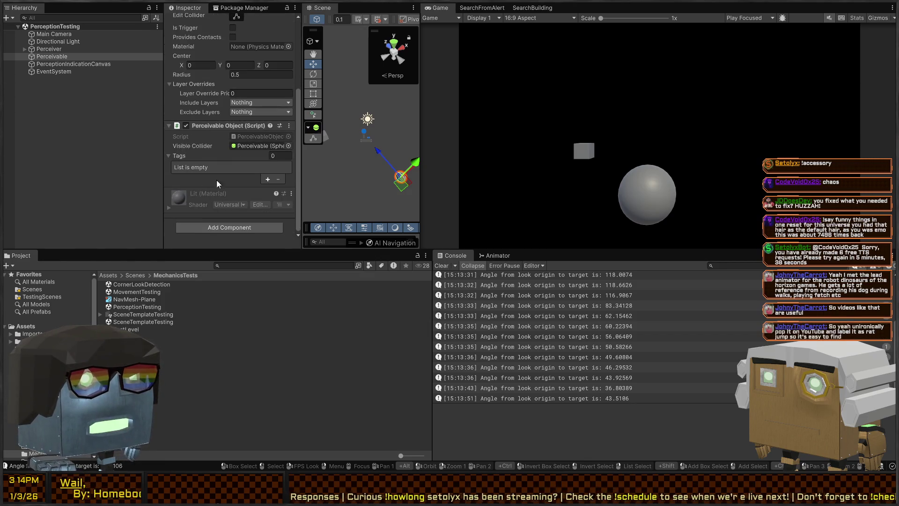
pyautogui.scroll(5, 199, 136)
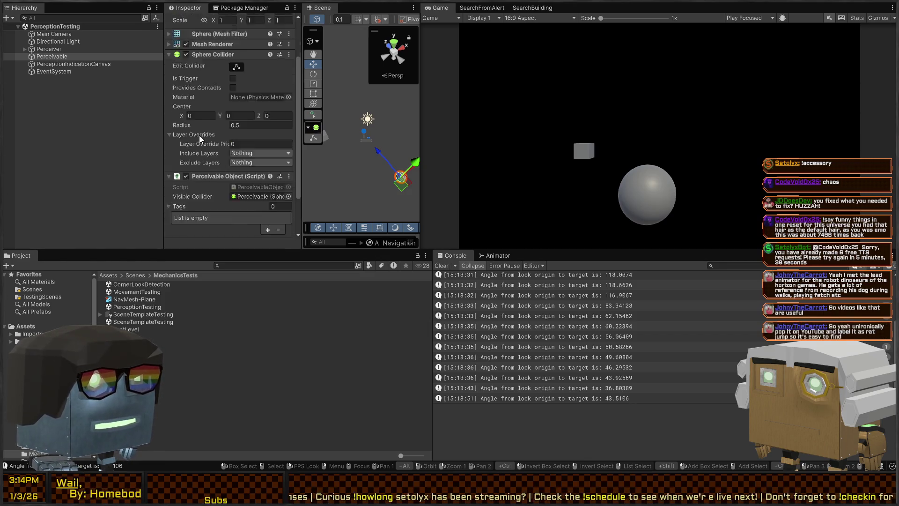
pyautogui.click(80, 64)
pyautogui.press('Up')
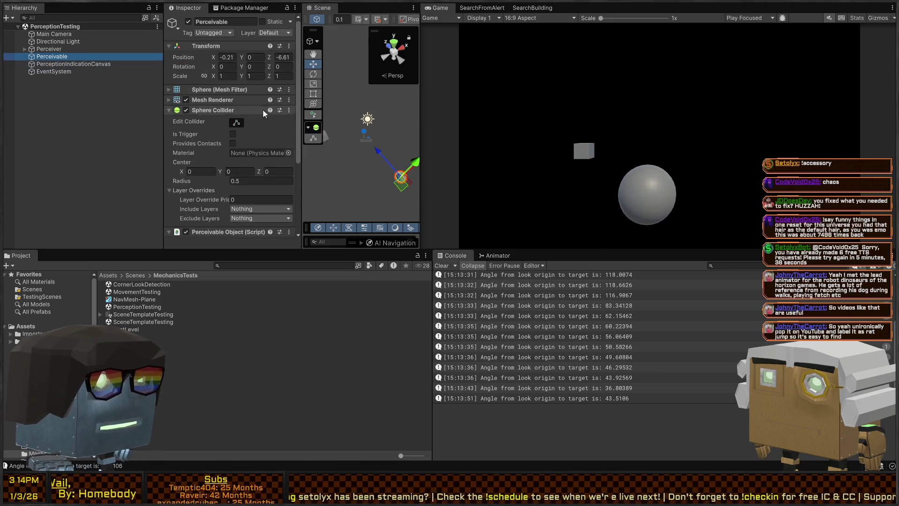
pyautogui.scroll(-5, 256, 113)
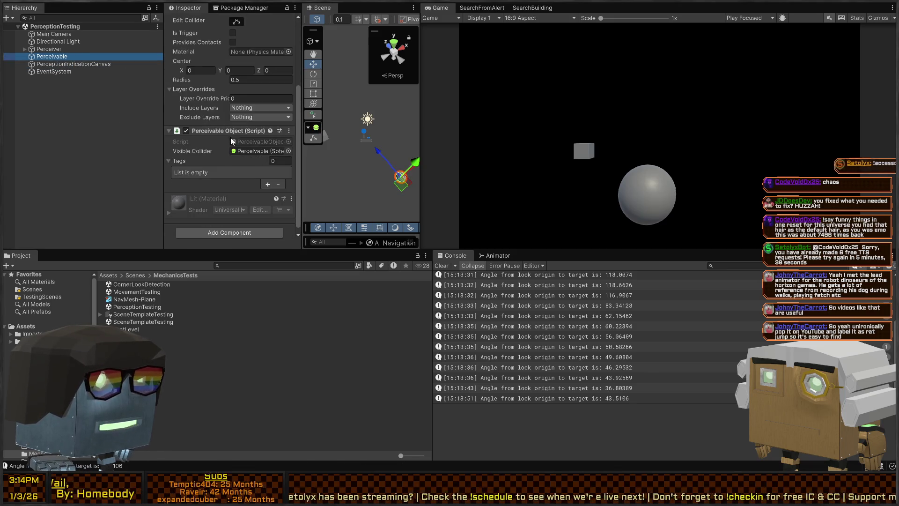
pyautogui.click(49, 49)
pyautogui.scroll(-10, 216, 131)
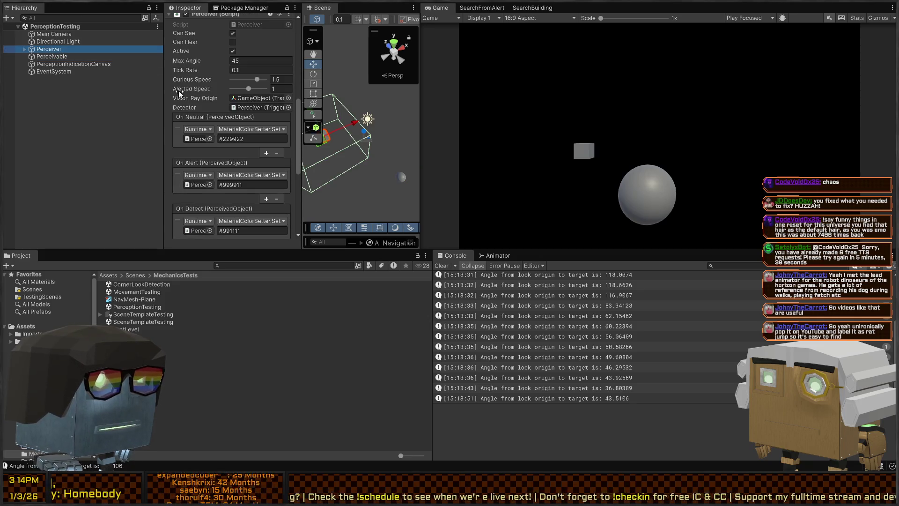
pyautogui.scroll(4, 201, 97)
pyautogui.click(258, 99)
# Open the Perceiver script in Visual Studio and jump to the PerceivedObject definition
pyautogui.doubleClick(257, 100)
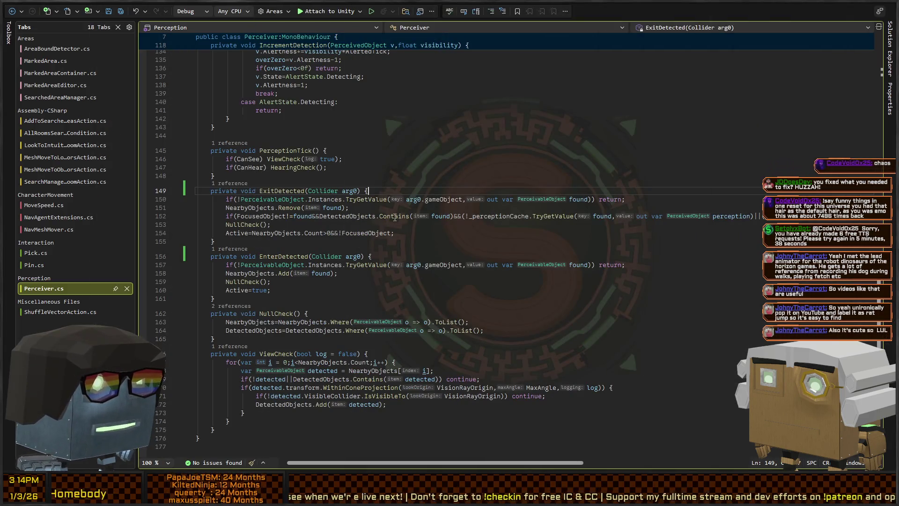
pyautogui.click(400, 215)
pyautogui.scroll(10, 452, 228)
pyautogui.scroll(20, 451, 228)
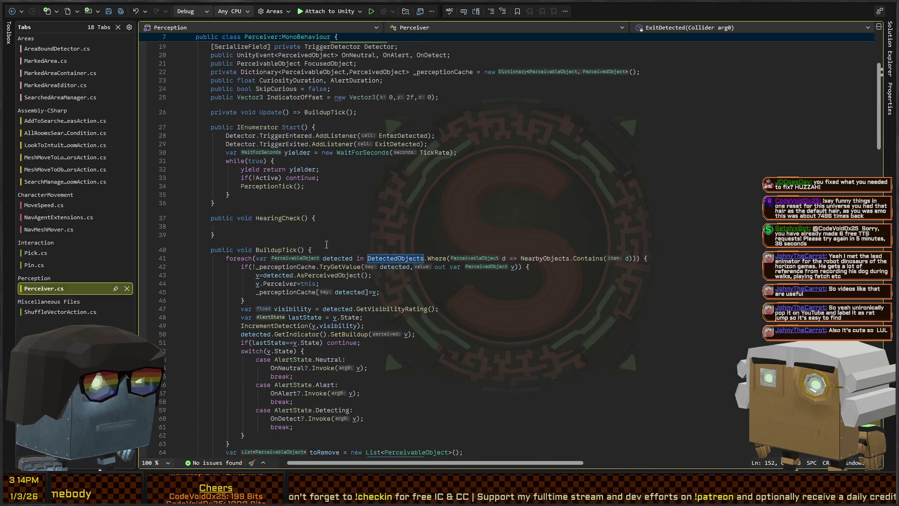
pyautogui.scroll(5, 332, 246)
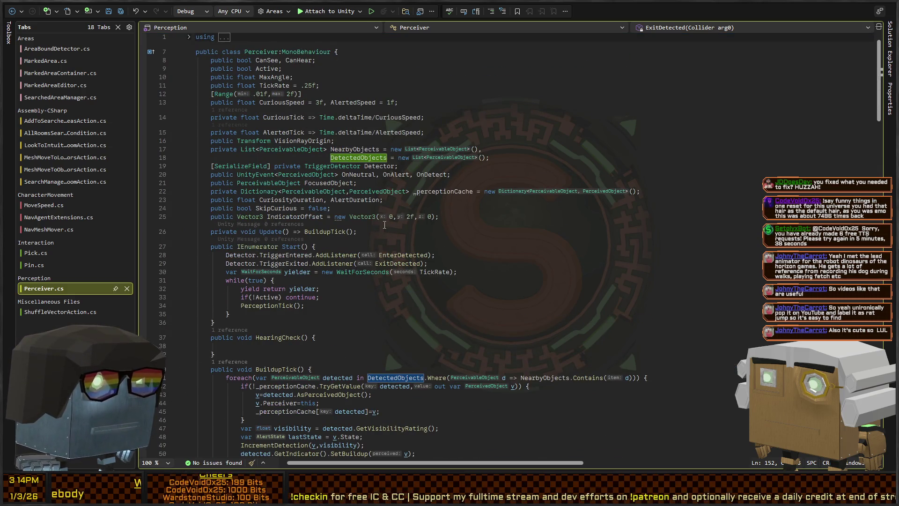
pyautogui.doubleClick(369, 192)
pyautogui.press('F12')
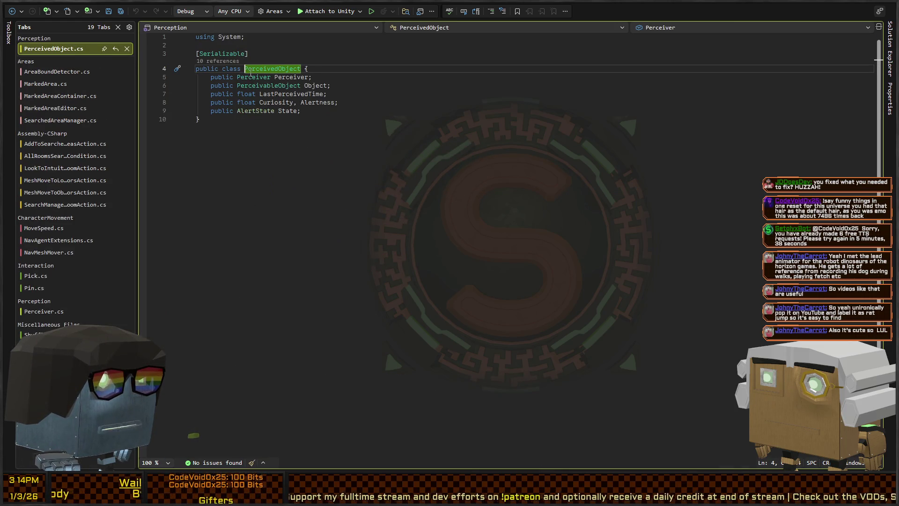
# Inspect PerceivableObject and its VisibilityComponents uses, then return to Perceiver and Unity
pyautogui.keyDown('ctrl'); pyautogui.click(267, 87); pyautogui.keyUp('ctrl')
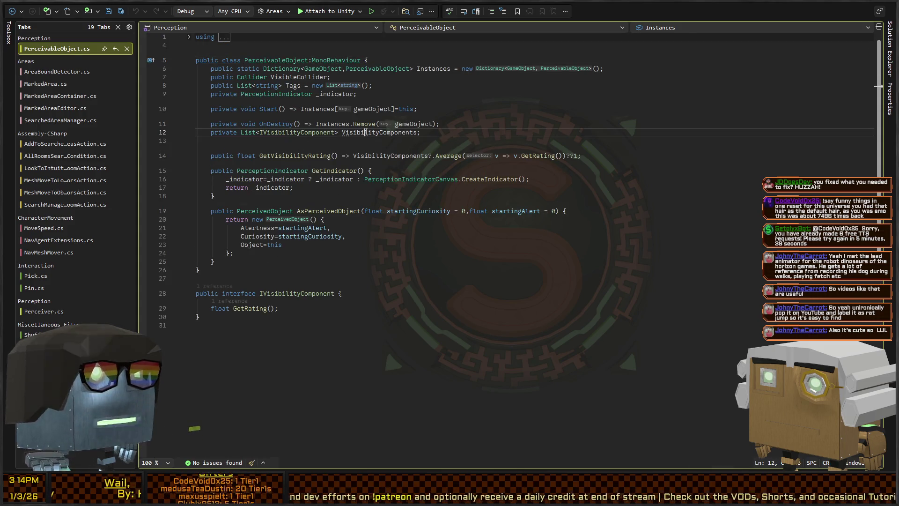
pyautogui.click(380, 132)
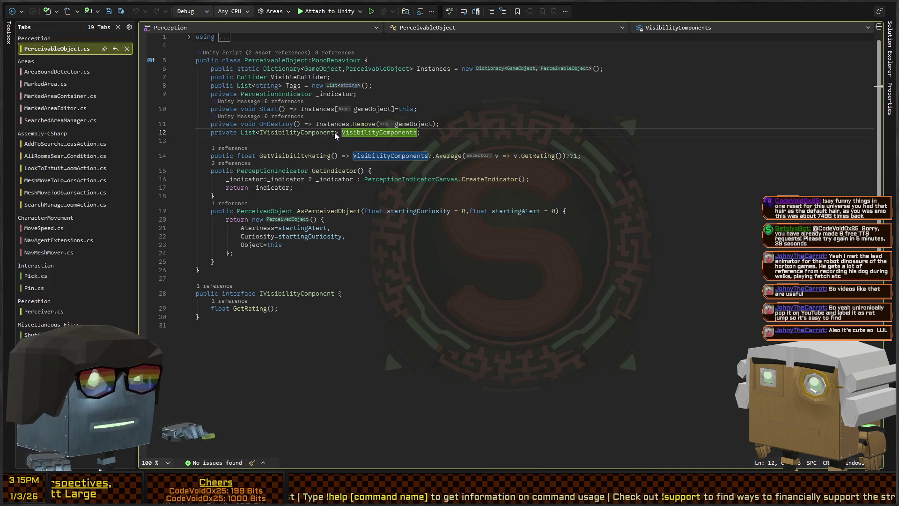
pyautogui.hotkey('ctrl', '-')
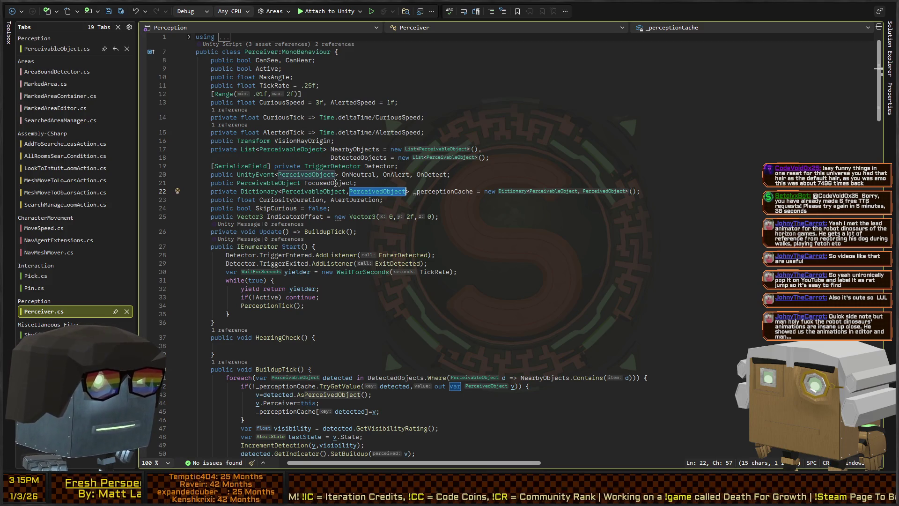
pyautogui.hotkey('alt', 'Tab')
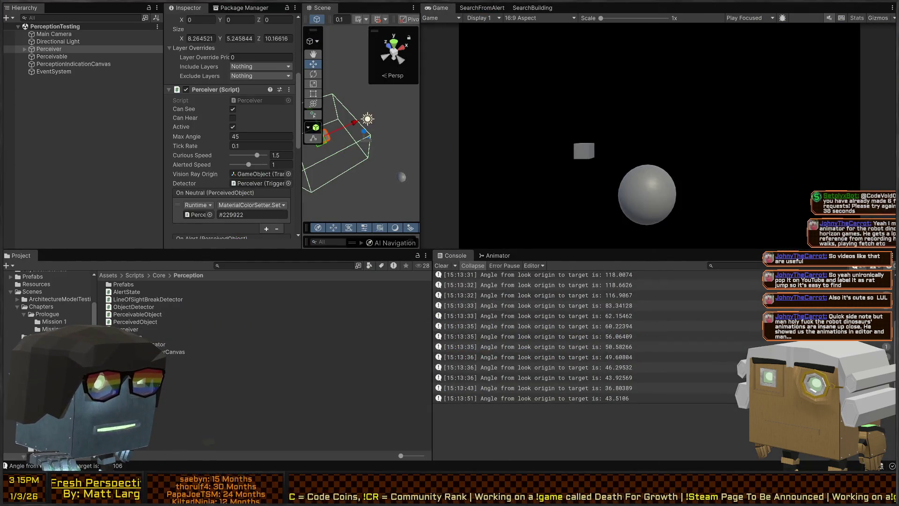
# Preview the two detector scripts, then move the sphere into the view cone during Play
pyautogui.click(127, 299)
pyautogui.click(147, 307)
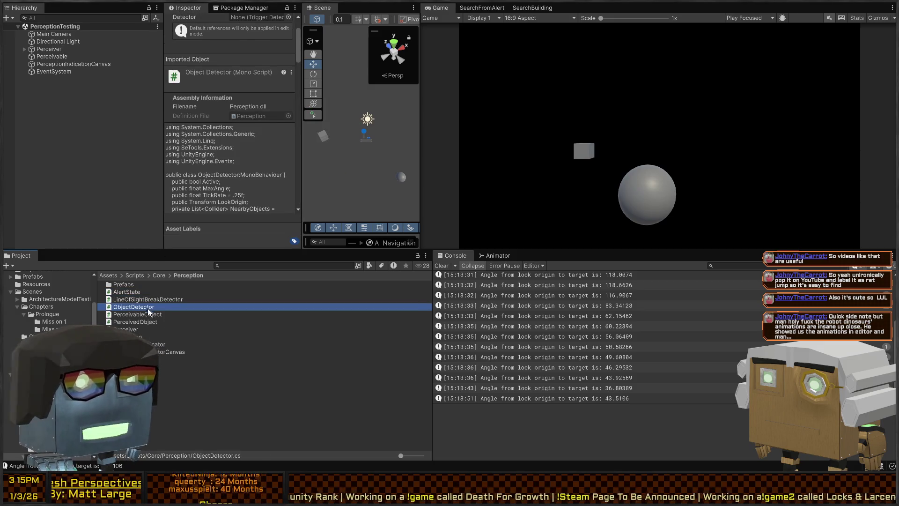
pyautogui.hotkey('ctrl', 'p')
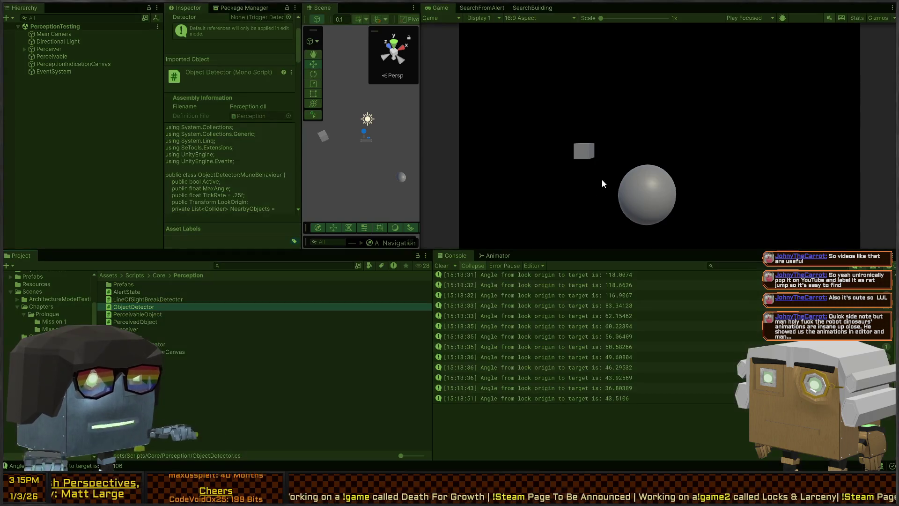
pyautogui.click(322, 135)
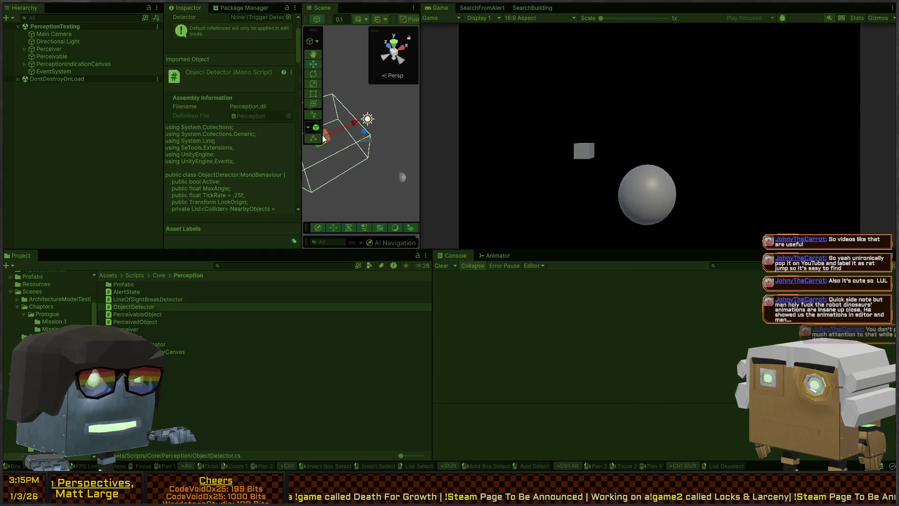
pyautogui.click(401, 176)
pyautogui.moveTo(401, 176)
pyautogui.mouseDown()
pyautogui.moveTo(337, 158)
pyautogui.moveTo(326, 165)
pyautogui.moveTo(375, 188)
pyautogui.moveTo(352, 159)
pyautogui.moveTo(406, 198)
pyautogui.moveTo(412, 189)
pyautogui.mouseUp()
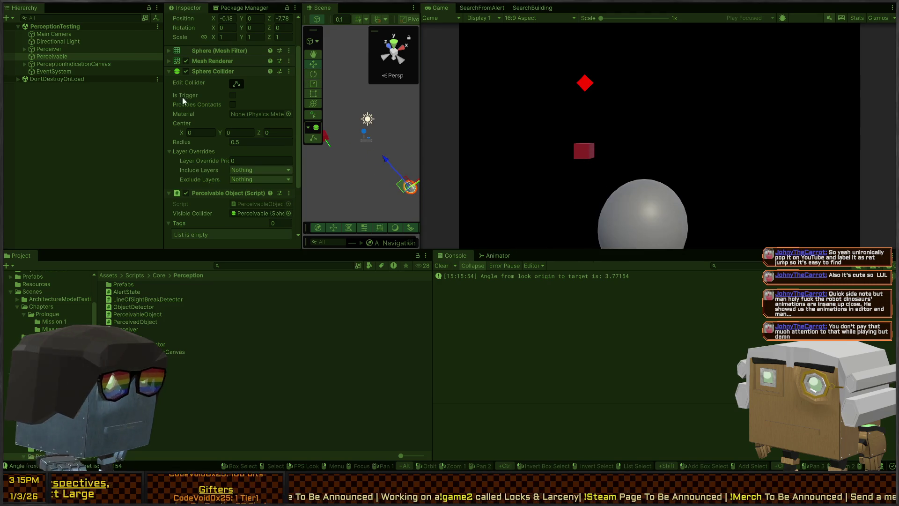
pyautogui.press('w')
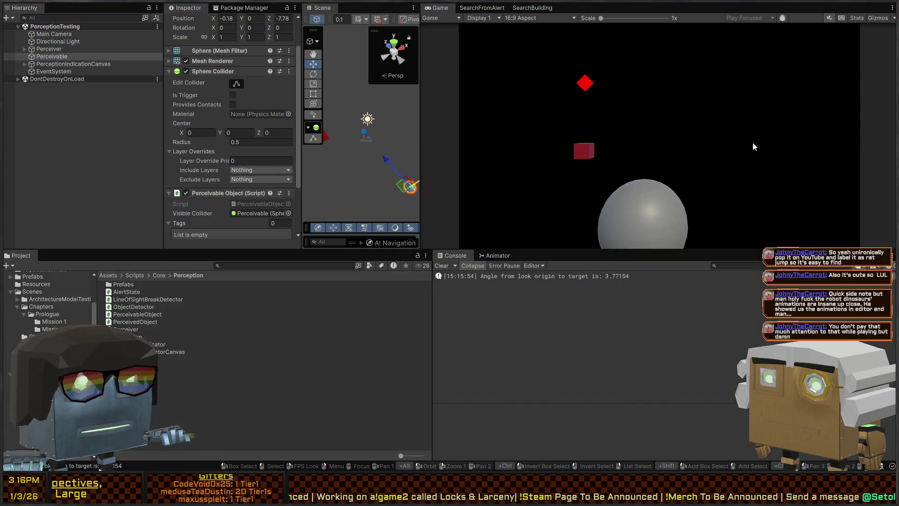
pyautogui.hotkey('ctrl', 'p')
# Reframe the scene camera, review the Perceiver's settings, and open its script
pyautogui.moveTo(383, 116)
pyautogui.mouseDown()
pyautogui.moveTo(381, 169)
pyautogui.moveTo(434, 176)
pyautogui.moveTo(543, 180)
pyautogui.moveTo(688, 161)
pyautogui.moveTo(672, 153)
pyautogui.mouseUp()
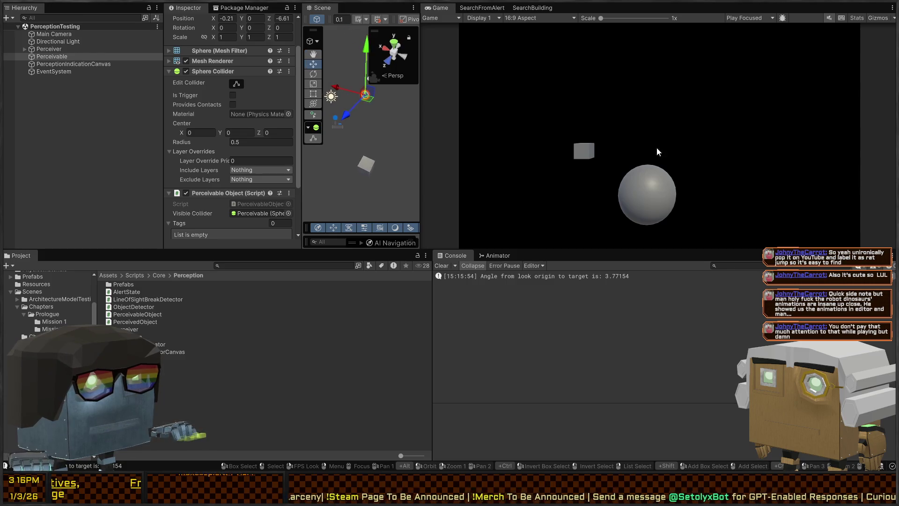
pyautogui.click(48, 48)
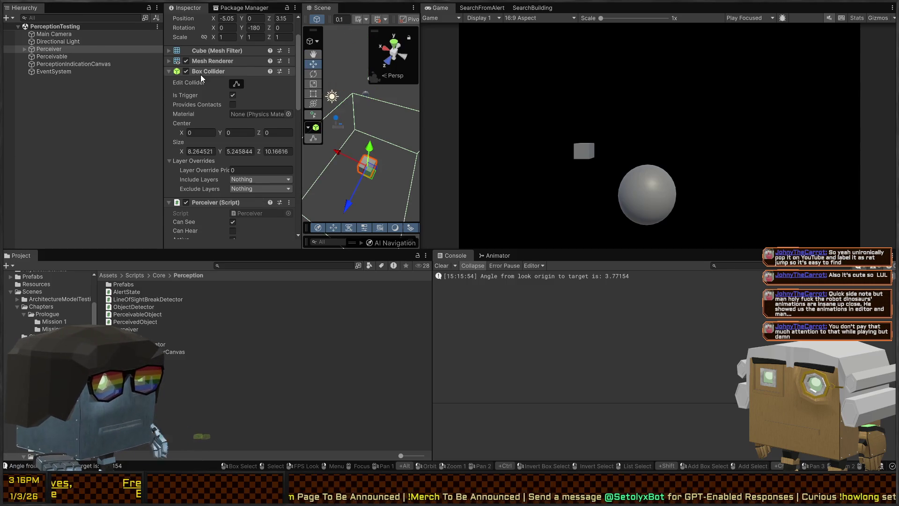
pyautogui.scroll(-4, 200, 75)
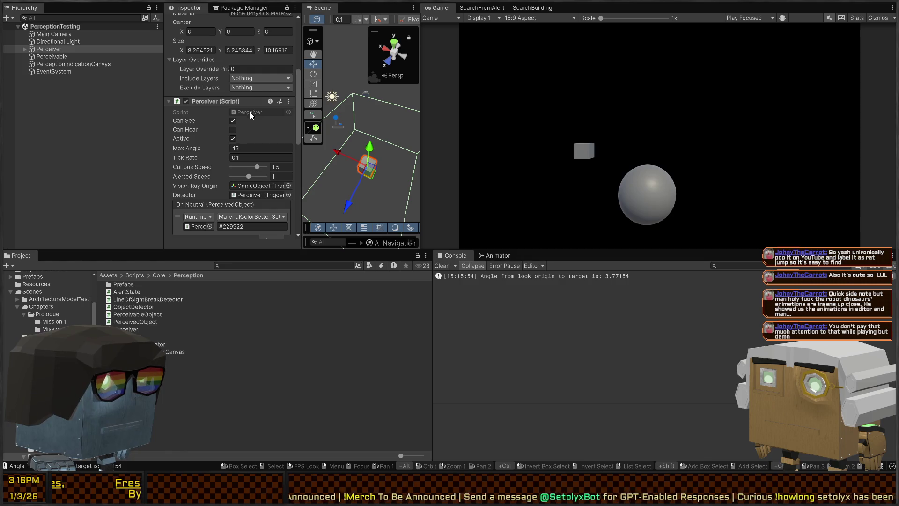
pyautogui.scroll(-12, 249, 112)
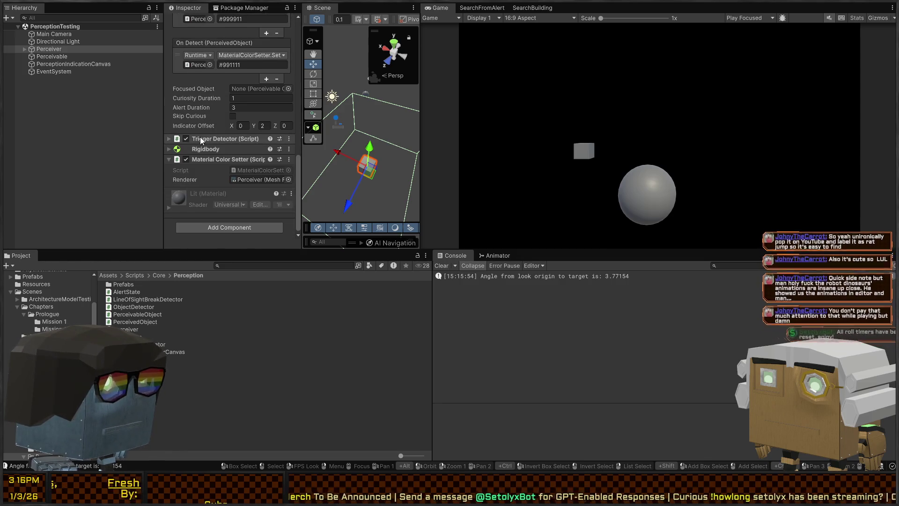
pyautogui.scroll(10, 211, 165)
pyautogui.doubleClick(253, 86)
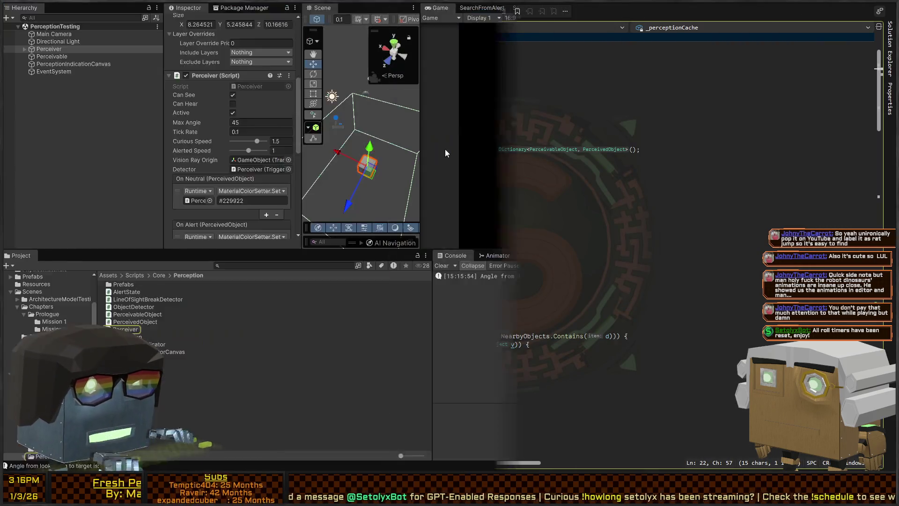
# Rerun Play, move the sphere, and open the angle log's source from its stack trace
pyautogui.hotkey('ctrl', 'p')
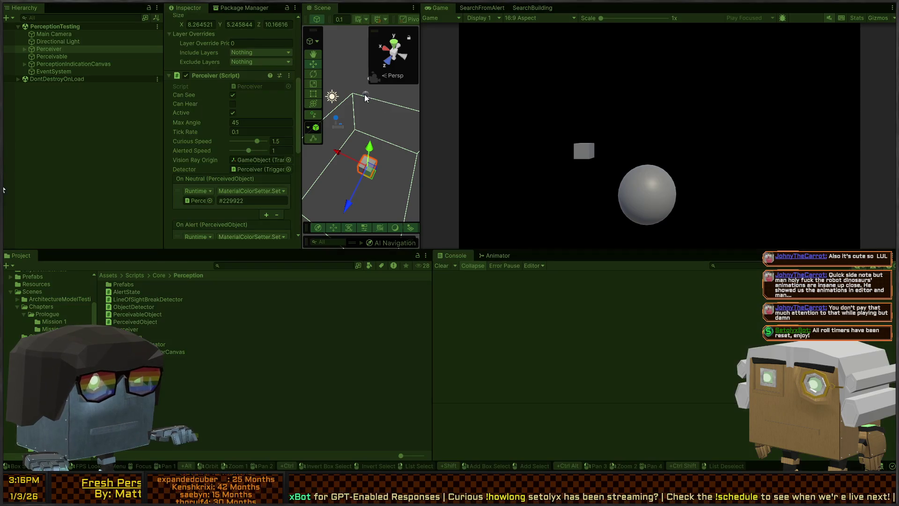
pyautogui.click(370, 94)
pyautogui.moveTo(372, 92)
pyautogui.mouseDown()
pyautogui.moveTo(414, 155)
pyautogui.moveTo(418, 120)
pyautogui.mouseUp()
pyautogui.hotkey('ctrl', 'p')
pyautogui.click(616, 277)
pyautogui.doubleClick(616, 277)
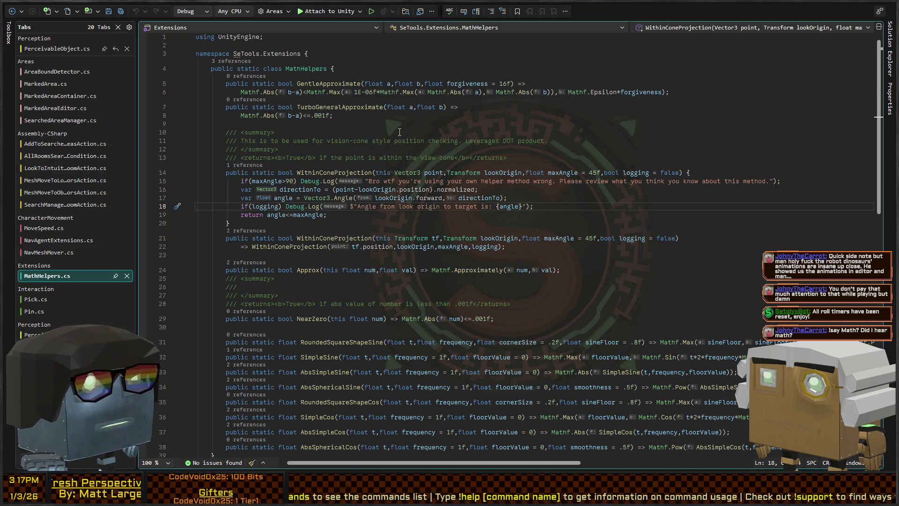
# Read WithinConeProjection in MathHelpers.cs down to its maxAngle return line
pyautogui.press('Down')
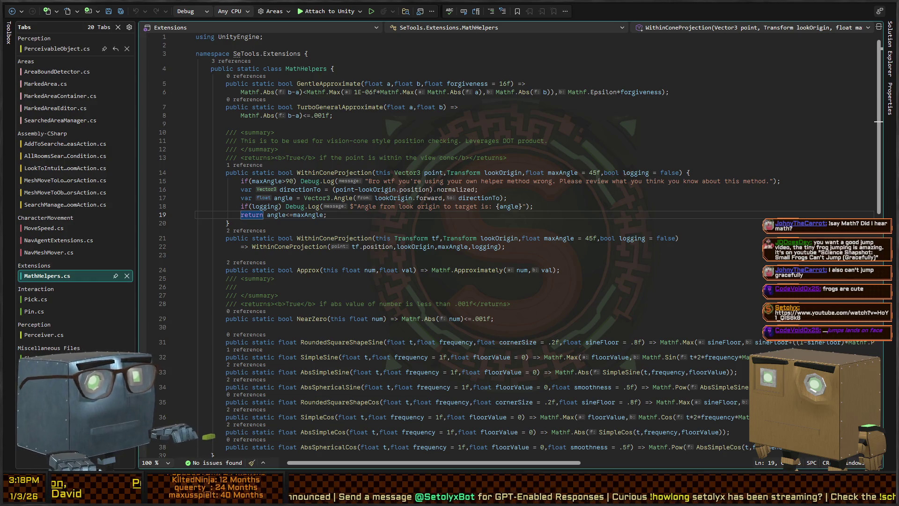
# Add 'directionTo.y=0; directionTo=directionTo.normalized' to the direction line and save
pyautogui.press('Down')
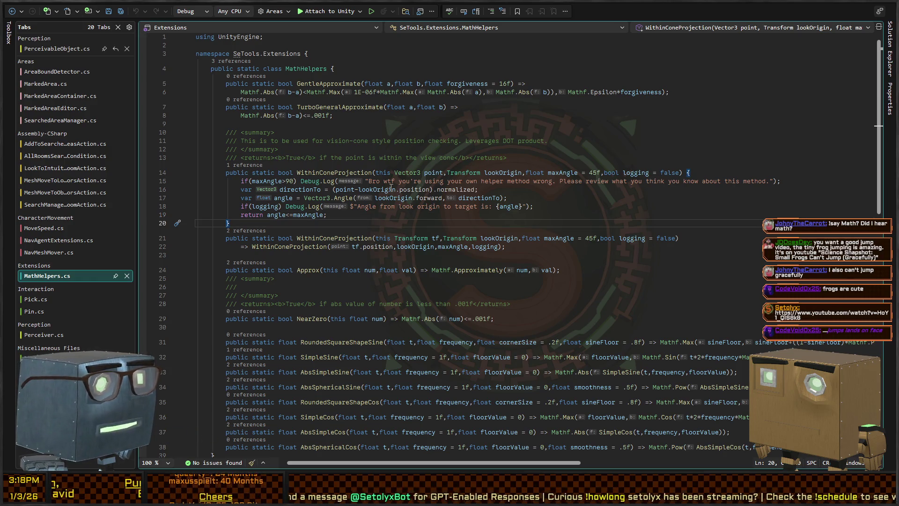
pyautogui.click(425, 182)
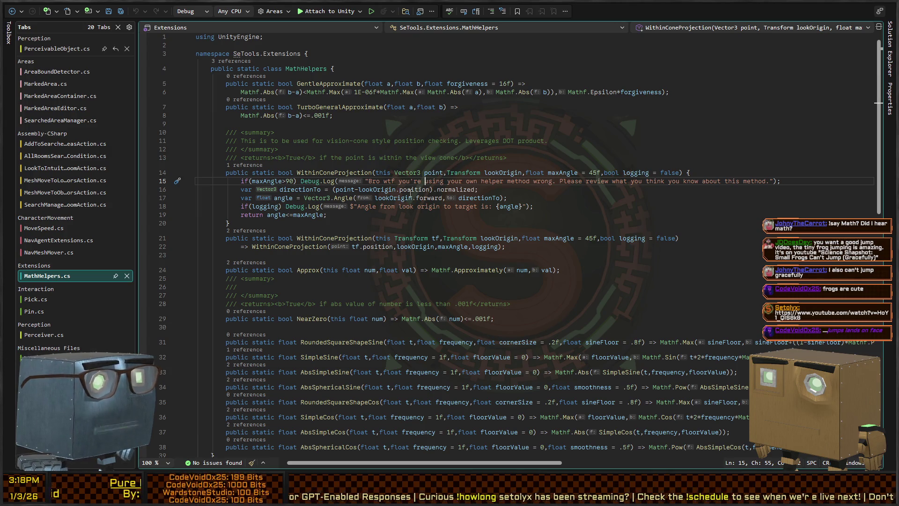
pyautogui.click(433, 189)
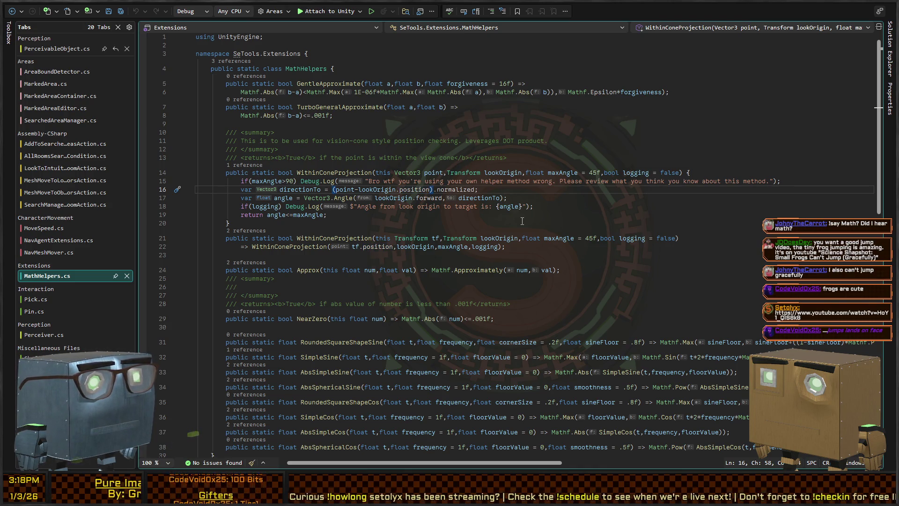
pyautogui.write('; ')
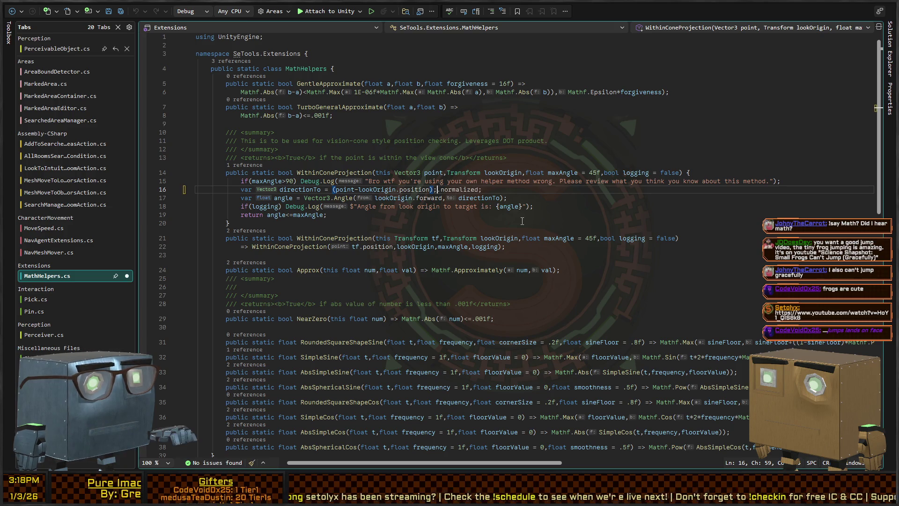
pyautogui.write('directionTo')
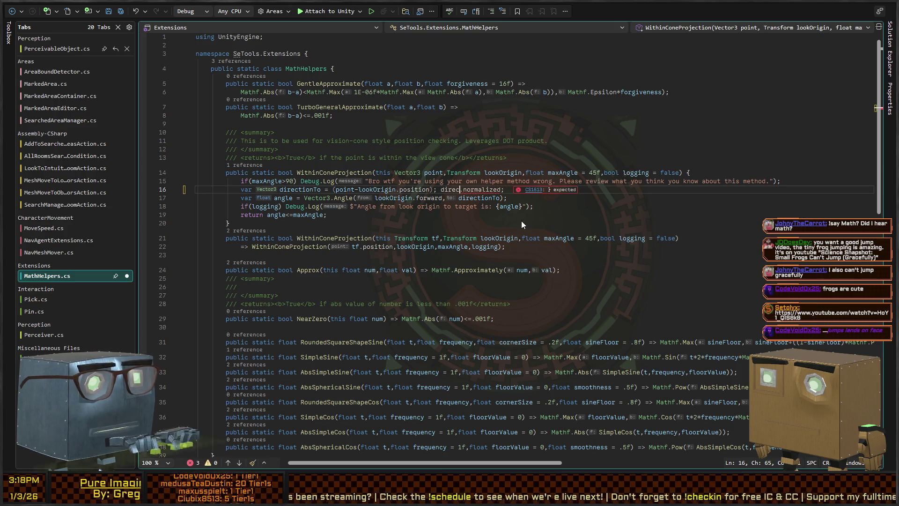
pyautogui.press('Right')
pyautogui.write('y=0;')
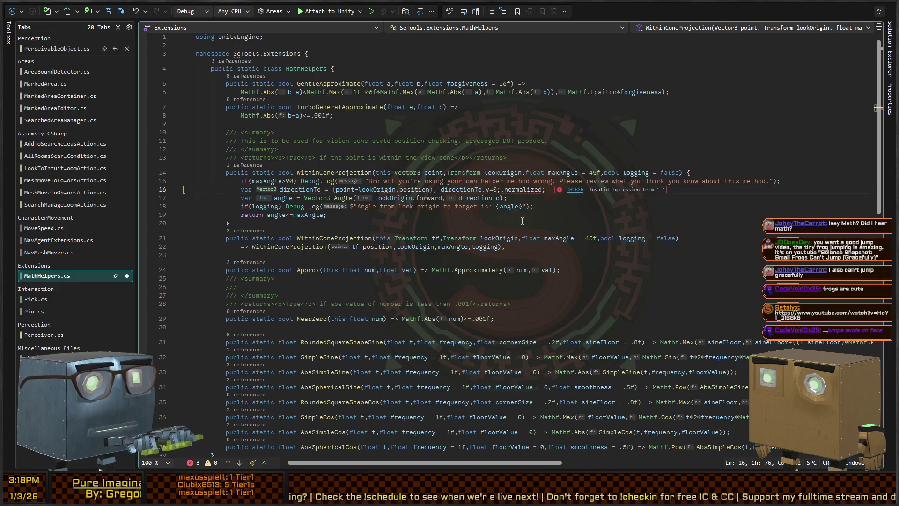
pyautogui.write(' directionTo')
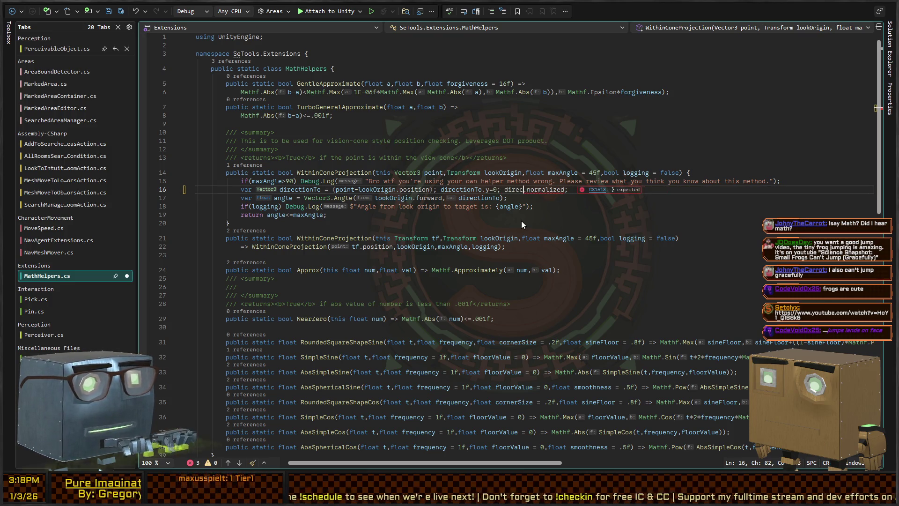
pyautogui.write('=direction')
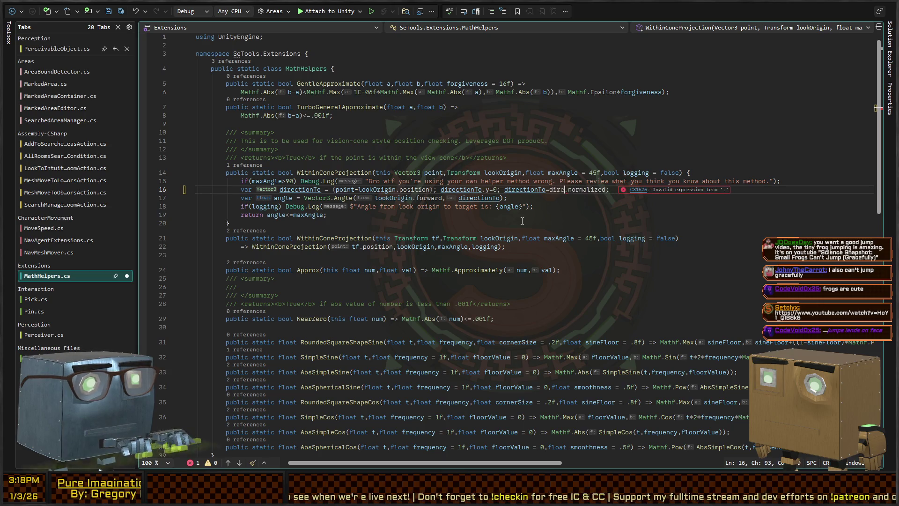
pyautogui.write('To.normalized')
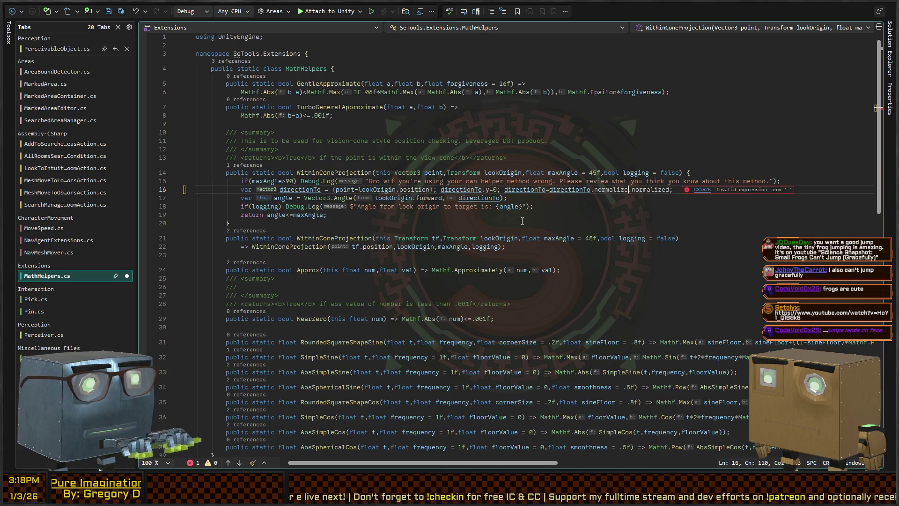
pyautogui.press('Down')
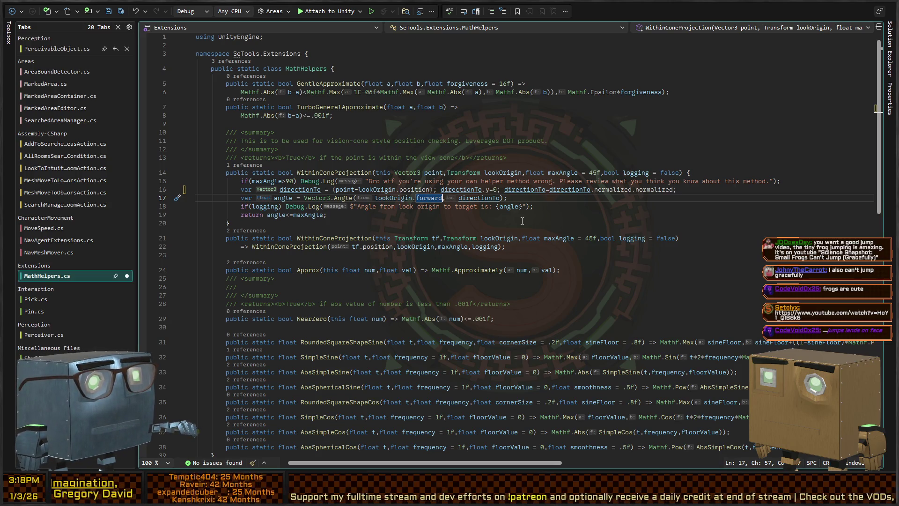
pyautogui.hotkey('ctrl', 's')
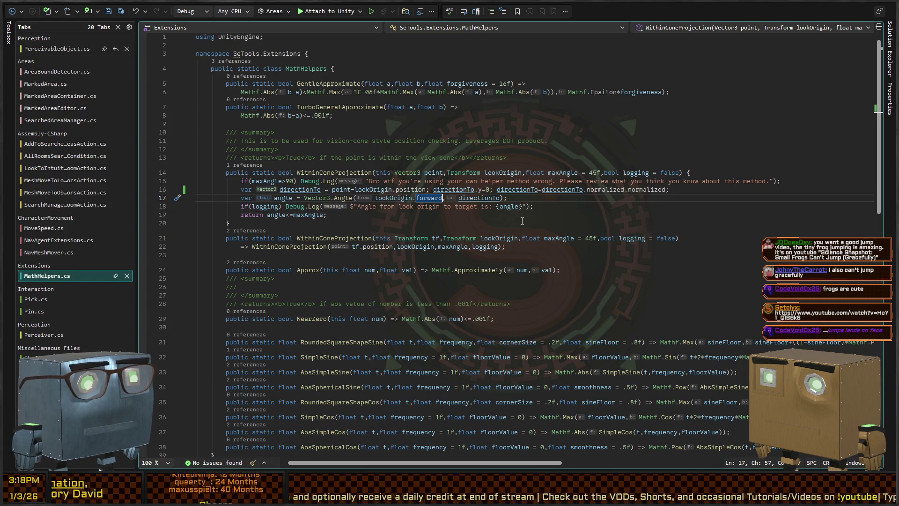
# Delete the flattening and re-normalizing statements, leaving point minus lookOrigin.position
pyautogui.hotkey('ctrl', 'Left')
pyautogui.hotkey('ctrl', 'Left')
pyautogui.hotkey('ctrl', 'Left')
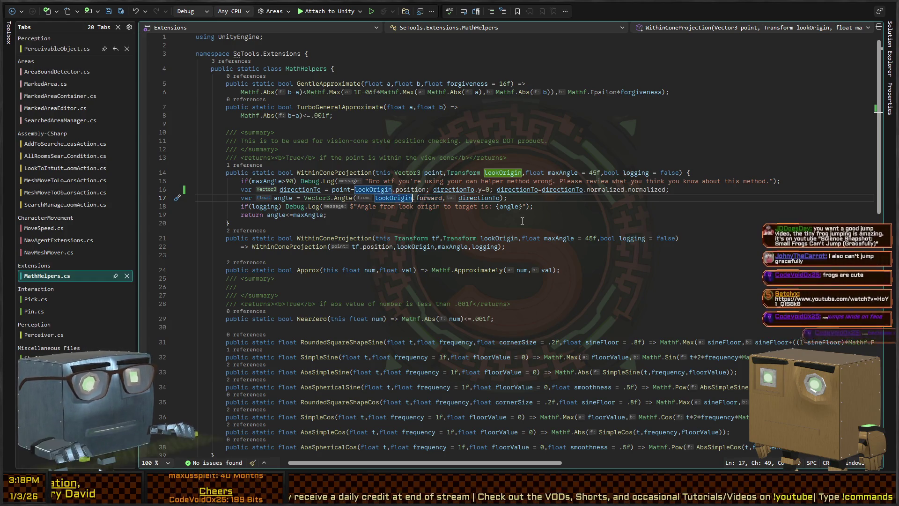
pyautogui.hotkey('ctrl', 'Right')
pyautogui.hotkey('ctrl', 'Right')
pyautogui.hotkey('ctrl', 'Right')
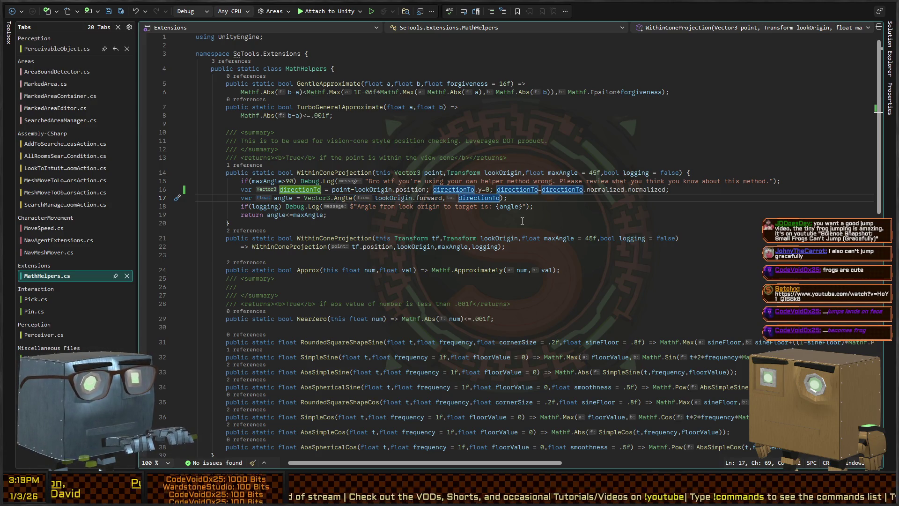
pyautogui.press('Up')
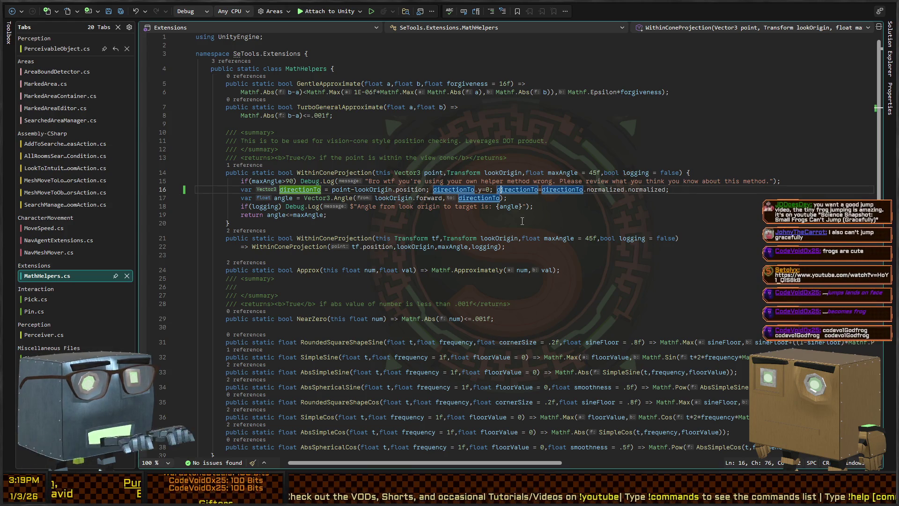
pyautogui.press('Left')
pyautogui.press('Left')
pyautogui.press('Left')
pyautogui.hotkey('ctrl', 'Left')
pyautogui.hotkey('ctrl', 'Left')
pyautogui.hotkey('ctrl', 'Left')
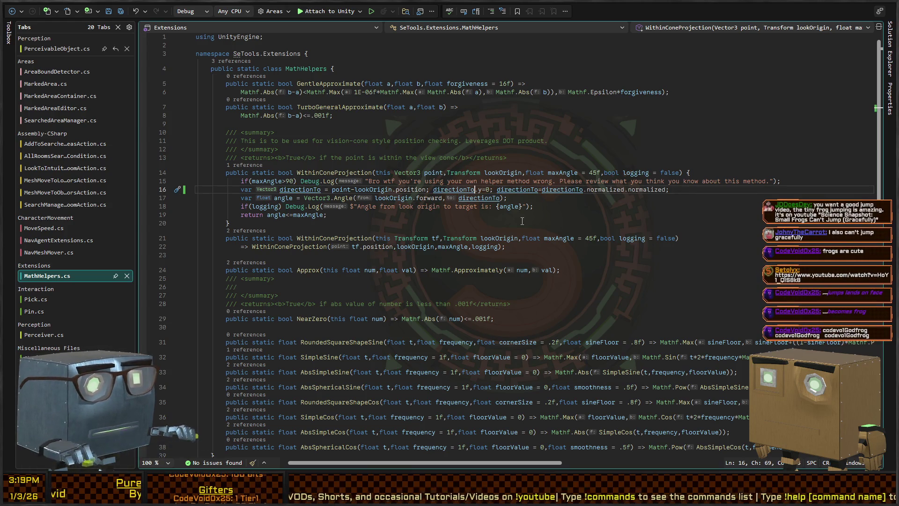
pyautogui.hotkey('ctrl', 'Right')
pyautogui.hotkey('shift', 'End')
pyautogui.press('Delete')
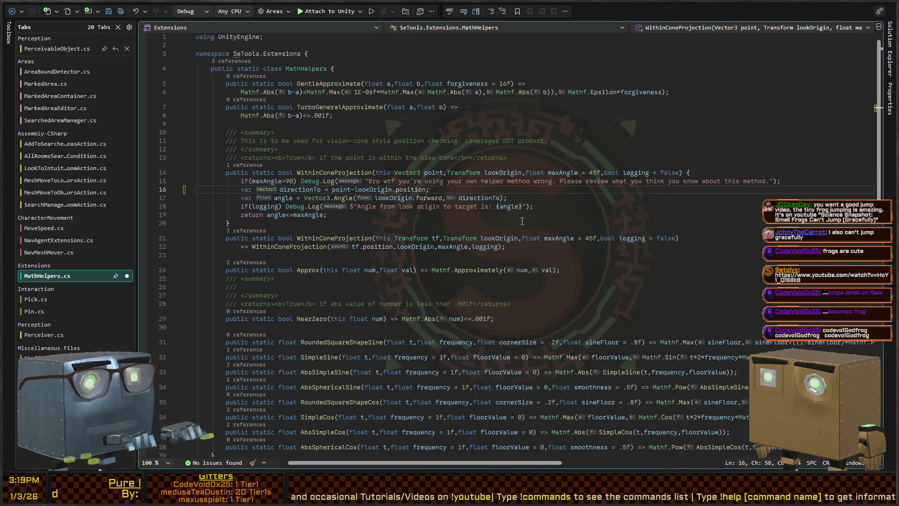
pyautogui.hotkey('alt', 'Tab')
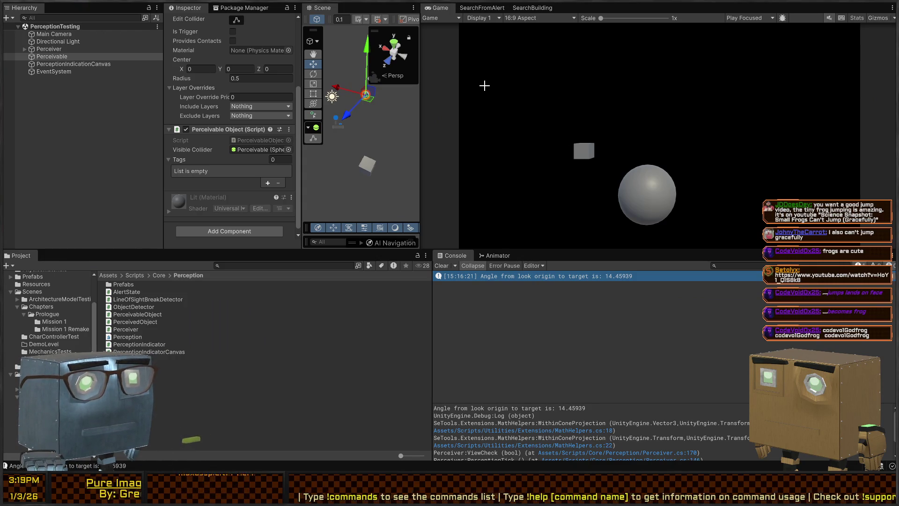
# Sketch a horizontal line, a corner box, and yellow lines from the corner toward the sphere
pyautogui.moveTo(488, 85); pyautogui.dragTo(643, 87)
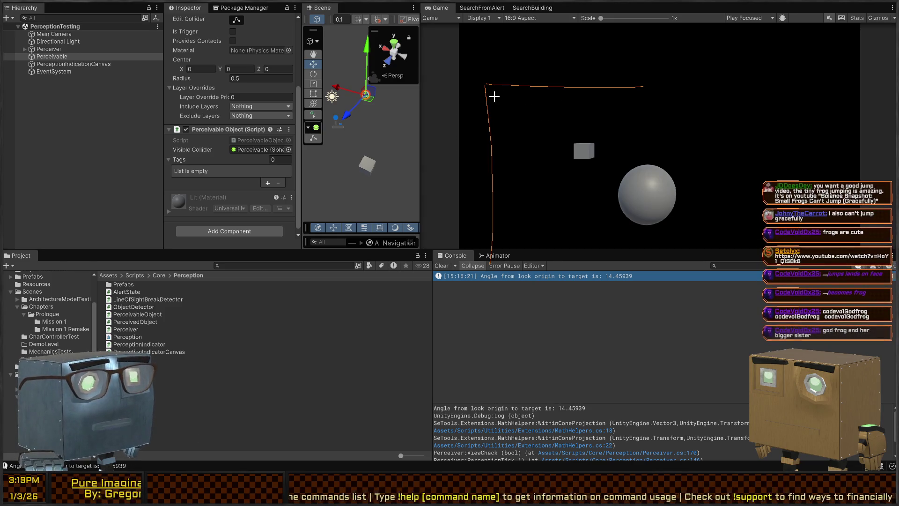
pyautogui.moveTo(488, 91)
pyautogui.mouseDown()
pyautogui.moveTo(504, 90)
pyautogui.moveTo(488, 90)
pyautogui.mouseUp()
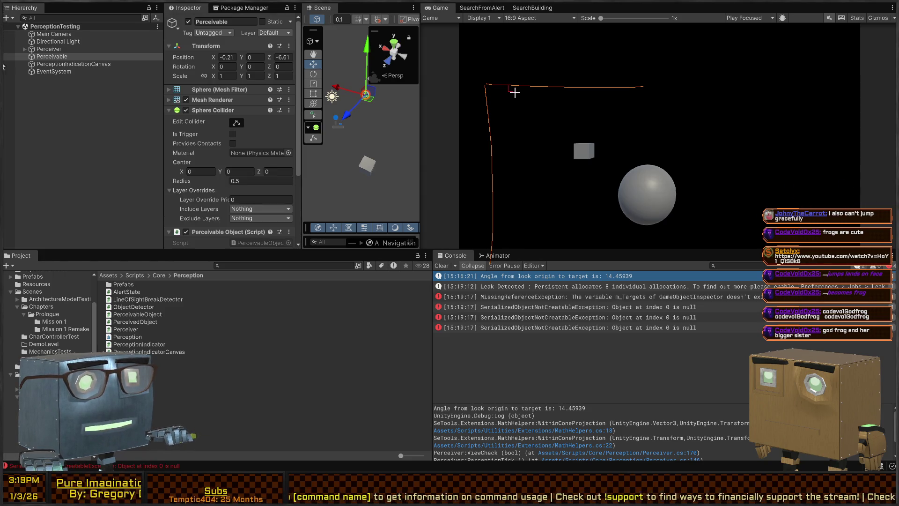
pyautogui.moveTo(507, 90)
pyautogui.mouseDown()
pyautogui.moveTo(532, 95)
pyautogui.moveTo(526, 105)
pyautogui.moveTo(502, 98)
pyautogui.moveTo(507, 89)
pyautogui.mouseUp()
pyautogui.rightClick(533, 80)
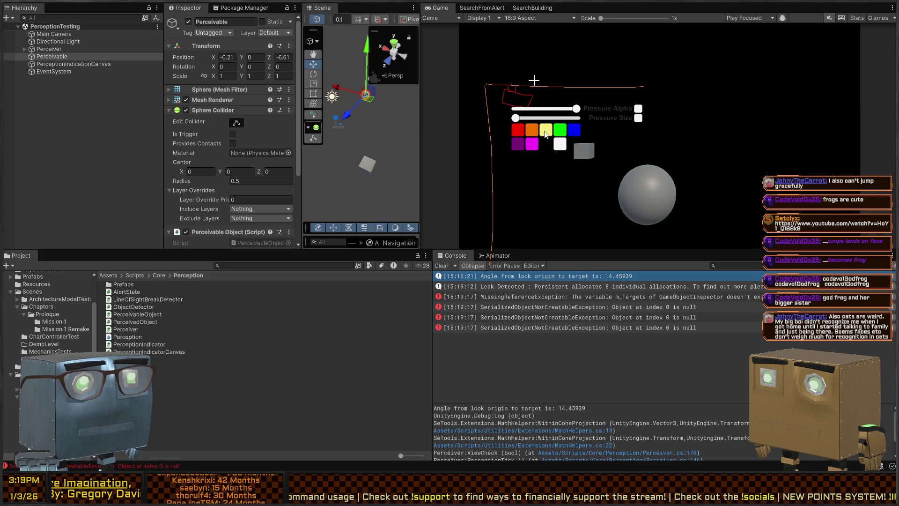
pyautogui.rightClick(537, 101)
pyautogui.moveTo(534, 99); pyautogui.dragTo(667, 91)
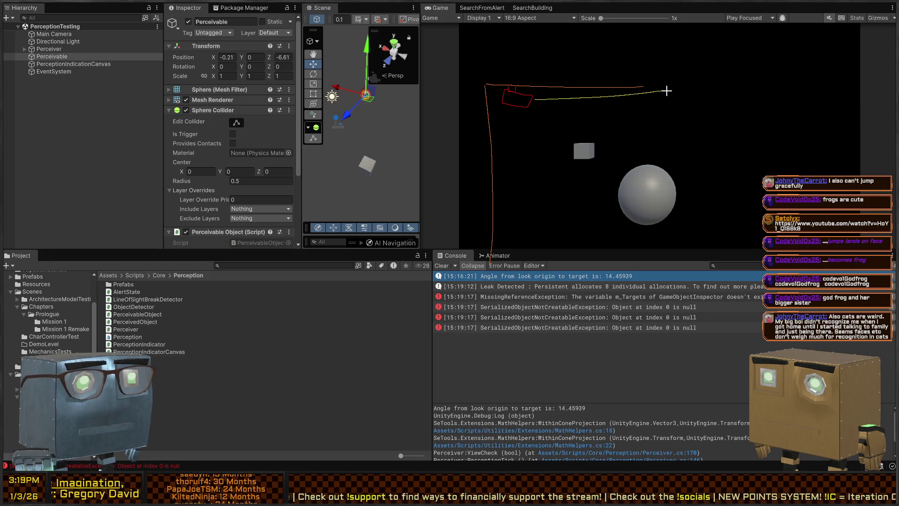
pyautogui.moveTo(528, 101); pyautogui.dragTo(646, 193)
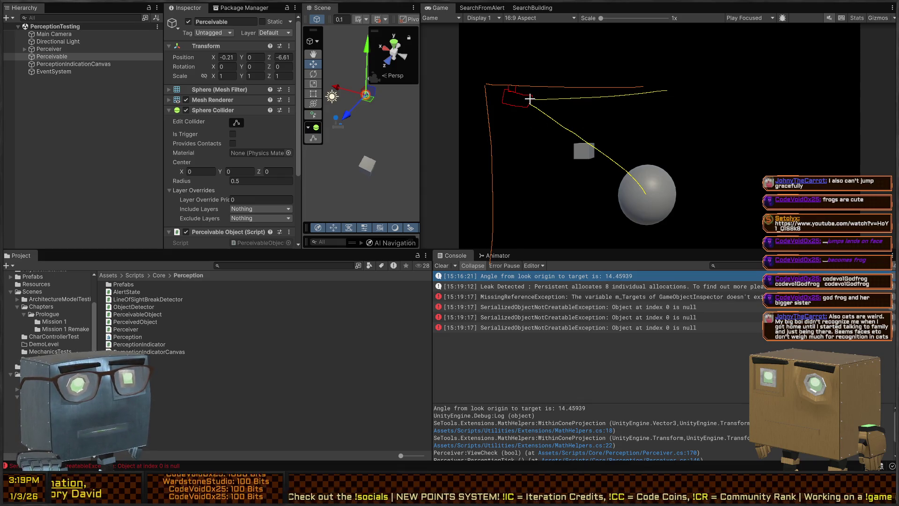
# Switch the pen colour to red and draw a red line rightward from the box
pyautogui.press('Tab')
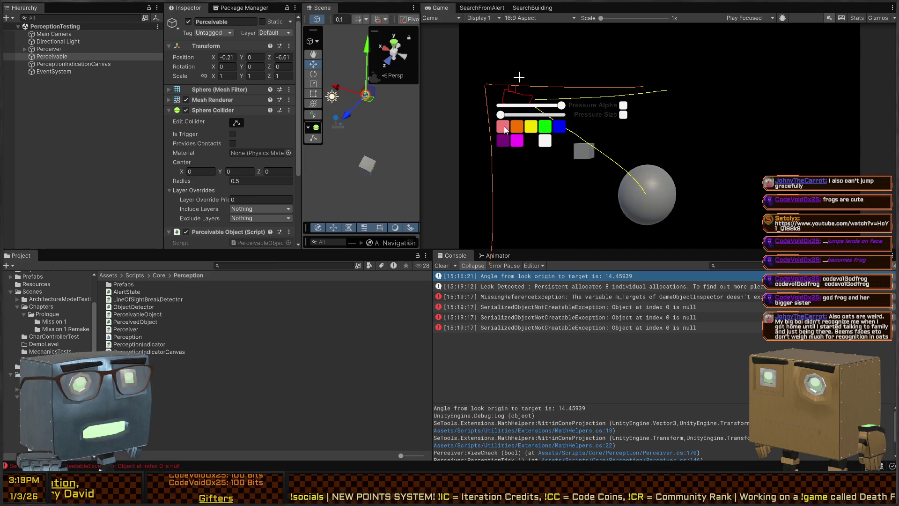
pyautogui.click(506, 127)
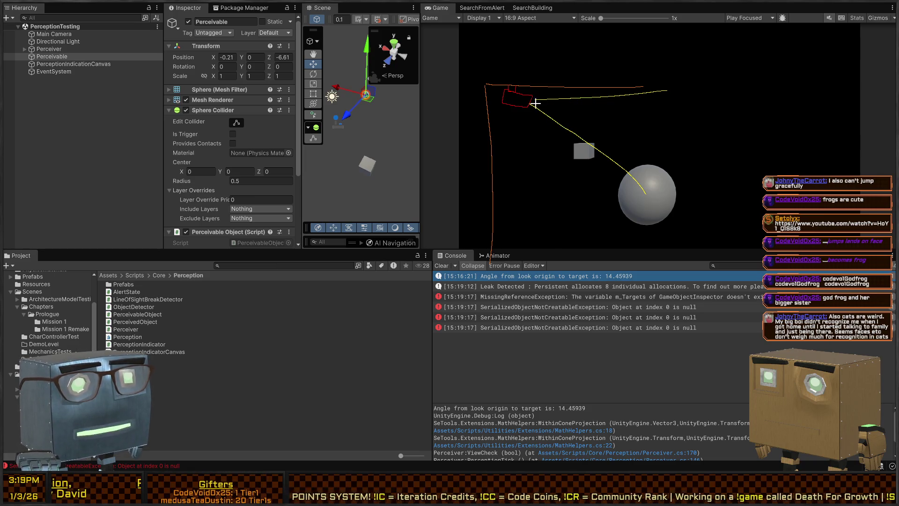
pyautogui.moveTo(528, 99); pyautogui.dragTo(730, 154)
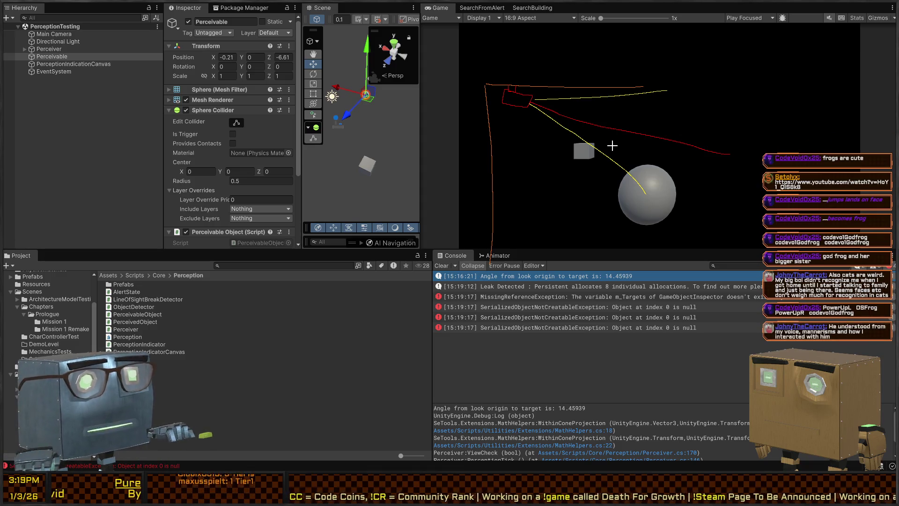
pyautogui.hotkey('alt', 'Tab')
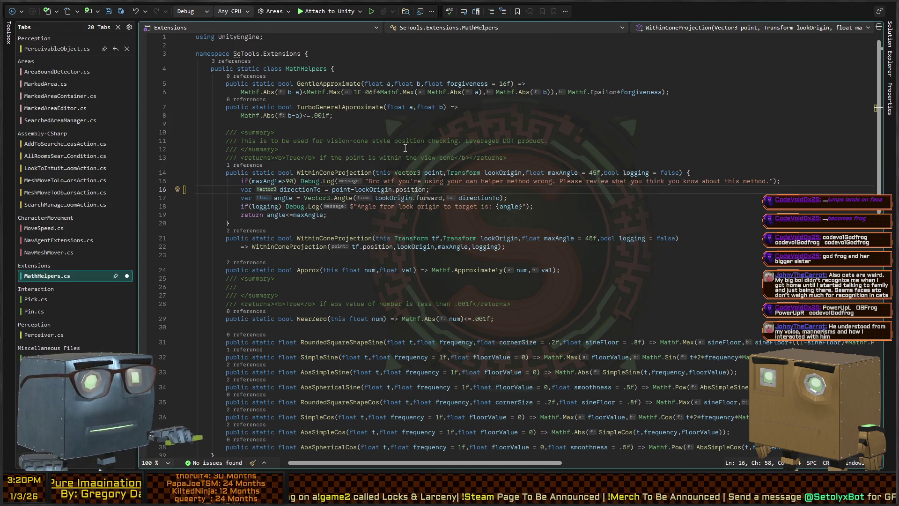
pyautogui.click(391, 206)
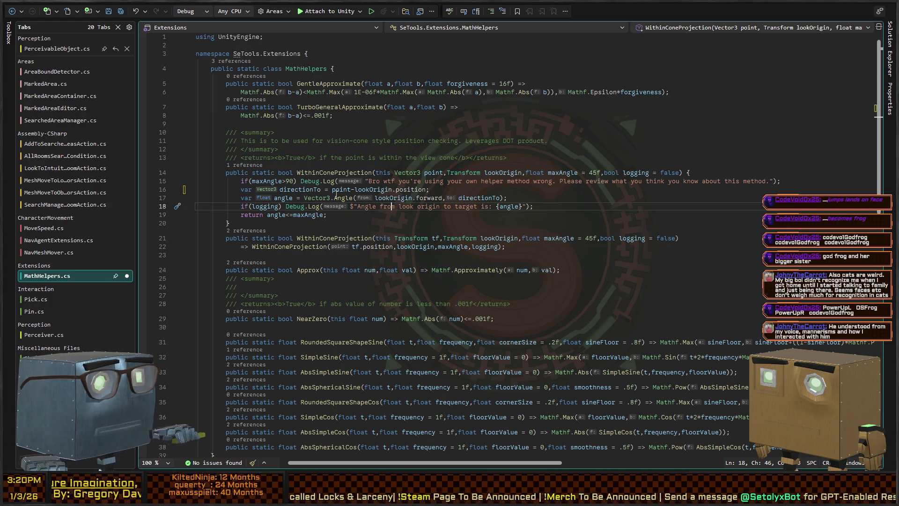
pyautogui.click(335, 198)
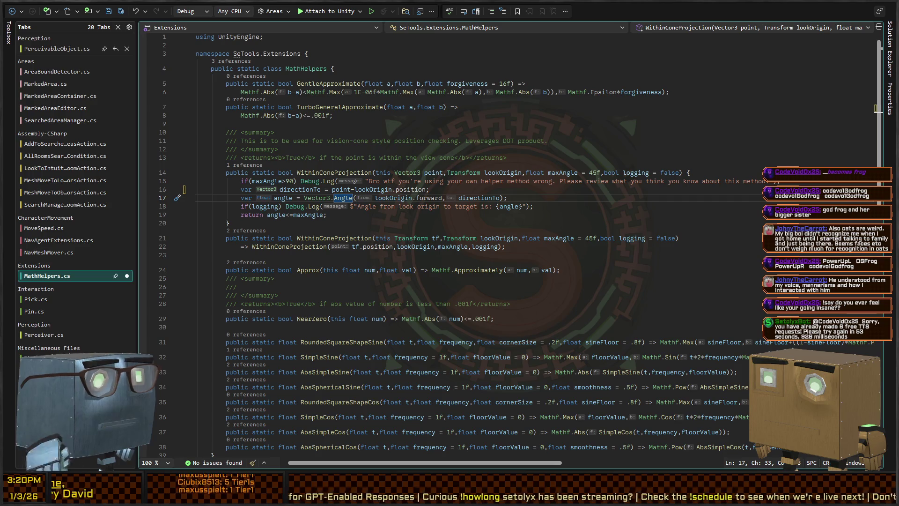
pyautogui.click(387, 214)
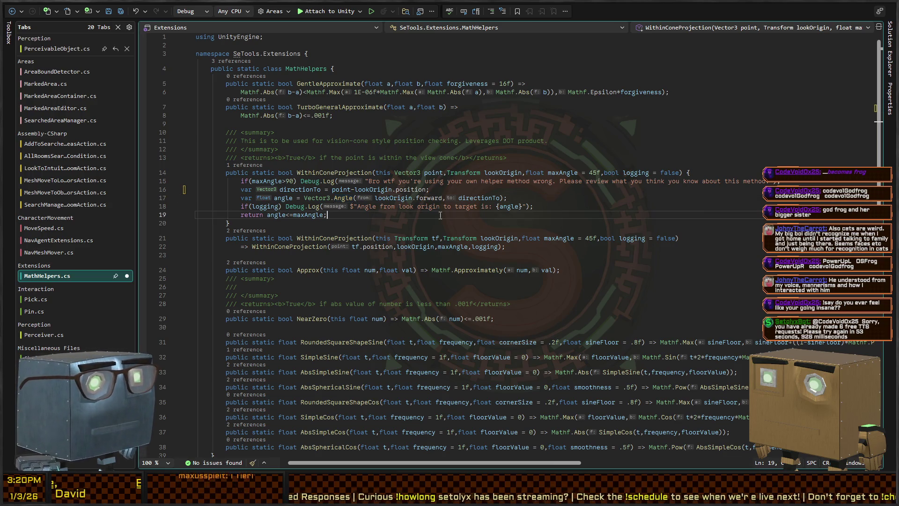
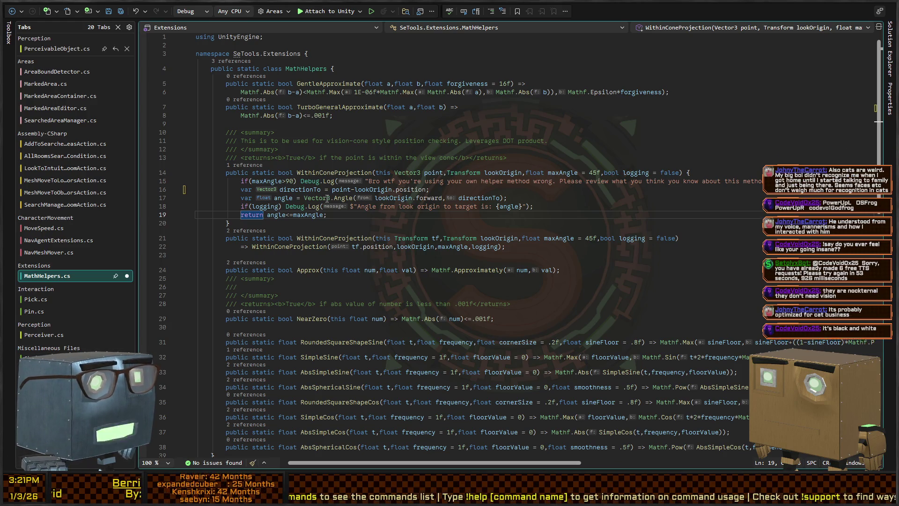
# Change the Vector3.Angle call on line 17 to Vector3.SignedAngle
pyautogui.click(352, 199)
pyautogui.write('Signed')
pyautogui.hotkey('ctrl', 'Right')
pyautogui.hotkey('ctrl', 'Right')
pyautogui.hotkey('ctrl', 'Right')
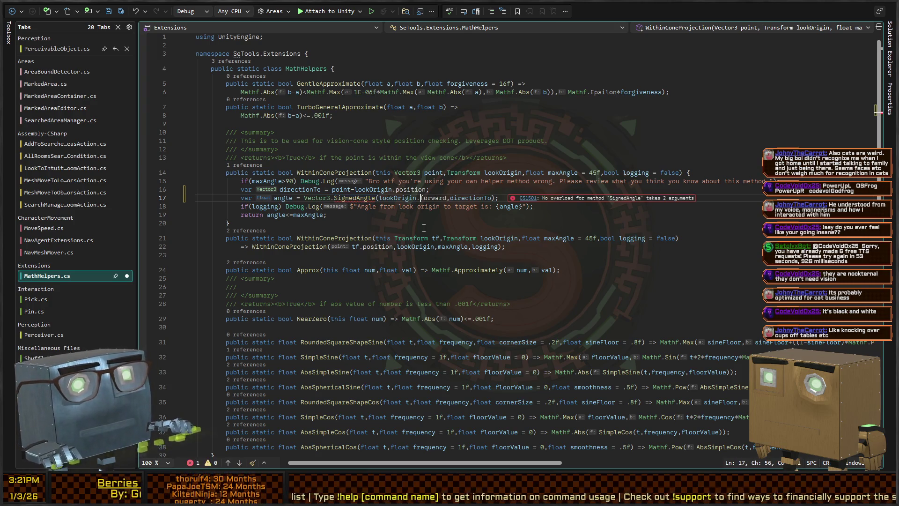
pyautogui.hotkey('ctrl', 'Left')
pyautogui.hotkey('ctrl', 'shift', 'Left')
pyautogui.hotkey('ctrl', 'Right')
pyautogui.hotkey('ctrl', 'Right')
# Add lookOrigin.up as the third SignedAngle argument after directionTo
pyautogui.scroll(-1, 423, 227)
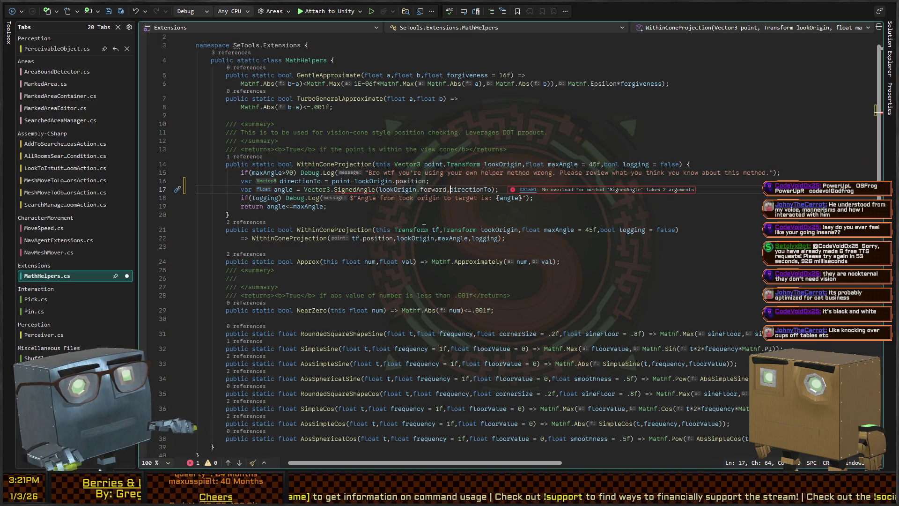
pyautogui.hotkey('ctrl', 'shift', 'Right')
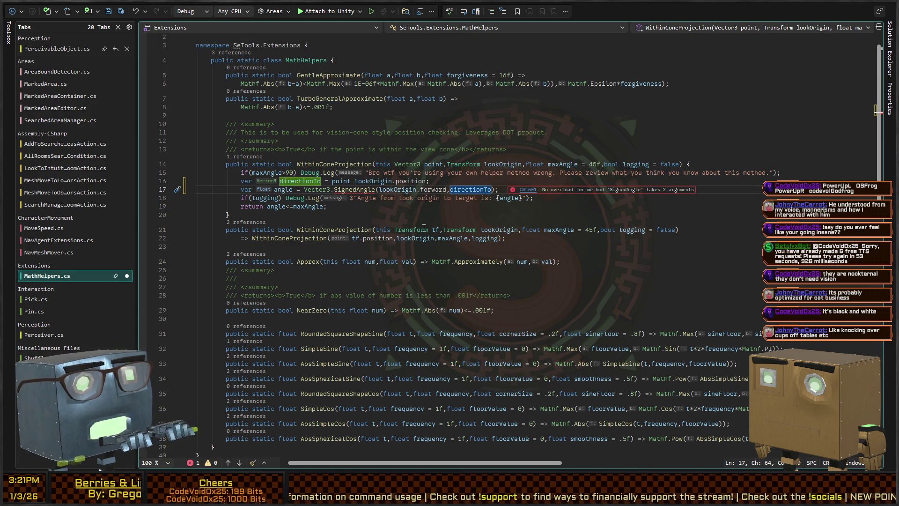
pyautogui.press('Right')
pyautogui.write(',')
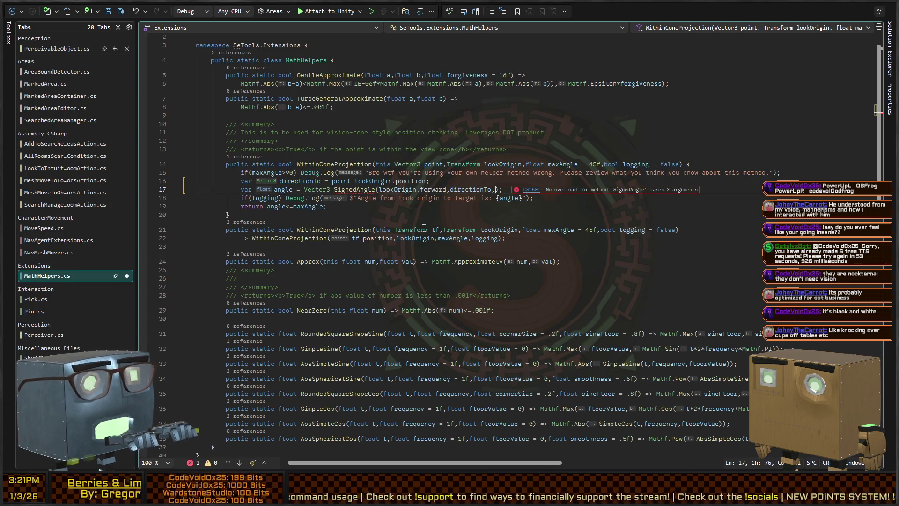
pyautogui.write('lookOrigin,')
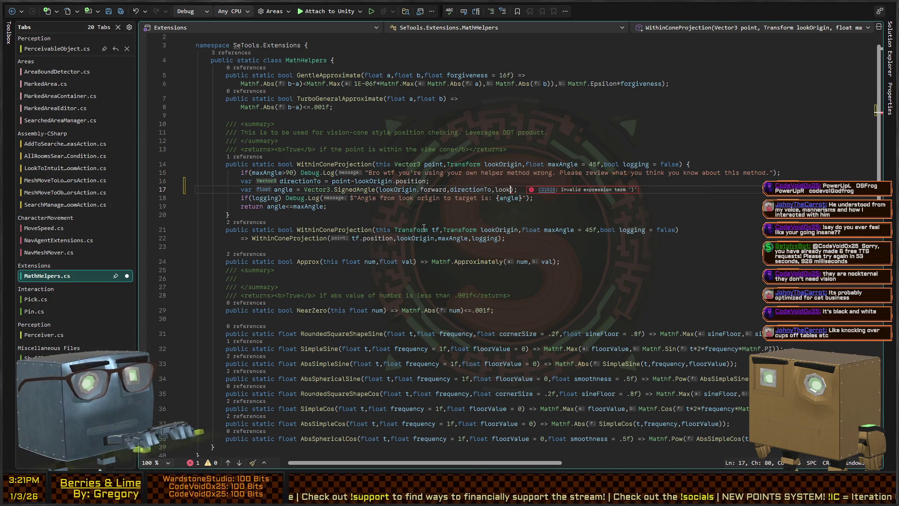
pyautogui.press('BackSpace')
pyautogui.write('.up')
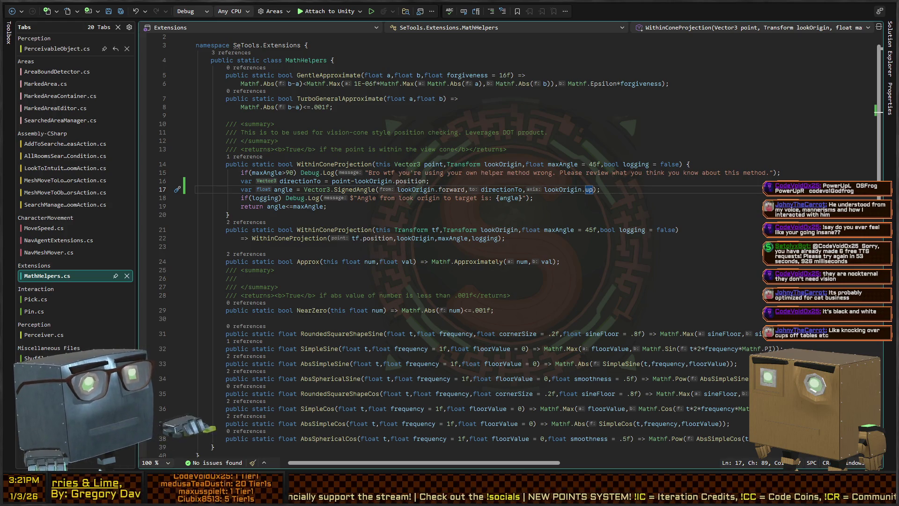
pyautogui.hotkey('alt', 'Tab')
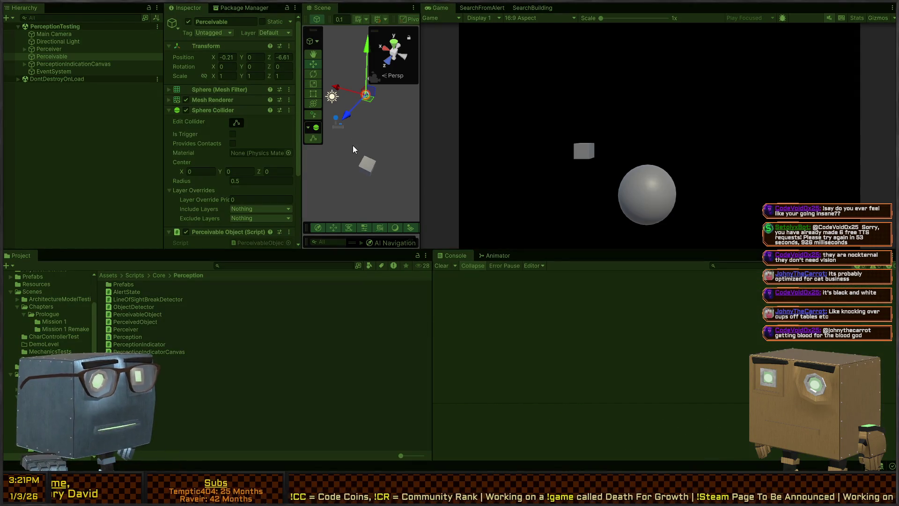
# Tilt the Perceiver cube about 30 degrees on X with the Rotate tool
pyautogui.moveTo(347, 136)
pyautogui.mouseDown()
pyautogui.moveTo(420, 116)
pyautogui.moveTo(417, 165)
pyautogui.moveTo(362, 116)
pyautogui.moveTo(382, 117)
pyautogui.moveTo(411, 151)
pyautogui.moveTo(414, 114)
pyautogui.mouseUp()
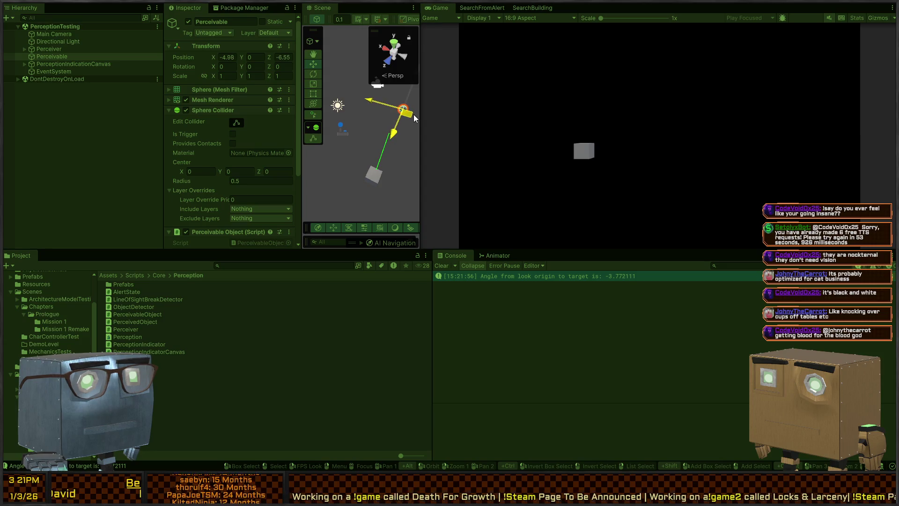
pyautogui.click(373, 171)
pyautogui.press('e')
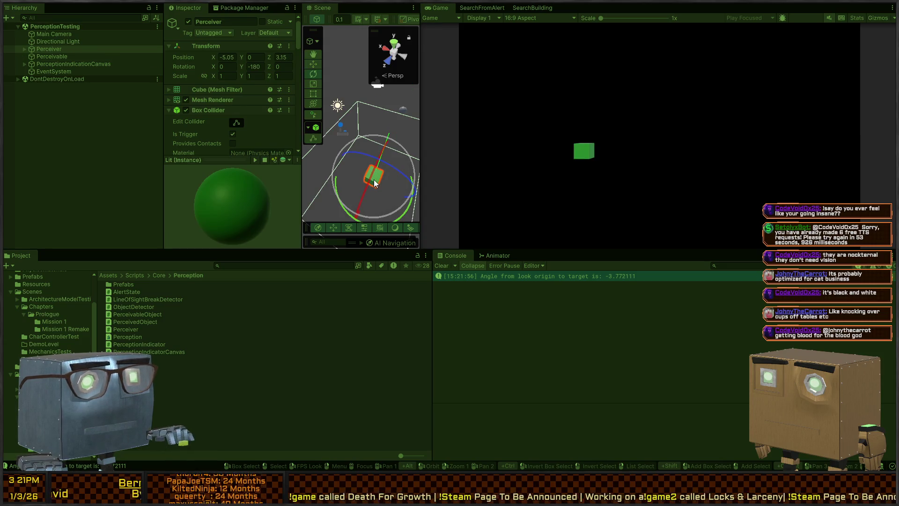
pyautogui.moveTo(370, 184)
pyautogui.mouseDown()
pyautogui.moveTo(390, 149)
pyautogui.moveTo(358, 146)
pyautogui.moveTo(396, 139)
pyautogui.moveTo(388, 158)
pyautogui.moveTo(374, 157)
pyautogui.moveTo(451, 155)
pyautogui.moveTo(412, 141)
pyautogui.mouseUp()
pyautogui.hotkey('ctrl', 'z')
pyautogui.hotkey('ctrl', 'z')
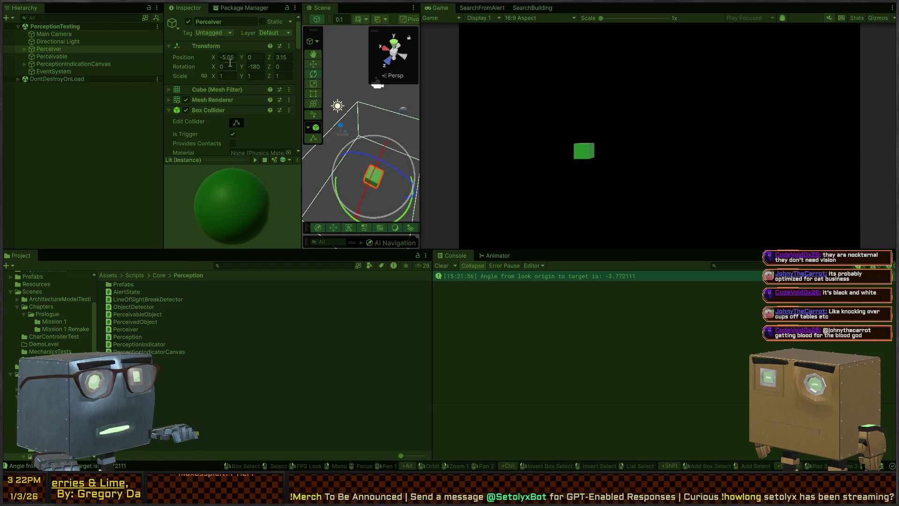
pyautogui.moveTo(225, 69)
pyautogui.mouseDown()
pyautogui.moveTo(803, 98)
pyautogui.moveTo(744, 101)
pyautogui.mouseUp()
# Move the Perceivable sphere closer to the Perceiver cube
pyautogui.moveTo(375, 122)
pyautogui.mouseDown()
pyautogui.moveTo(379, 109)
pyautogui.moveTo(363, 147)
pyautogui.moveTo(371, 157)
pyautogui.moveTo(386, 127)
pyautogui.moveTo(373, 166)
pyautogui.moveTo(384, 146)
pyautogui.moveTo(372, 159)
pyautogui.moveTo(352, 157)
pyautogui.moveTo(367, 192)
pyautogui.moveTo(371, 145)
pyautogui.moveTo(382, 165)
pyautogui.moveTo(204, 95)
pyautogui.moveTo(328, 112)
pyautogui.moveTo(97, 126)
pyautogui.mouseUp()
pyautogui.click(379, 113)
pyautogui.press('w')
pyautogui.press('f')
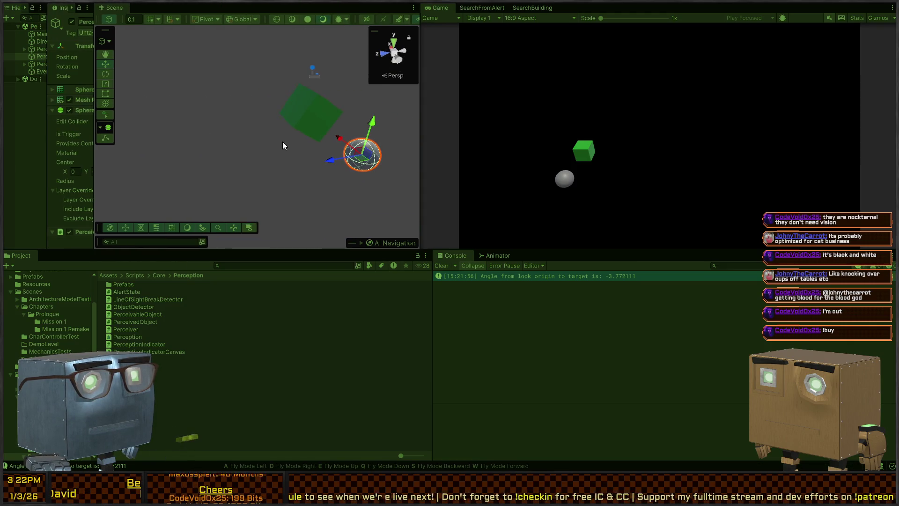
pyautogui.moveTo(283, 143)
pyautogui.mouseDown()
pyautogui.moveTo(254, 138)
pyautogui.moveTo(263, 139)
pyautogui.mouseUp()
pyautogui.moveTo(309, 165)
pyautogui.mouseDown()
pyautogui.moveTo(309, 205)
pyautogui.moveTo(303, 124)
pyautogui.moveTo(325, 194)
pyautogui.moveTo(351, 187)
pyautogui.mouseUp()
pyautogui.click(232, 121)
pyautogui.moveTo(335, 142)
pyautogui.mouseDown()
pyautogui.moveTo(282, 139)
pyautogui.moveTo(309, 134)
pyautogui.mouseUp()
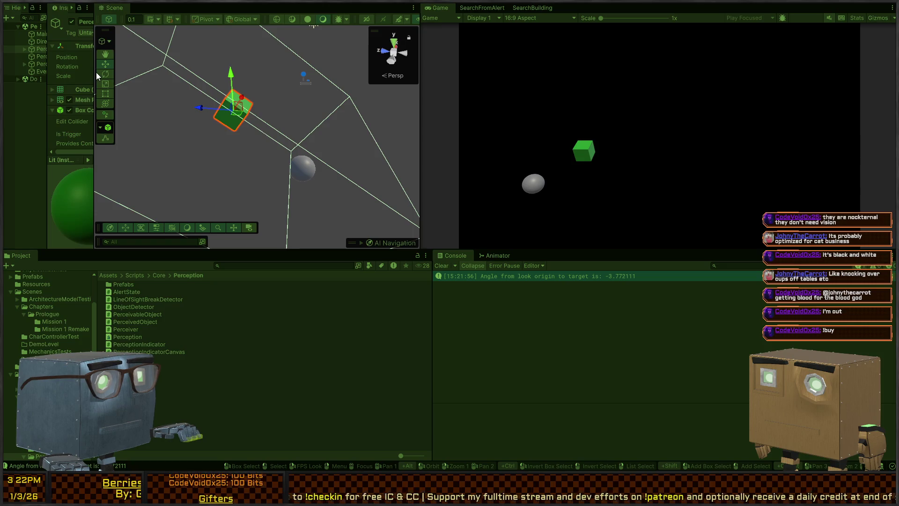
# Set the Perceiver's Rotation X to 0 and reposition the Perceivable sphere
pyautogui.moveTo(94, 75); pyautogui.dragTo(169, 81)
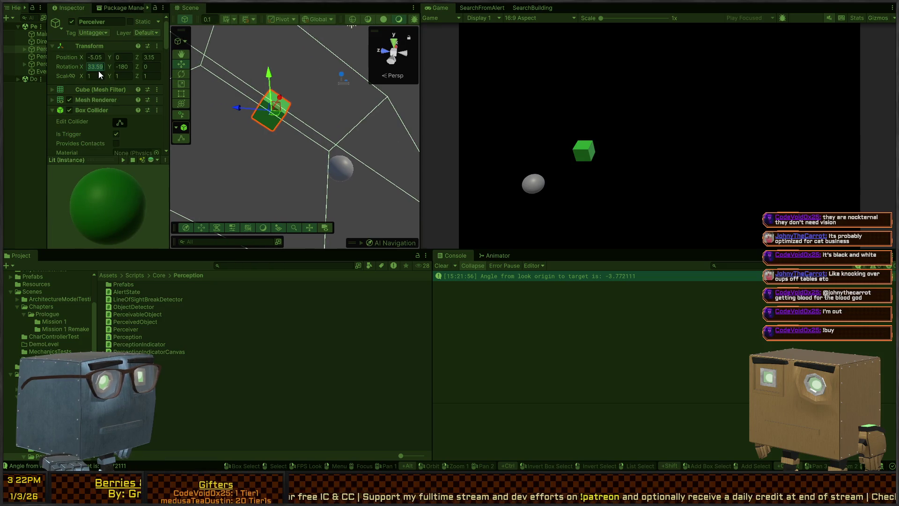
pyautogui.write('0')
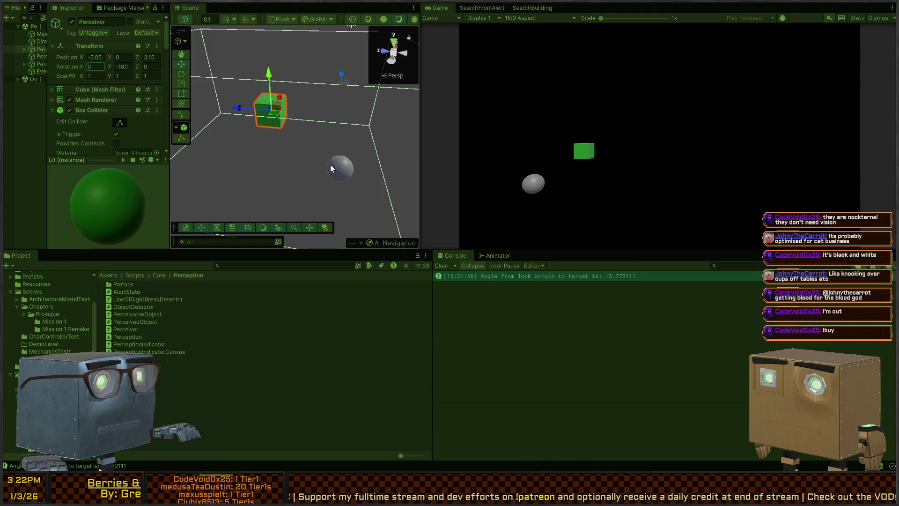
pyautogui.click(339, 168)
pyautogui.moveTo(335, 176)
pyautogui.mouseDown()
pyautogui.moveTo(320, 111)
pyautogui.moveTo(477, 152)
pyautogui.moveTo(320, 132)
pyautogui.mouseUp()
pyautogui.moveTo(329, 92)
pyautogui.mouseDown()
pyautogui.moveTo(338, 13)
pyautogui.moveTo(329, 80)
pyautogui.mouseUp()
pyautogui.moveTo(325, 126)
pyautogui.mouseDown()
pyautogui.moveTo(323, 112)
pyautogui.moveTo(333, 285)
pyautogui.moveTo(321, 13)
pyautogui.moveTo(321, 121)
pyautogui.moveTo(389, 151)
pyautogui.moveTo(344, 145)
pyautogui.mouseUp()
pyautogui.hotkey('ctrl', 'p')
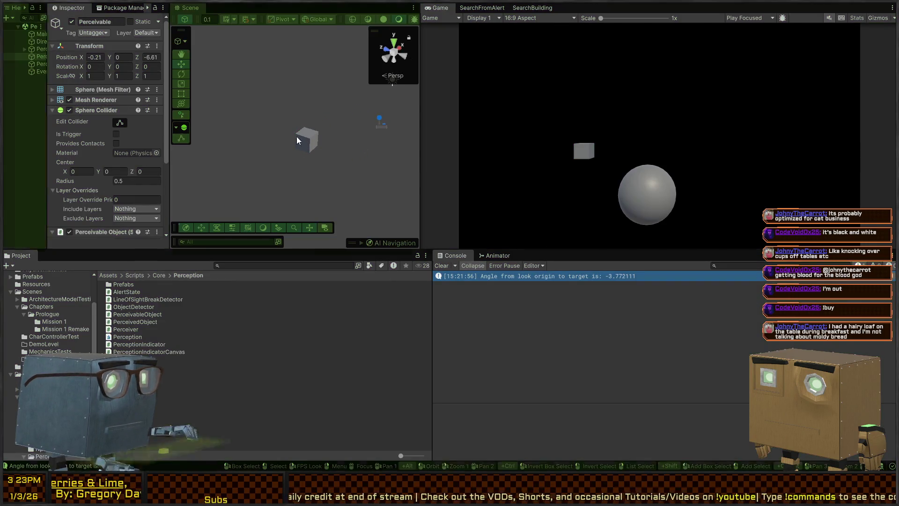
# Enter play mode and select the Perceiver's child GameObject in the Hierarchy
pyautogui.hotkey('ctrl', 'p')
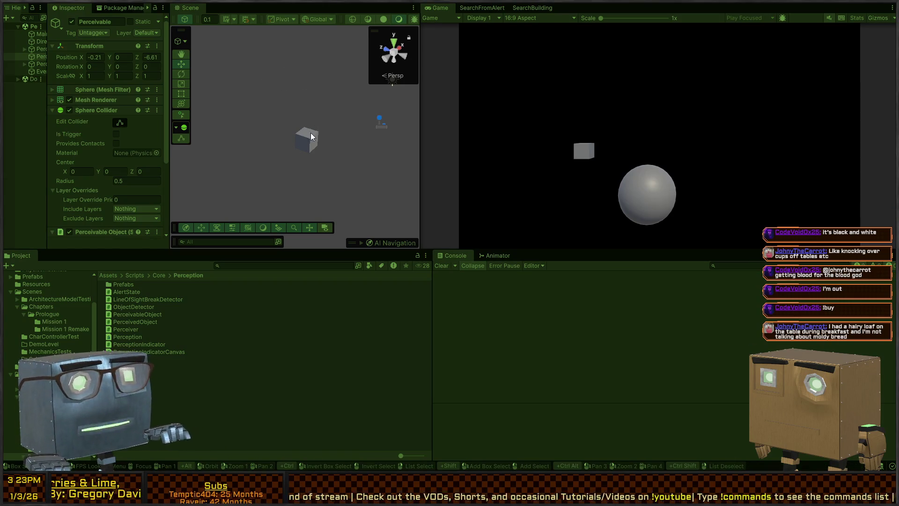
pyautogui.moveTo(316, 128)
pyautogui.mouseDown()
pyautogui.moveTo(349, 131)
pyautogui.moveTo(374, 117)
pyautogui.moveTo(356, 115)
pyautogui.moveTo(293, 147)
pyautogui.moveTo(357, 99)
pyautogui.moveTo(287, 175)
pyautogui.moveTo(372, 195)
pyautogui.moveTo(304, 201)
pyautogui.moveTo(273, 178)
pyautogui.moveTo(358, 201)
pyautogui.moveTo(292, 155)
pyautogui.moveTo(387, 130)
pyautogui.mouseUp()
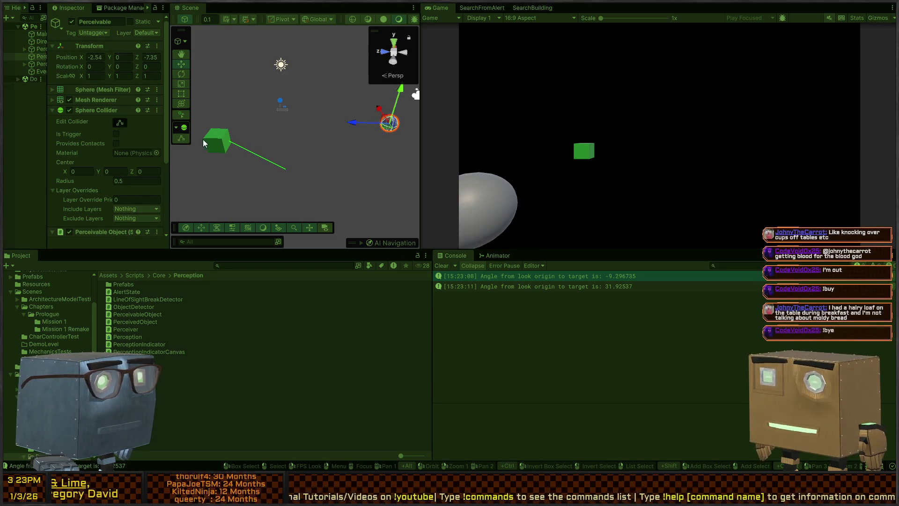
pyautogui.click(217, 140)
pyautogui.click(24, 49)
pyautogui.click(41, 56)
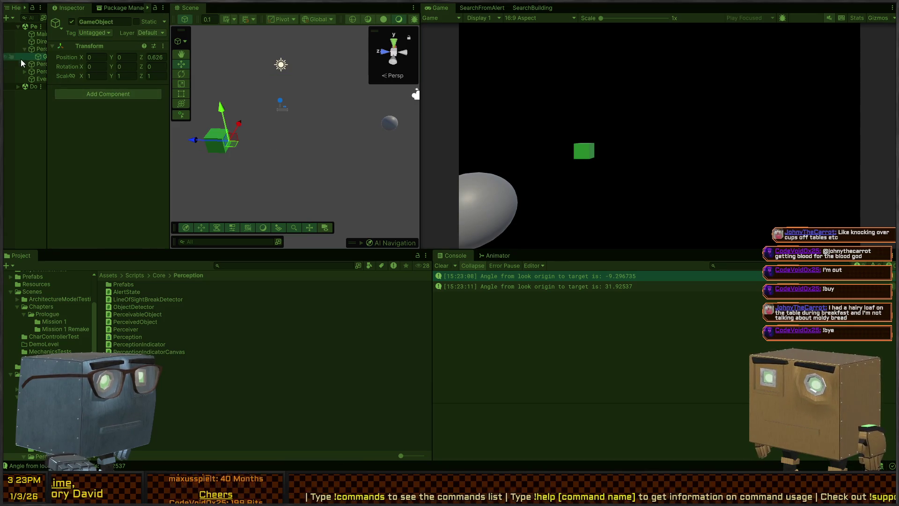
# Select the Perceiver's child GameObject and show its handles in Local orientation
pyautogui.press('e')
pyautogui.press('w')
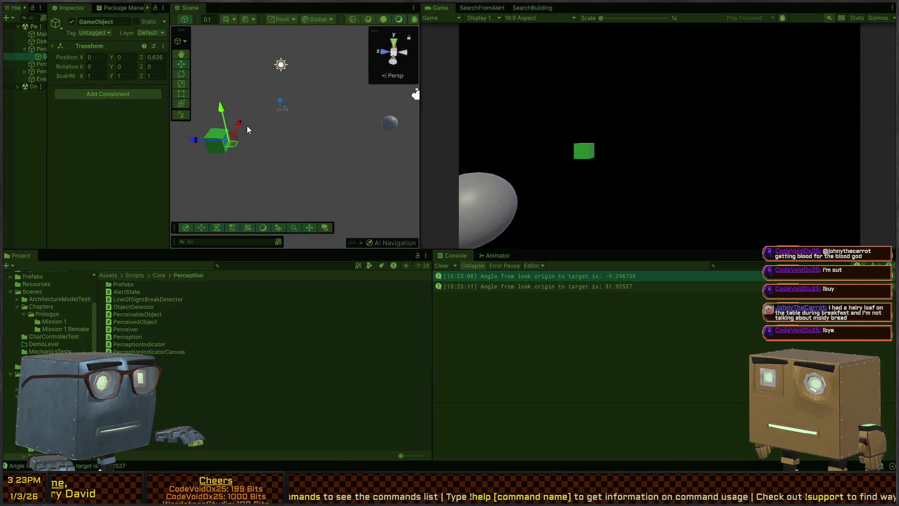
pyautogui.click(35, 49)
pyautogui.moveTo(214, 79); pyautogui.dragTo(226, 77)
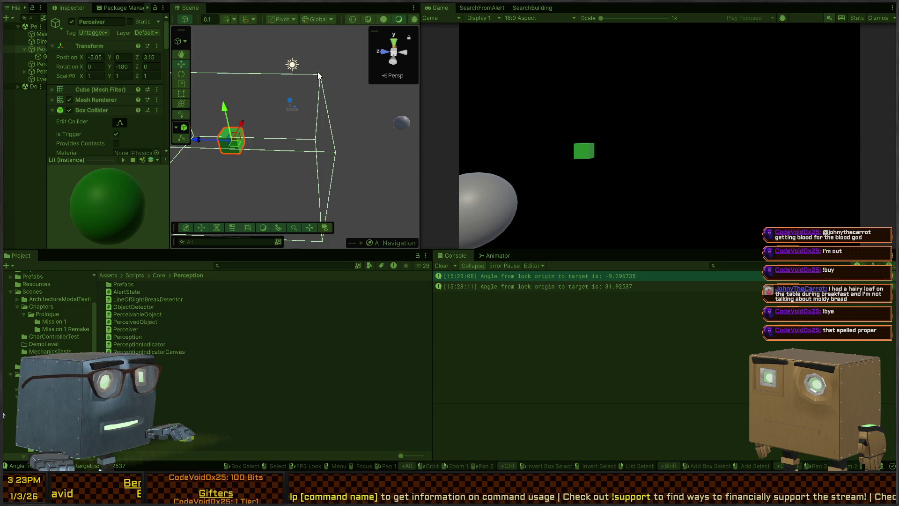
pyautogui.moveTo(323, 76); pyautogui.dragTo(336, 90)
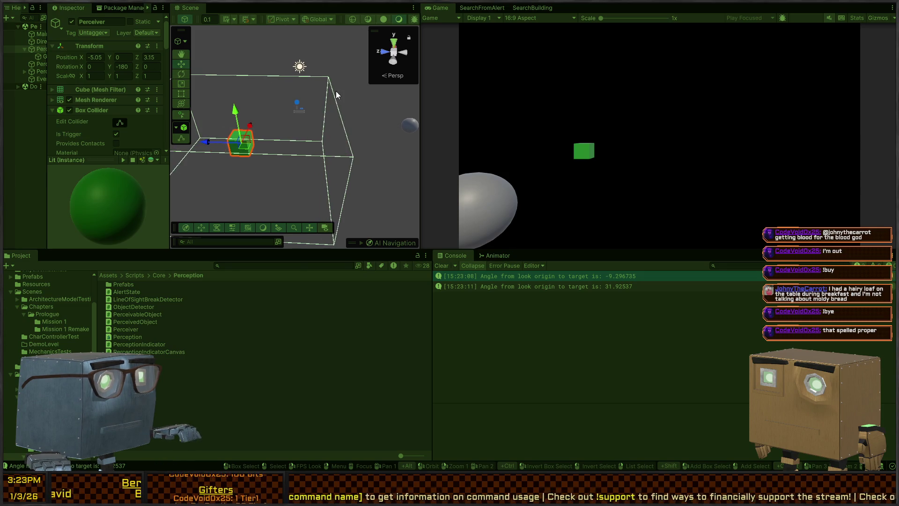
pyautogui.click(37, 56)
pyautogui.press('x')
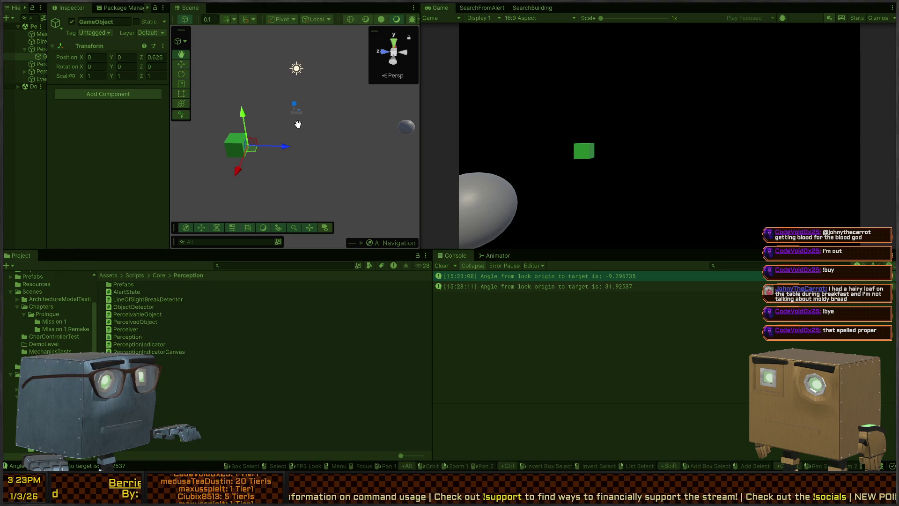
# Orbit around the cube and widen the Hierarchy and Inspector panels
pyautogui.moveTo(298, 124); pyautogui.dragTo(286, 125)
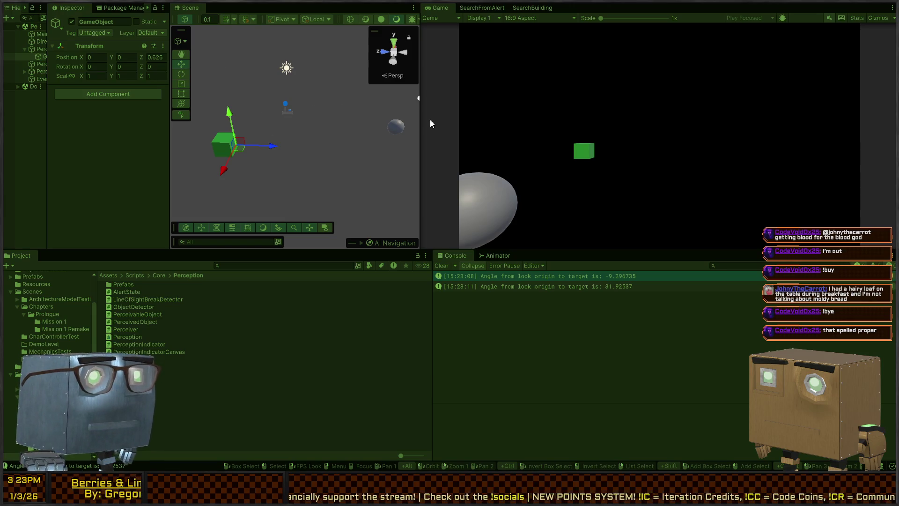
pyautogui.moveTo(387, 146); pyautogui.dragTo(348, 136)
pyautogui.moveTo(351, 136); pyautogui.dragTo(351, 136)
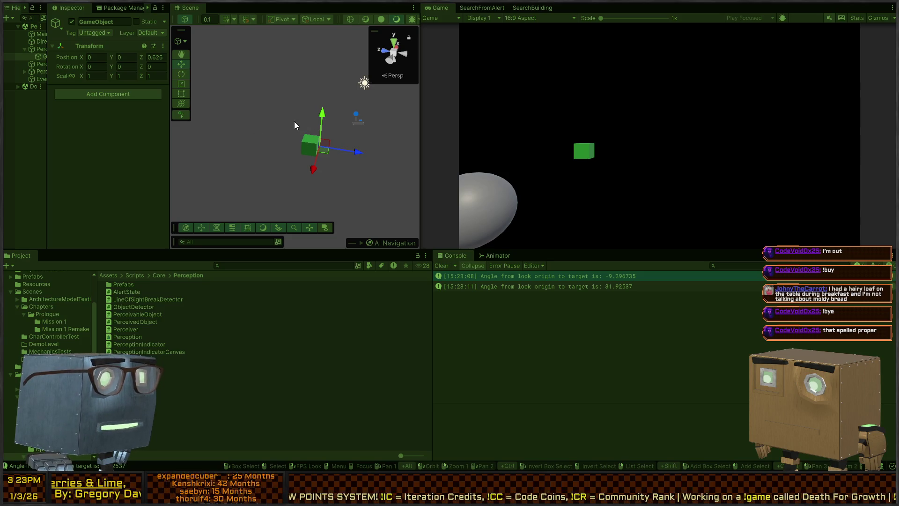
pyautogui.moveTo(271, 139)
pyautogui.mouseDown()
pyautogui.moveTo(362, 129)
pyautogui.moveTo(346, 131)
pyautogui.mouseUp()
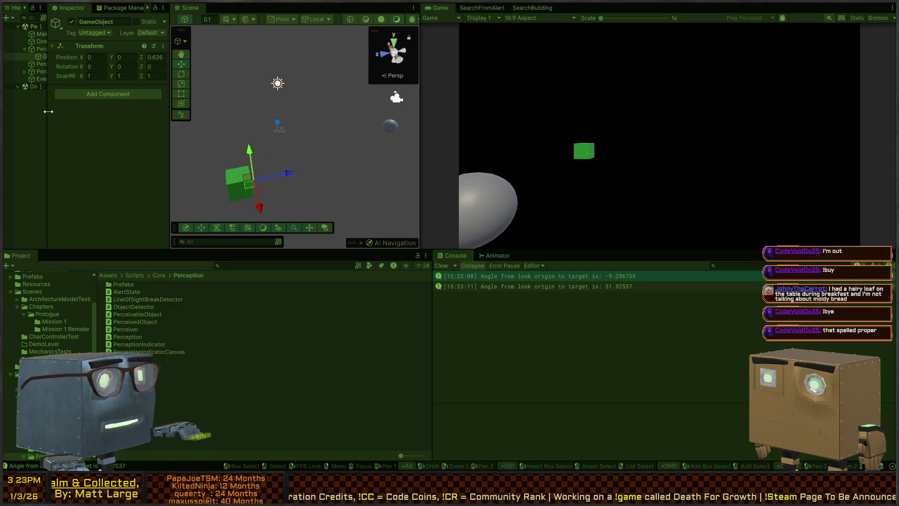
pyautogui.moveTo(48, 112); pyautogui.dragTo(91, 122)
pyautogui.moveTo(170, 121); pyautogui.dragTo(225, 123)
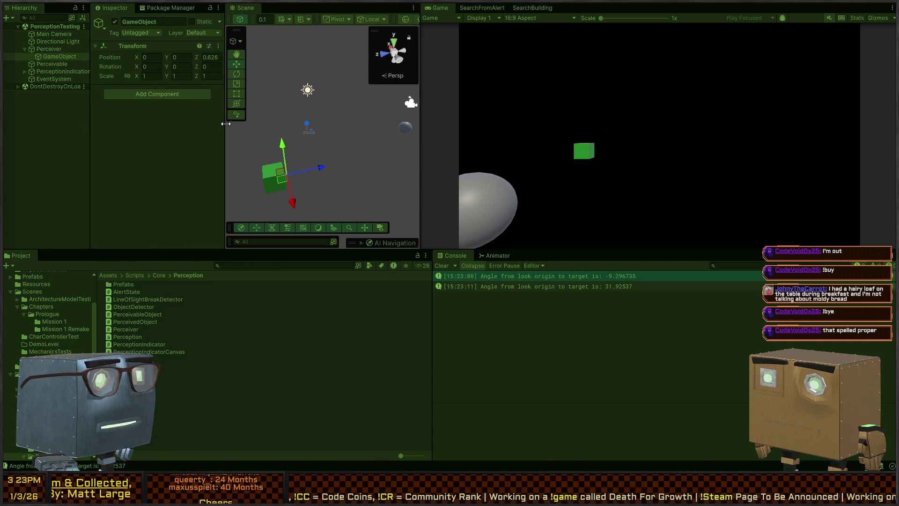
# Select the Perceivable sphere and move it toward the cube
pyautogui.click(49, 48)
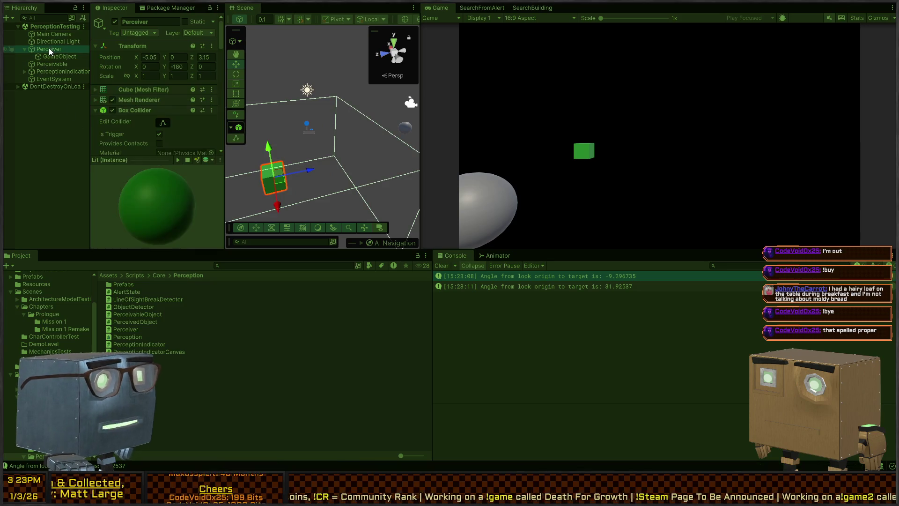
pyautogui.click(48, 55)
pyautogui.click(55, 42)
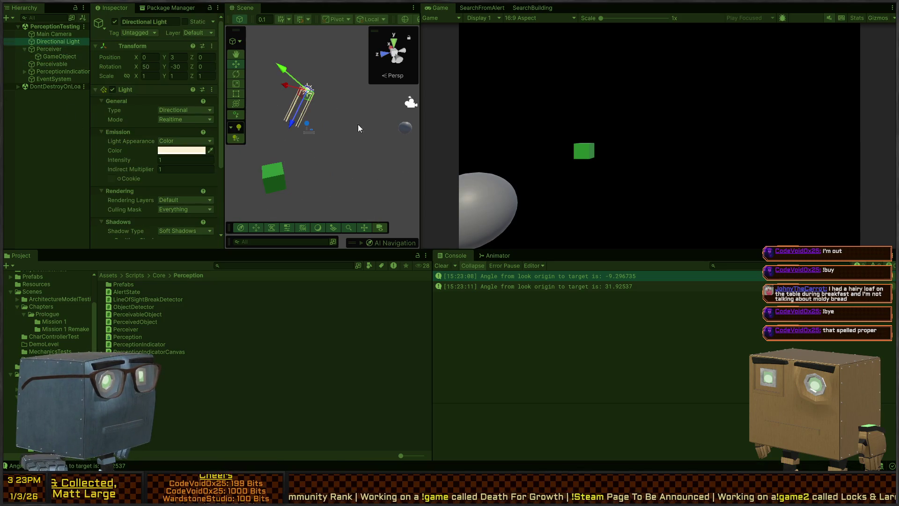
pyautogui.click(407, 131)
pyautogui.moveTo(407, 132)
pyautogui.mouseDown()
pyautogui.moveTo(334, 176)
pyautogui.moveTo(399, 148)
pyautogui.mouseUp()
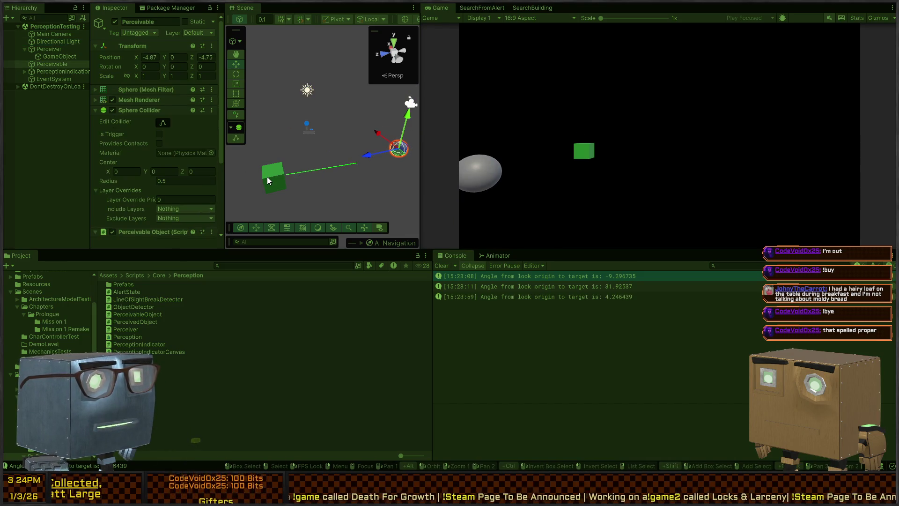
# Tilt the Perceiver cube slightly on X, then drag the sphere down and left
pyautogui.click(269, 180)
pyautogui.press('e')
pyautogui.moveTo(250, 150); pyautogui.dragTo(276, 153)
pyautogui.click(399, 148)
pyautogui.press('w')
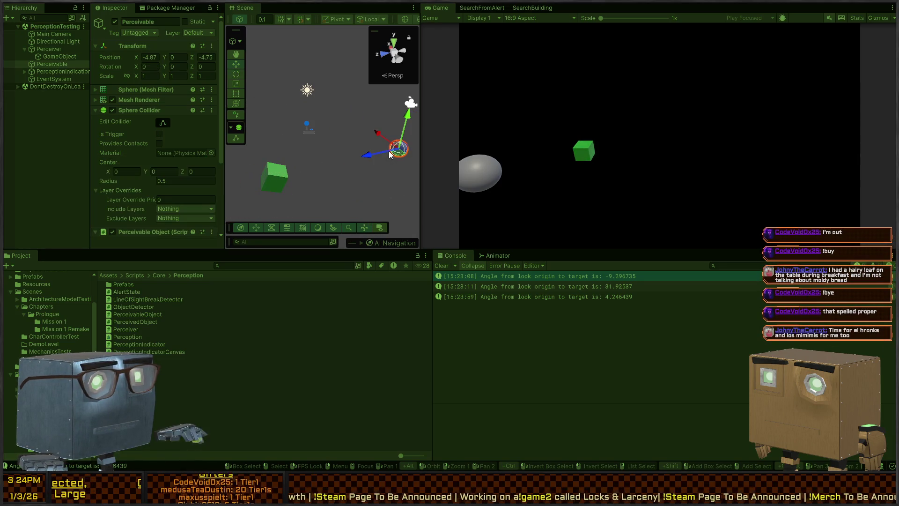
pyautogui.moveTo(397, 149)
pyautogui.mouseDown()
pyautogui.moveTo(352, 169)
pyautogui.moveTo(389, 133)
pyautogui.moveTo(395, 166)
pyautogui.moveTo(345, 175)
pyautogui.moveTo(391, 160)
pyautogui.moveTo(351, 170)
pyautogui.moveTo(380, 239)
pyautogui.moveTo(431, 307)
pyautogui.moveTo(364, 338)
pyautogui.moveTo(167, 274)
pyautogui.moveTo(377, 383)
pyautogui.moveTo(361, 352)
pyautogui.mouseUp()
# Fly the scene camera around the objects and stop the play test
pyautogui.rightClick(288, 117)
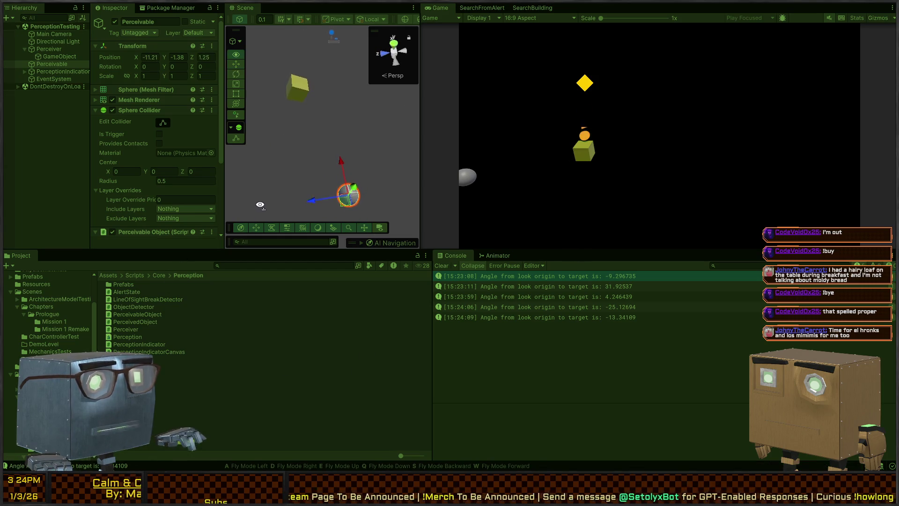
pyautogui.moveTo(348, 195)
pyautogui.mouseDown()
pyautogui.moveTo(236, 166)
pyautogui.moveTo(373, 223)
pyautogui.moveTo(248, 174)
pyautogui.moveTo(372, 214)
pyautogui.moveTo(230, 168)
pyautogui.moveTo(291, 192)
pyautogui.moveTo(262, 149)
pyautogui.moveTo(278, 174)
pyautogui.moveTo(259, 121)
pyautogui.moveTo(302, 140)
pyautogui.moveTo(347, 138)
pyautogui.moveTo(313, 140)
pyautogui.mouseUp()
pyautogui.moveTo(159, 96)
pyautogui.mouseDown()
pyautogui.moveTo(130, 86)
pyautogui.moveTo(121, 66)
pyautogui.moveTo(307, 106)
pyautogui.moveTo(309, 165)
pyautogui.moveTo(303, 44)
pyautogui.moveTo(303, 116)
pyautogui.moveTo(326, 165)
pyautogui.moveTo(357, 177)
pyautogui.moveTo(300, 119)
pyautogui.moveTo(281, 120)
pyautogui.mouseUp()
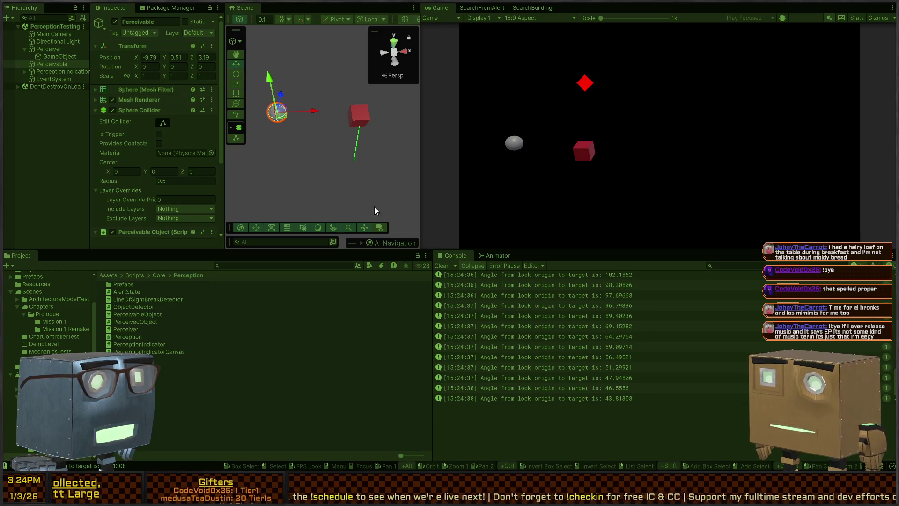
pyautogui.hotkey('ctrl', 'p')
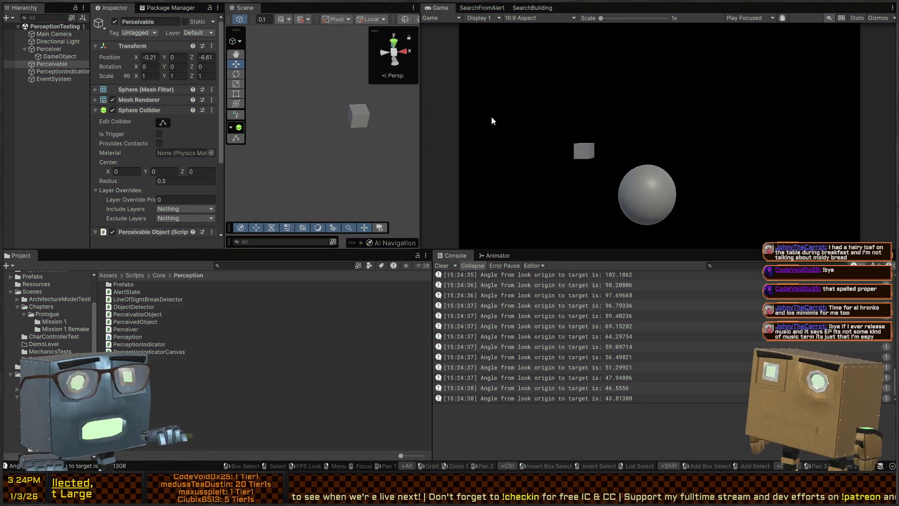
pyautogui.hotkey('alt', 'Tab')
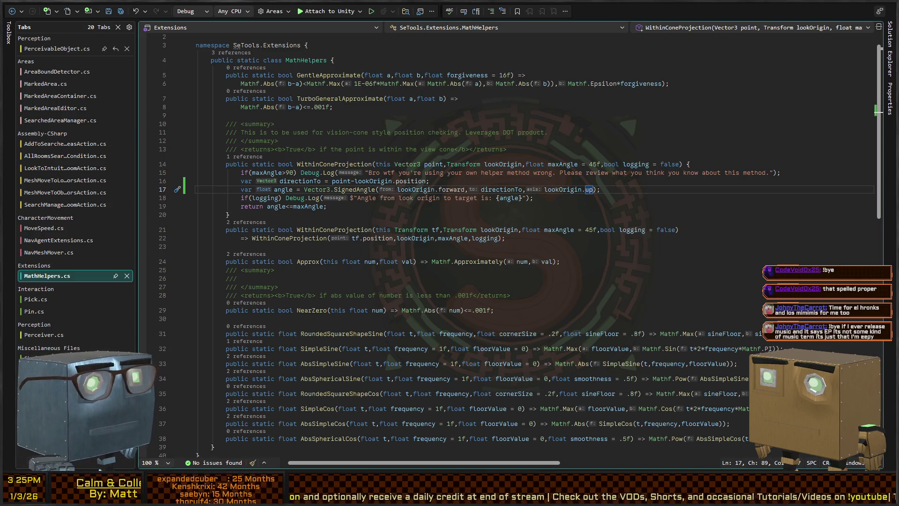
pyautogui.click(360, 190)
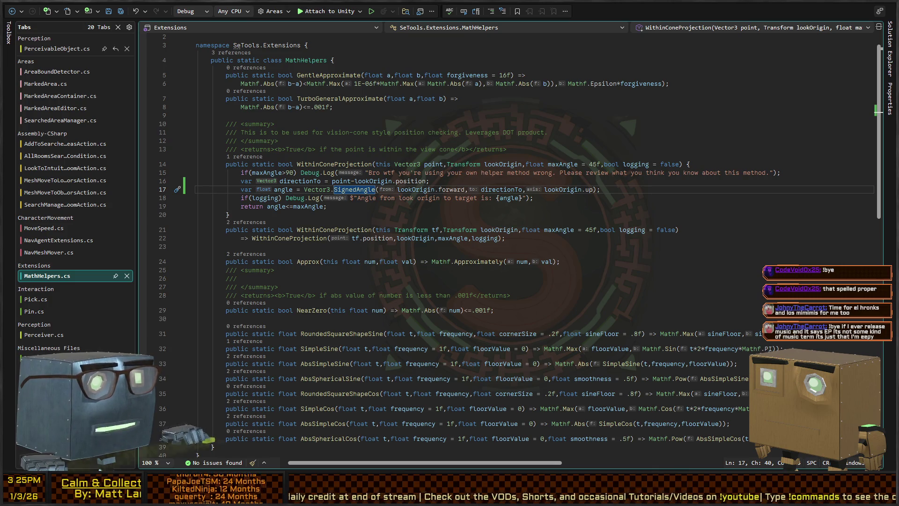
pyautogui.hotkey('alt', 'Tab')
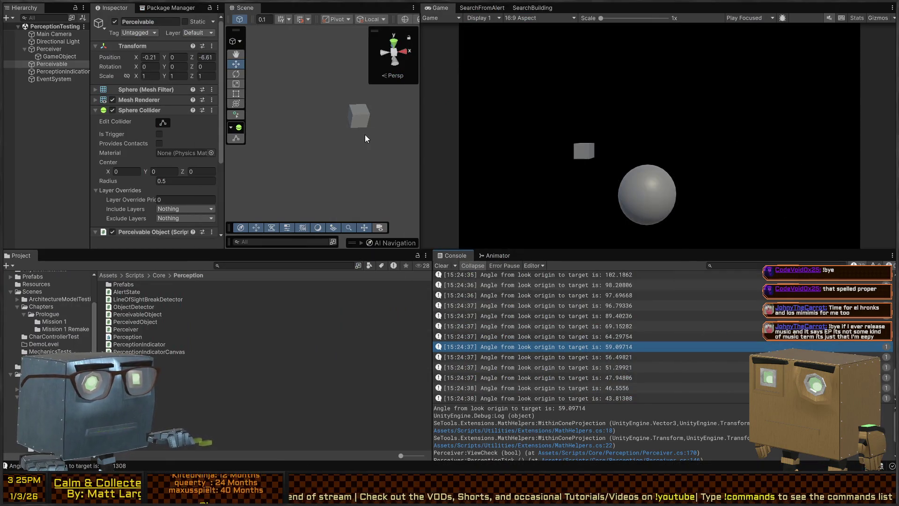
pyautogui.moveTo(353, 154)
pyautogui.mouseDown()
pyautogui.moveTo(355, 162)
pyautogui.moveTo(311, 173)
pyautogui.moveTo(361, 174)
pyautogui.moveTo(315, 165)
pyautogui.moveTo(298, 151)
pyautogui.moveTo(291, 97)
pyautogui.moveTo(258, 91)
pyautogui.moveTo(285, 53)
pyautogui.moveTo(358, 203)
pyautogui.moveTo(302, 152)
pyautogui.moveTo(287, 66)
pyautogui.moveTo(392, 155)
pyautogui.mouseUp()
# Stop the play test with the angle at 3.674397 and return to Visual Studio
pyautogui.hotkey('ctrl', 'p')
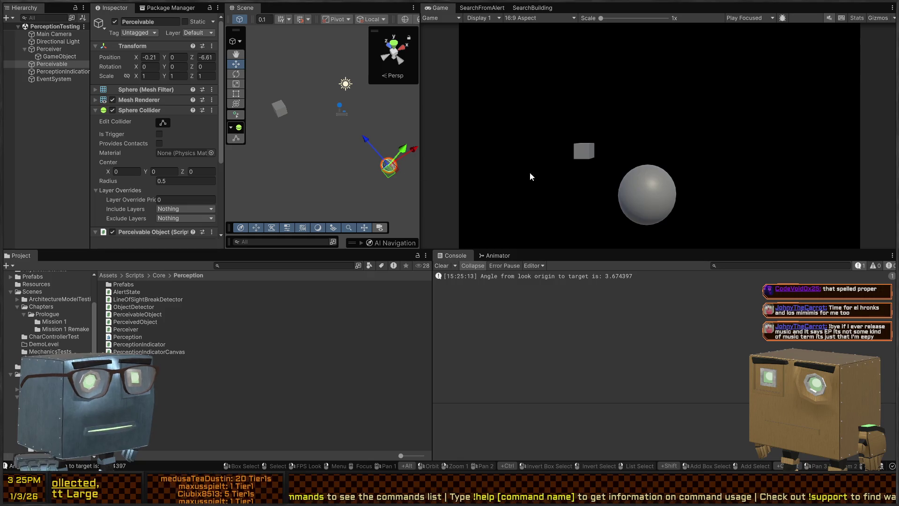
pyautogui.hotkey('alt', 'Tab')
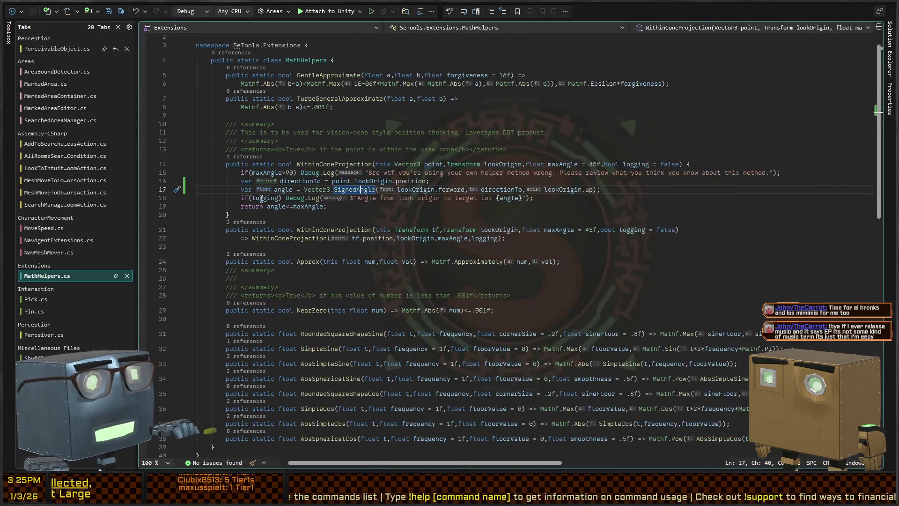
# Inspect WithinConeProjection in MathHelpers.cs and move to its overload on line 21
pyautogui.press('Down')
pyautogui.press('Down')
pyautogui.click(338, 165)
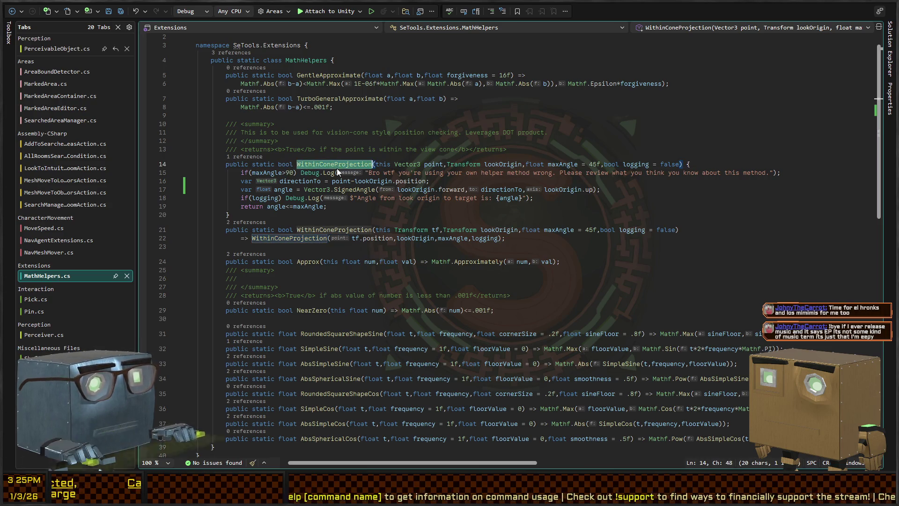
pyautogui.click(337, 171)
pyautogui.hotkey('ctrl', 'shift', 'Down')
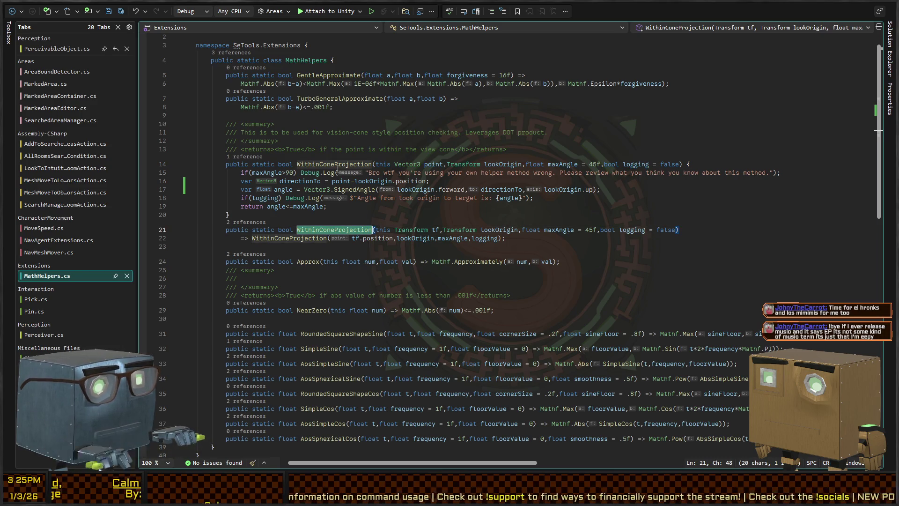
pyautogui.press('Escape')
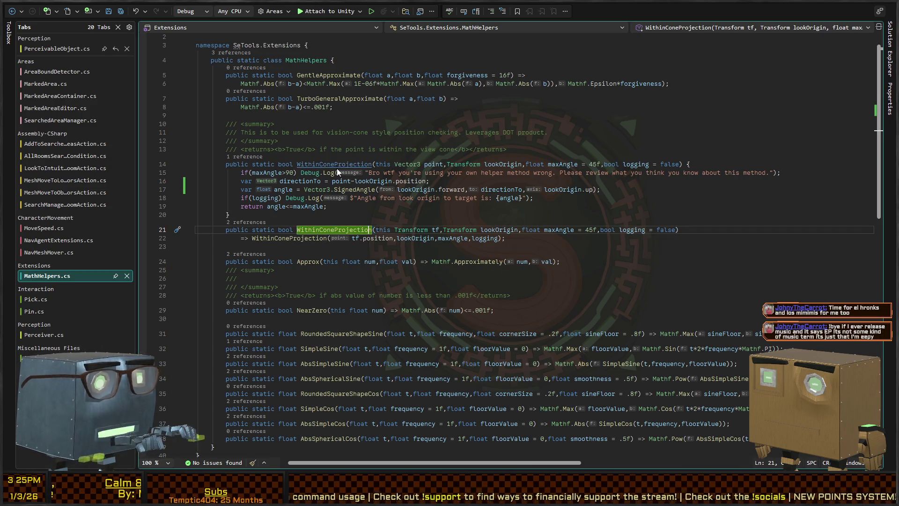
# Find all references to the overload and go to the Perceiver.cs call on line 170
pyautogui.hotkey('shift', 'F12')
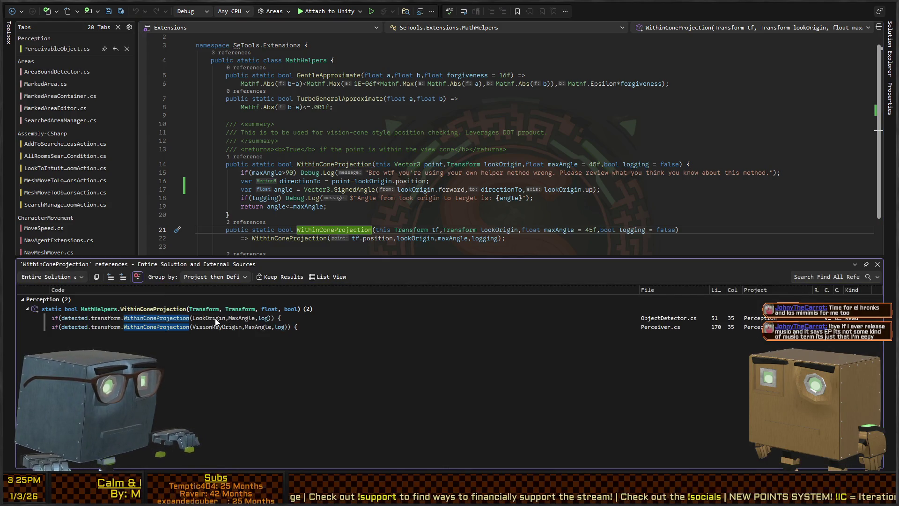
pyautogui.doubleClick(215, 318)
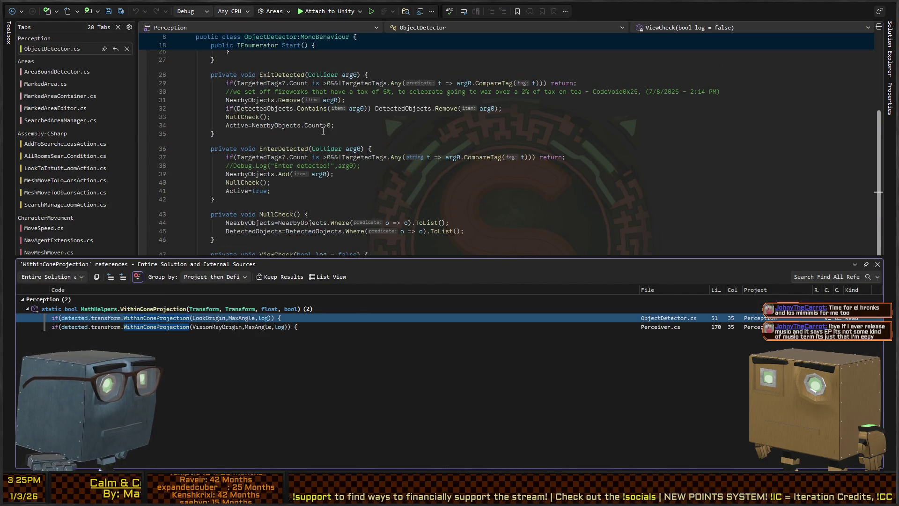
pyautogui.scroll(6, 318, 154)
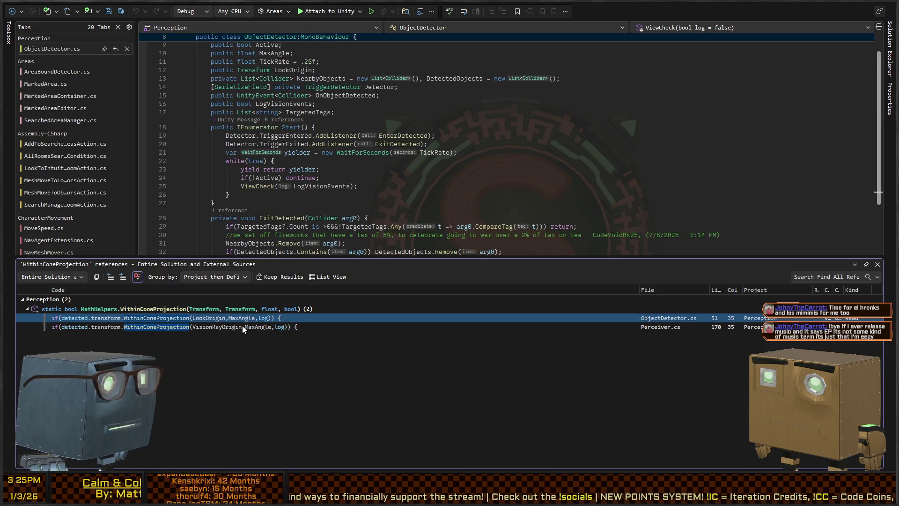
pyautogui.doubleClick(242, 325)
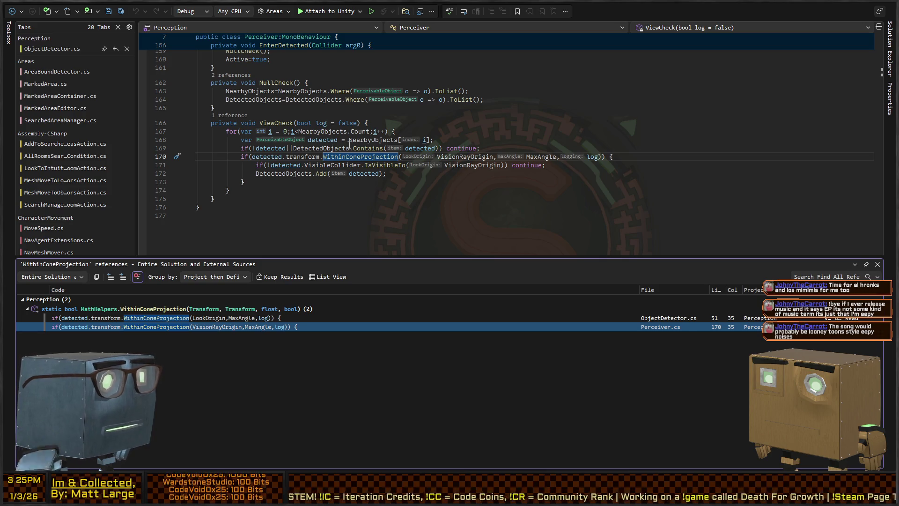
pyautogui.hotkey('shift', 'Escape')
pyautogui.click(392, 156)
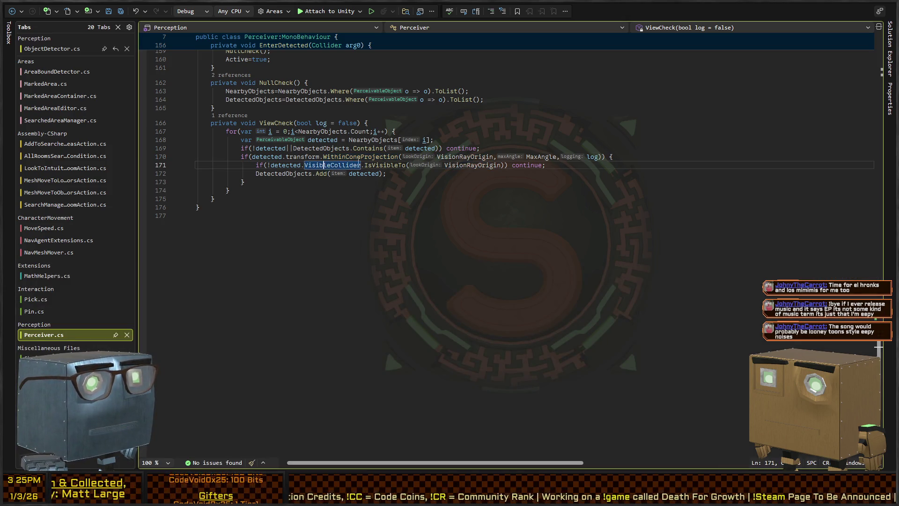
# Make the line-171 visibility check call DetectedObjects.Remove(detected) for hidden objects
pyautogui.doubleClick(464, 157)
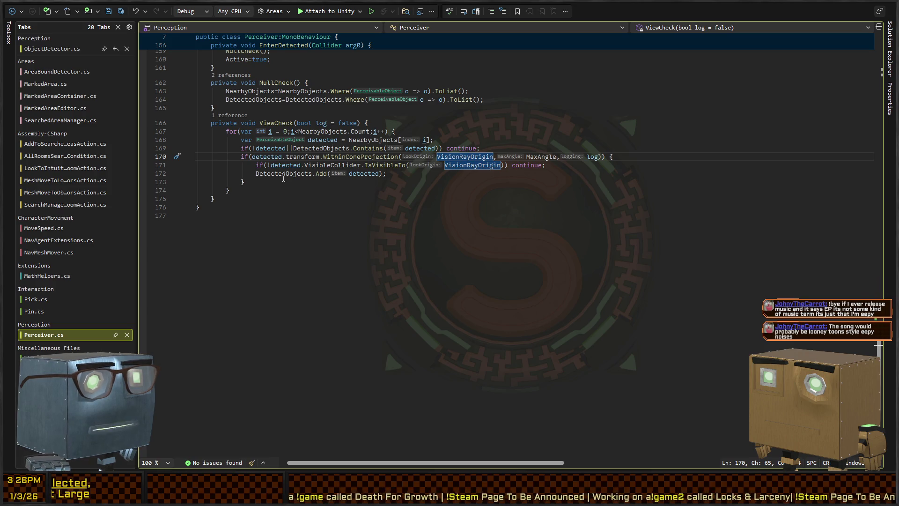
pyautogui.click(507, 165)
pyautogui.hotkey('shift', 'End')
pyautogui.write('{')
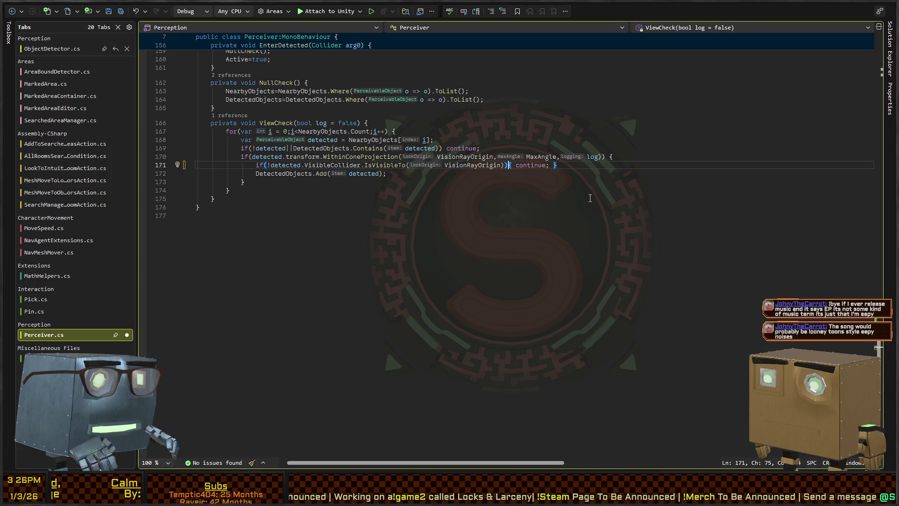
pyautogui.write('GraphElementScopeExtensions Detected')
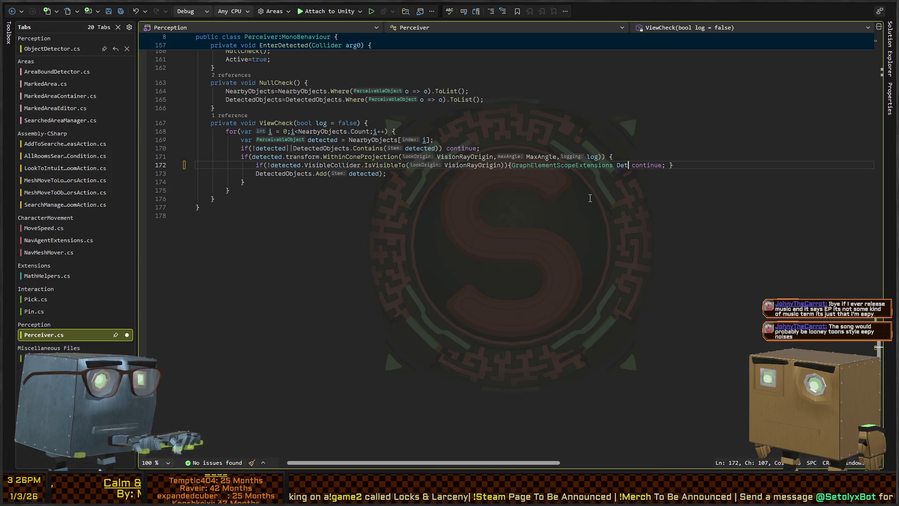
pyautogui.write('Objects.Remove')
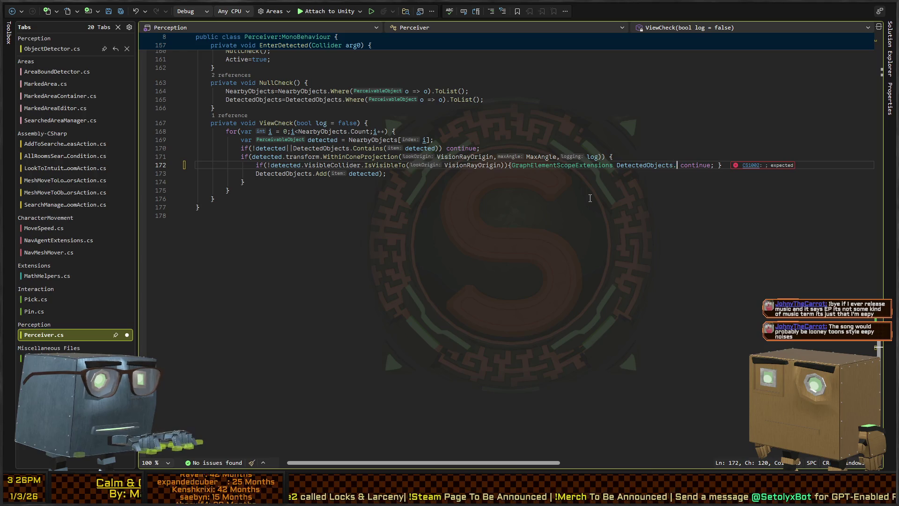
pyautogui.write('(')
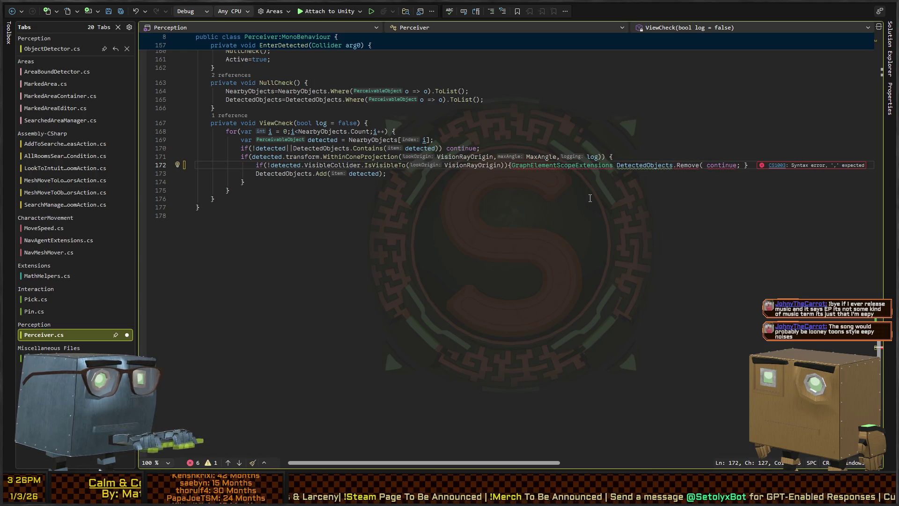
pyautogui.hotkey('ctrl', 'Left')
pyautogui.hotkey('ctrl', 'Left')
pyautogui.hotkey('ctrl', 'Left')
pyautogui.hotkey('ctrl', 'shift', 'Left')
pyautogui.hotkey('ctrl', 'shift', 'Left')
pyautogui.press('BackSpace')
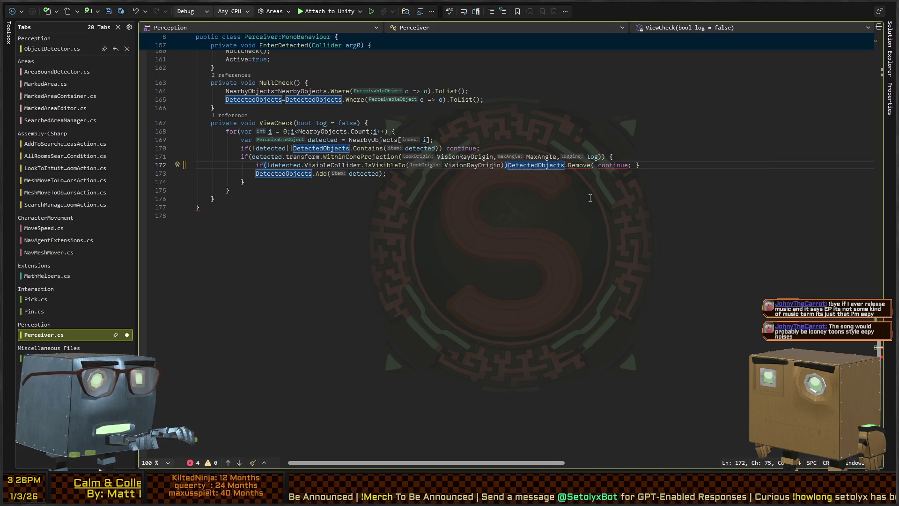
pyautogui.write('{')
pyautogui.hotkey('ctrl', 'Right')
pyautogui.hotkey('ctrl', 'Right')
pyautogui.hotkey('ctrl', 'Right')
pyautogui.press('Right')
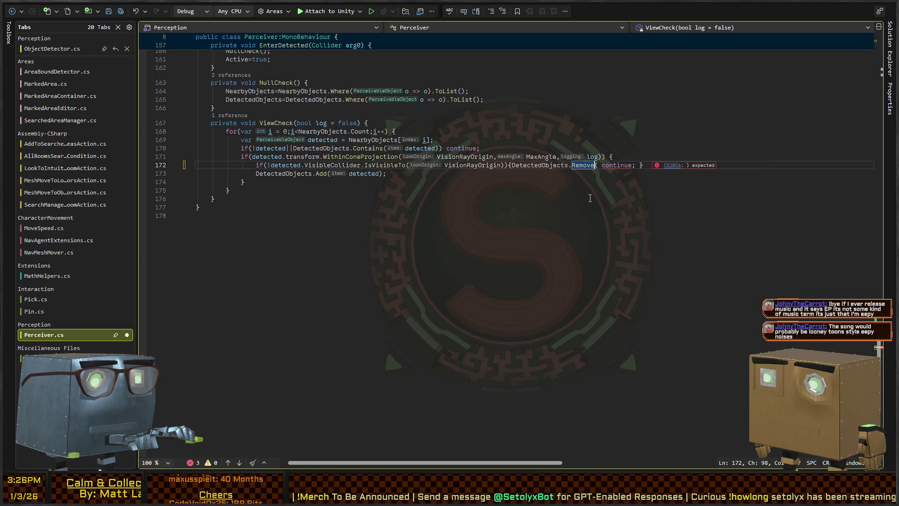
pyautogui.write('detected)')
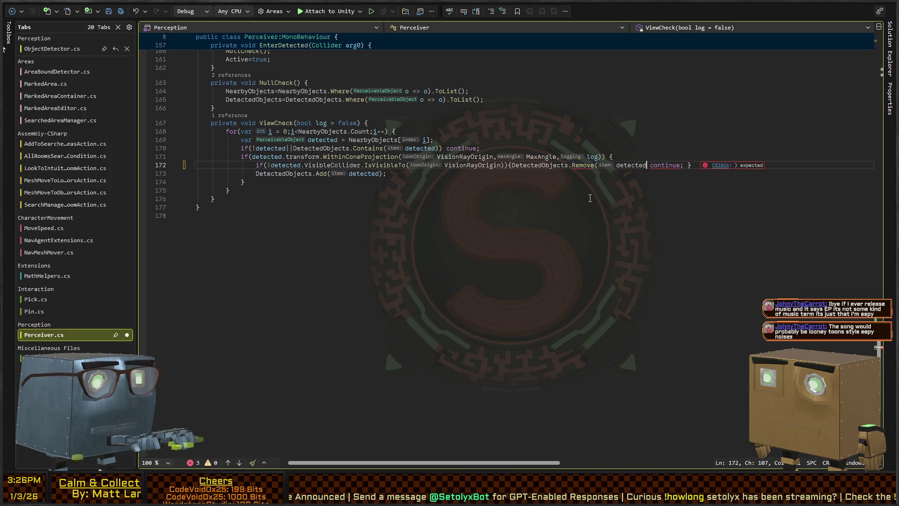
pyautogui.write(';')
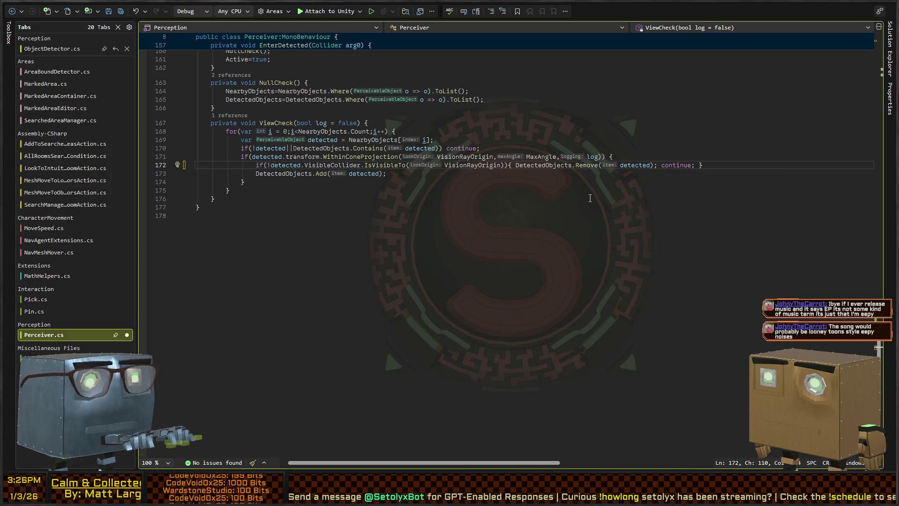
# Add continue; at the end of the cone-check block after DetectedObjects.Add(detected)
pyautogui.press('Down')
pyautogui.press('Down')
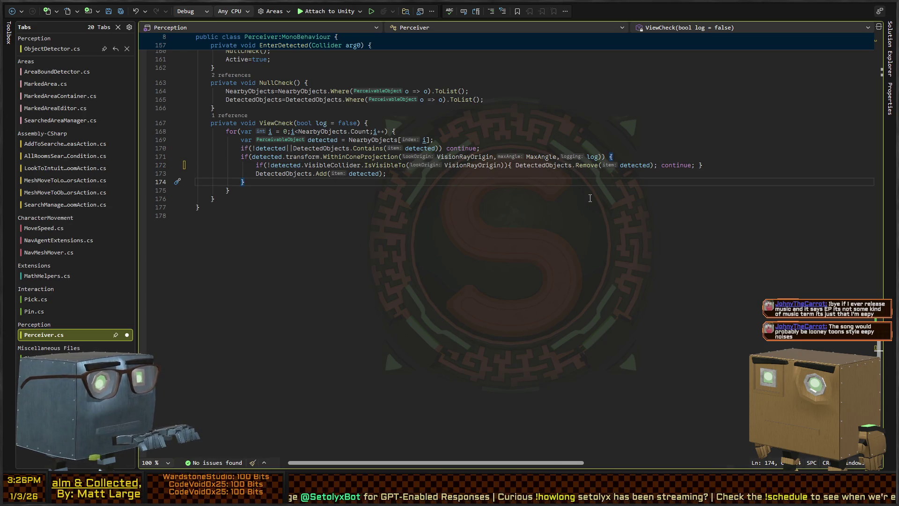
pyautogui.press('Return')
pyautogui.press('Up')
pyautogui.press('Up')
pyautogui.press('Up')
pyautogui.press('Up')
pyautogui.hotkey('ctrl', 'Right')
pyautogui.hotkey('ctrl', 'Right')
pyautogui.hotkey('ctrl', 'Right')
pyautogui.press('Down')
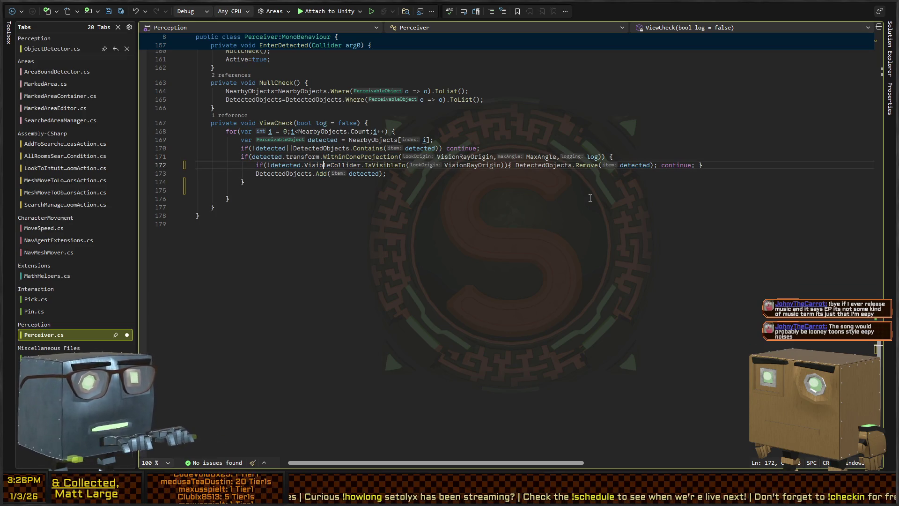
pyautogui.press('Down')
pyautogui.press('Down')
pyautogui.hotkey('ctrl', 'Return')
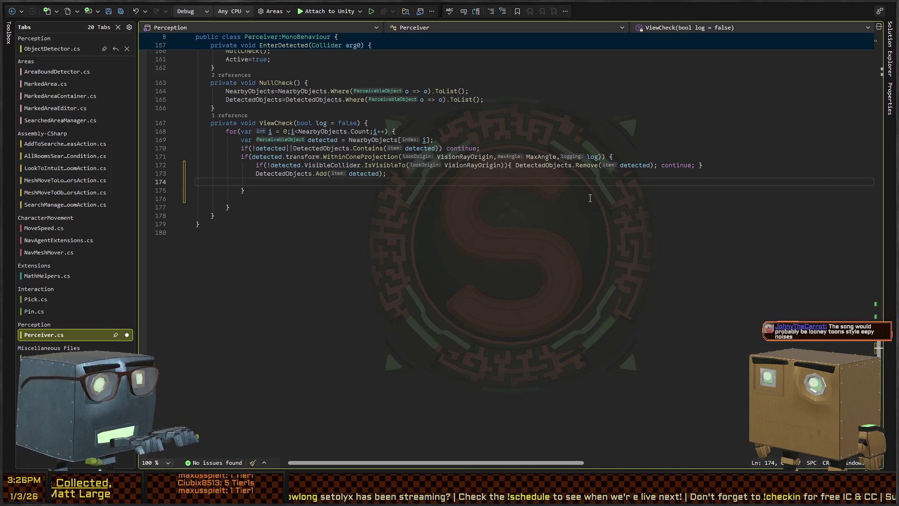
pyautogui.write('continue;')
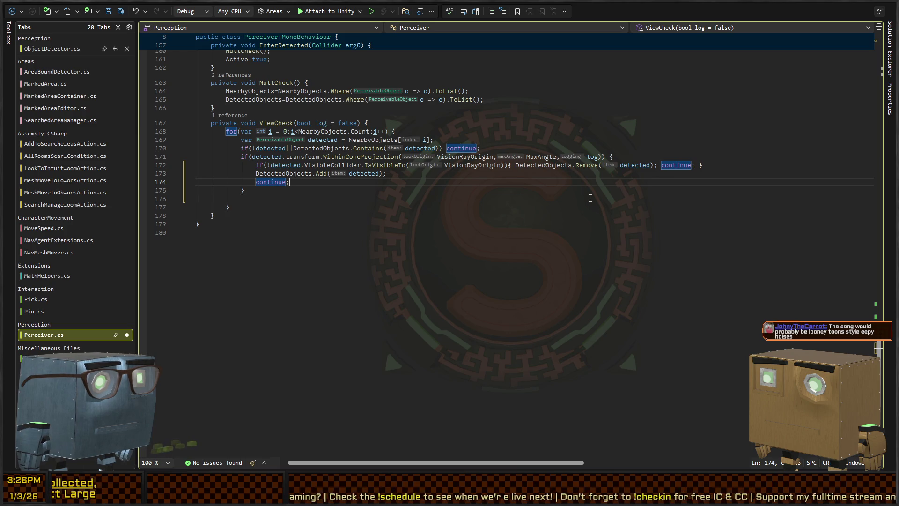
pyautogui.doubleClick(276, 123)
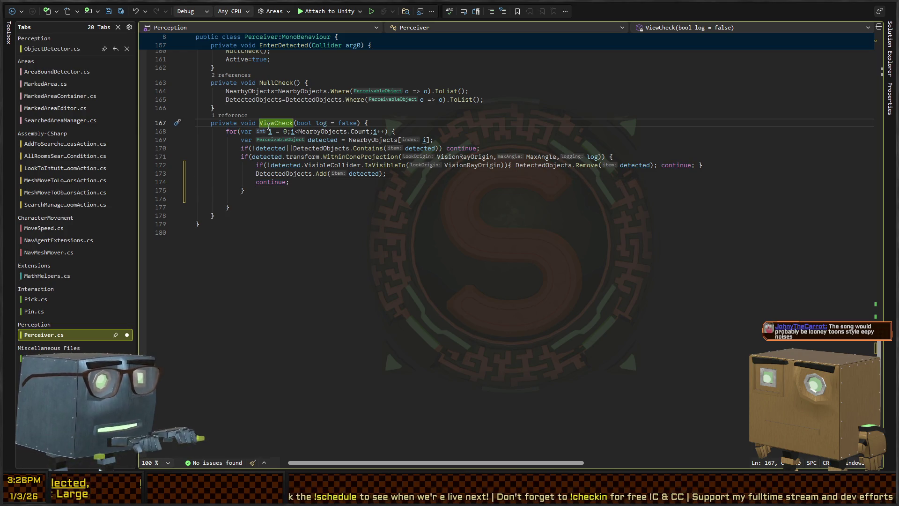
# Return to ViewCheck and delete the Contains clause from line 170's condition
pyautogui.hotkey('ctrl', 'F3')
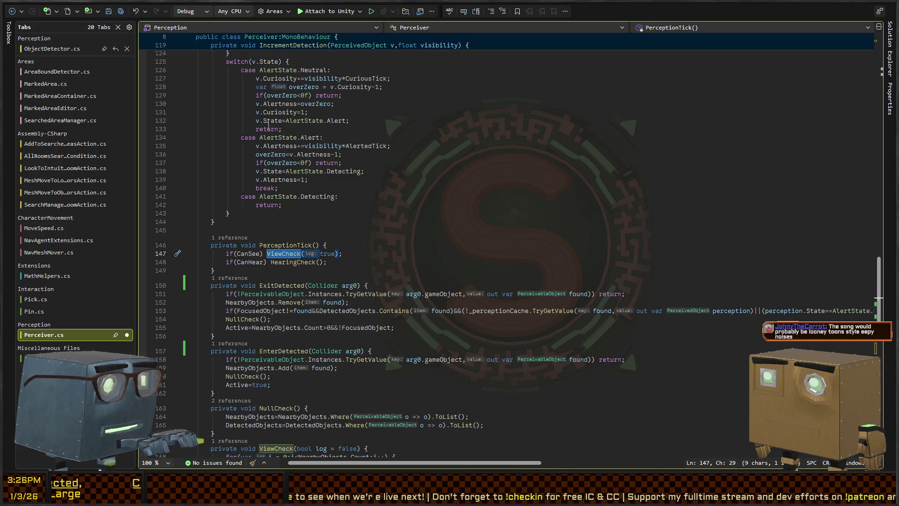
pyautogui.hotkey('ctrl', 'F3')
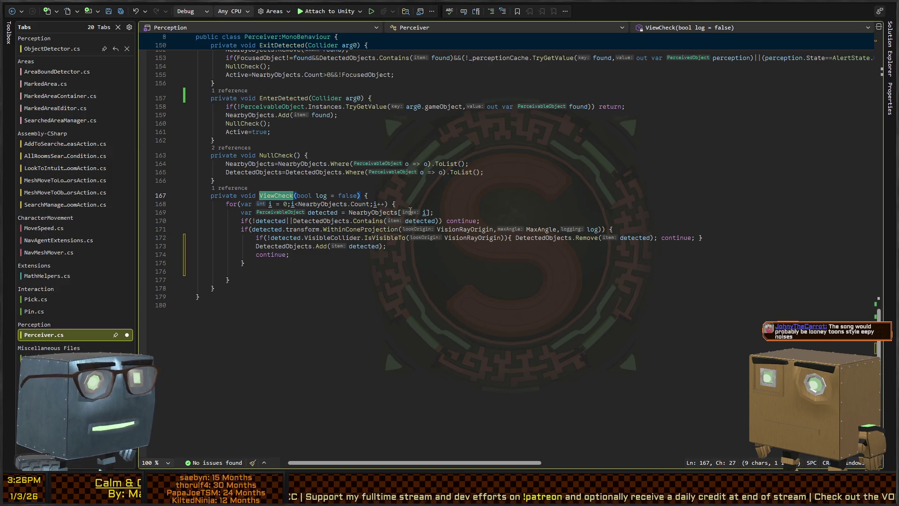
pyautogui.click(440, 221)
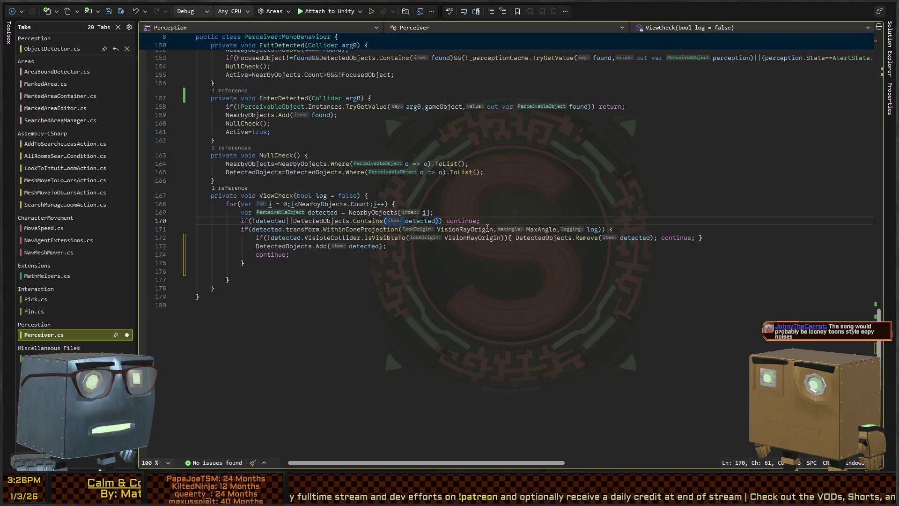
pyautogui.hotkey('ctrl', 'shift', 'Left')
pyautogui.hotkey('ctrl', 'shift', 'Left')
pyautogui.hotkey('ctrl', 'shift', 'Left')
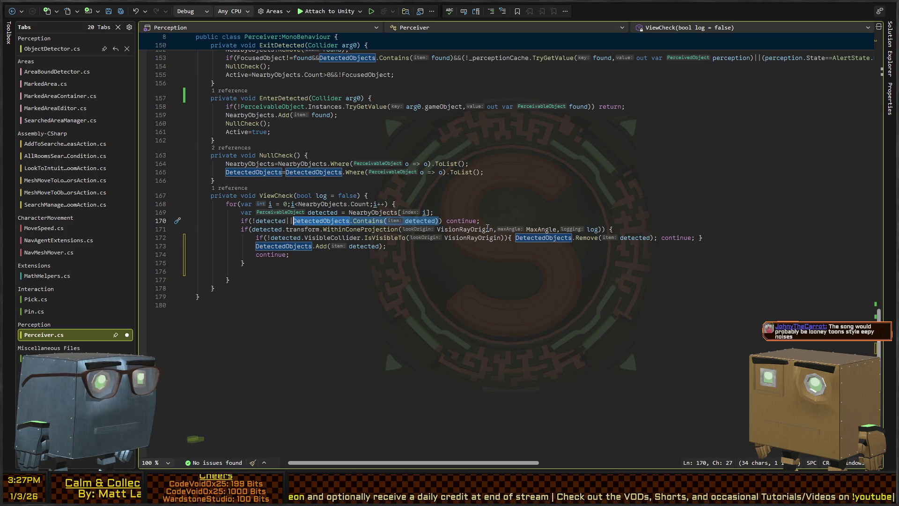
pyautogui.press('BackSpace')
pyautogui.press('BackSpace')
pyautogui.press('BackSpace')
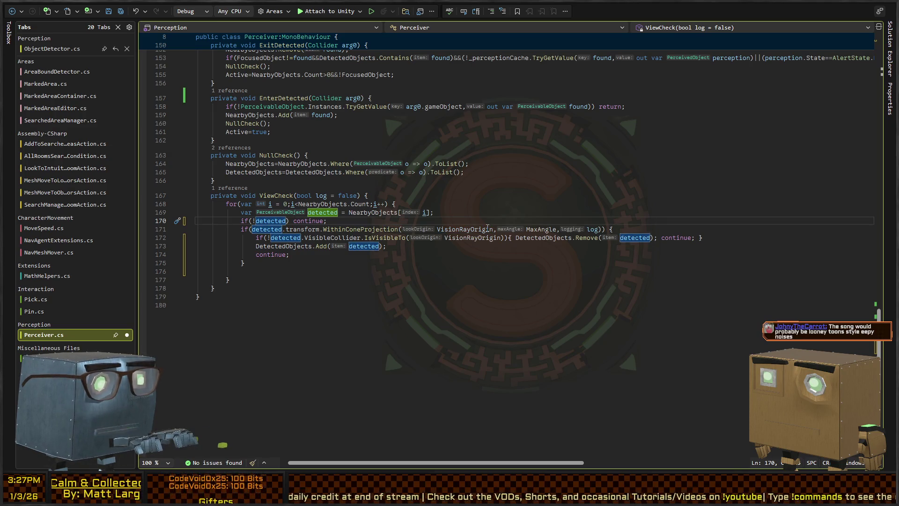
# Wrap line 170's continue in a block that first calls DetectedObjects.Remove(detected) if contained
pyautogui.press('Right')
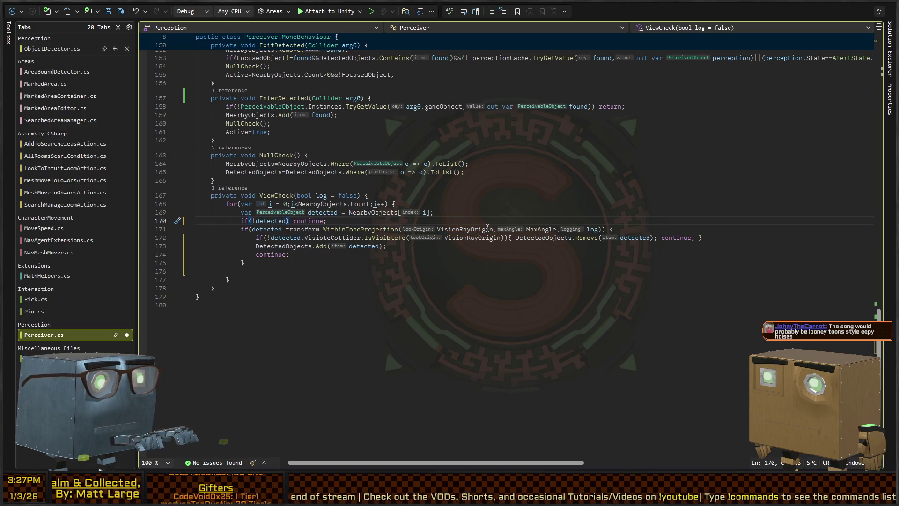
pyautogui.write('{')
pyautogui.press('End')
pyautogui.write('}')
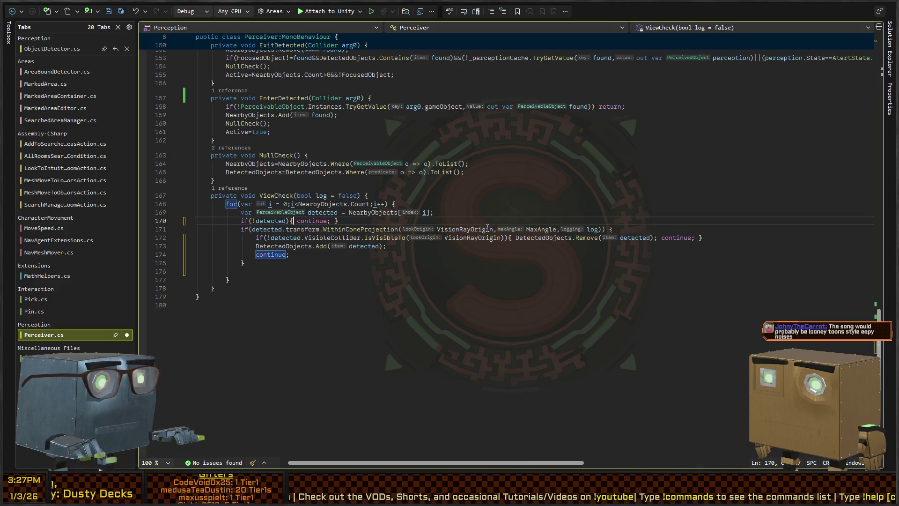
pyautogui.write('Detect')
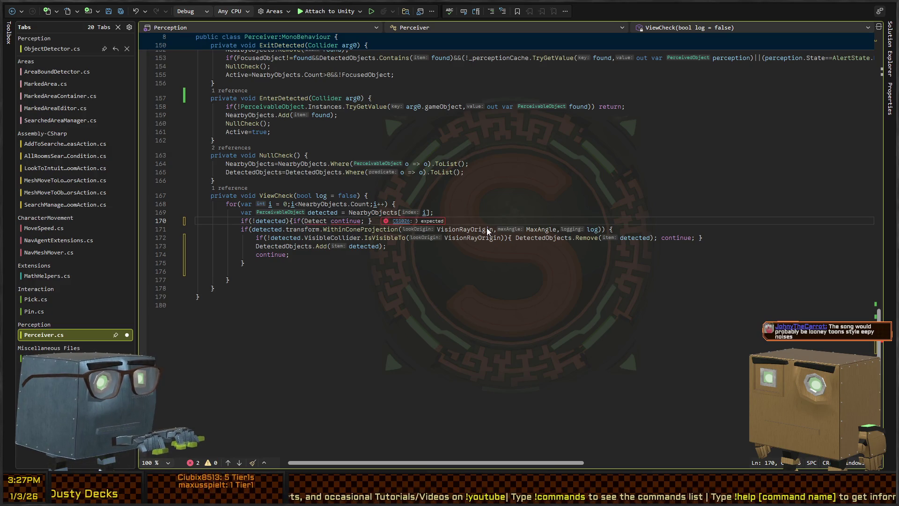
pyautogui.write('edObjects.')
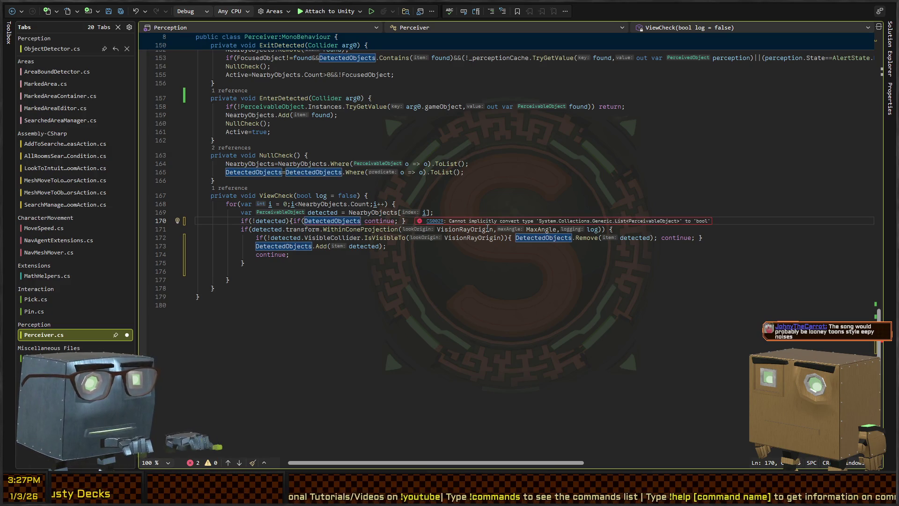
pyautogui.write('Contains(detecte')
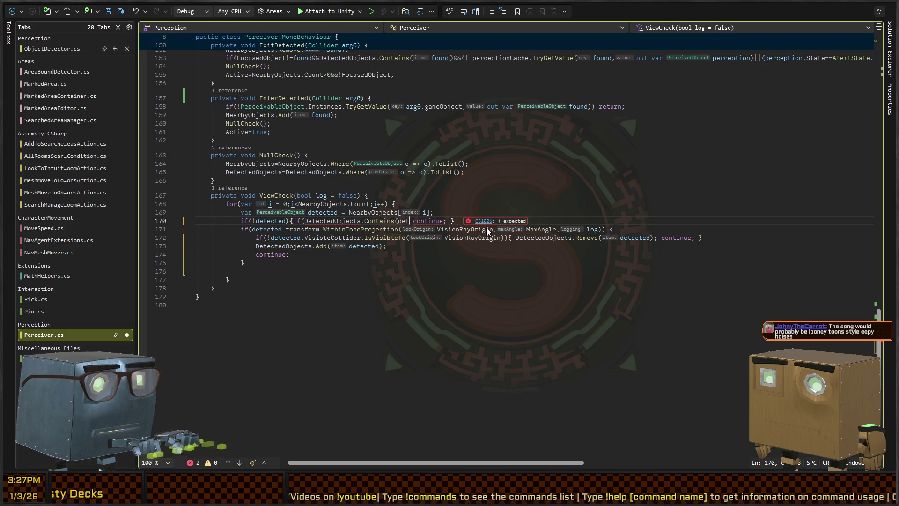
pyautogui.write('d)) remove')
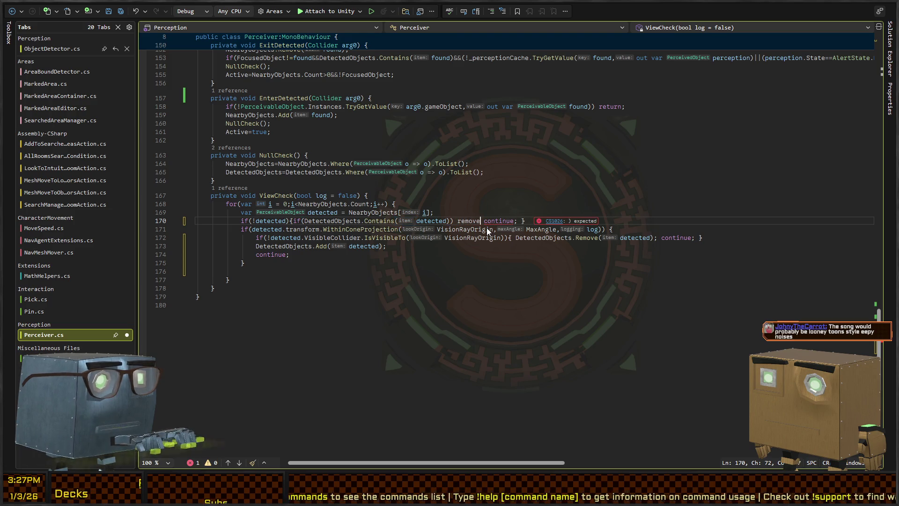
pyautogui.press('BackSpace')
pyautogui.press('BackSpace')
pyautogui.press('BackSpace')
pyautogui.write('Detect')
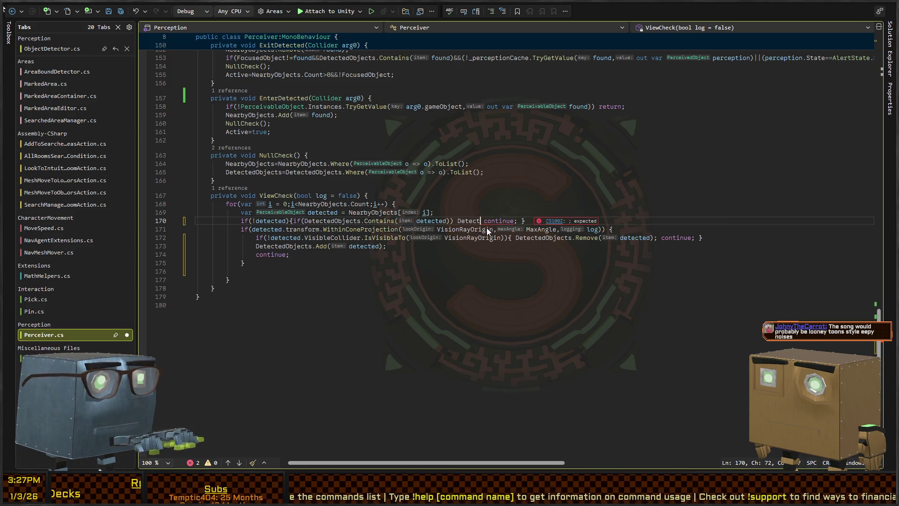
pyautogui.write('edObjects.R')
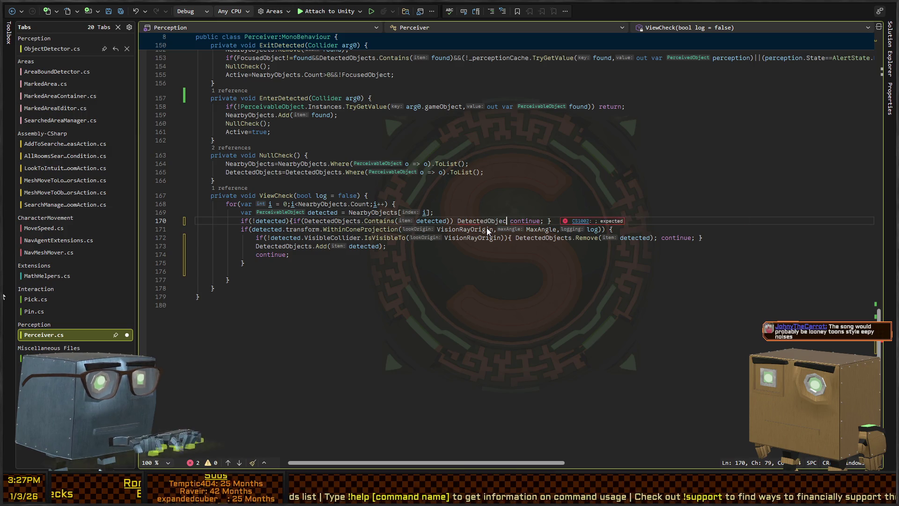
pyautogui.write('emove(detected')
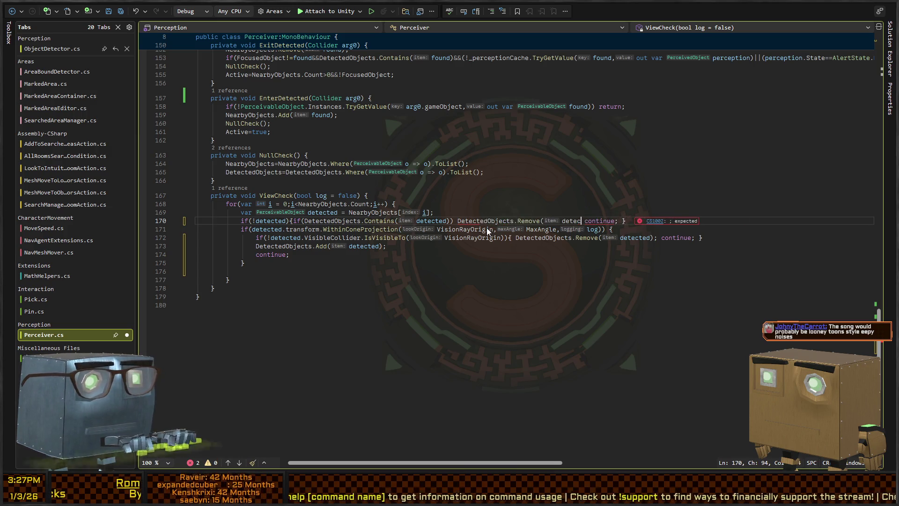
pyautogui.write(');')
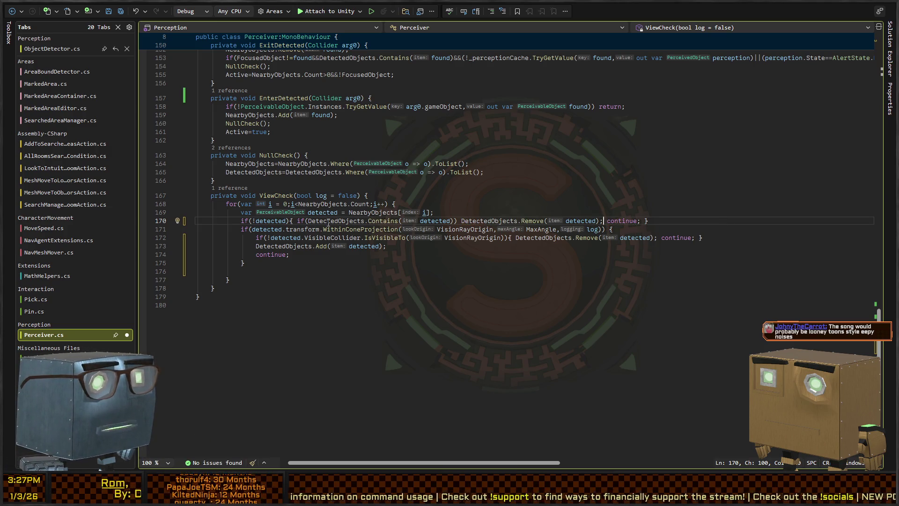
pyautogui.hotkey('shift', 'F3')
pyautogui.hotkey('shift', 'F3')
pyautogui.hotkey('shift', 'F3')
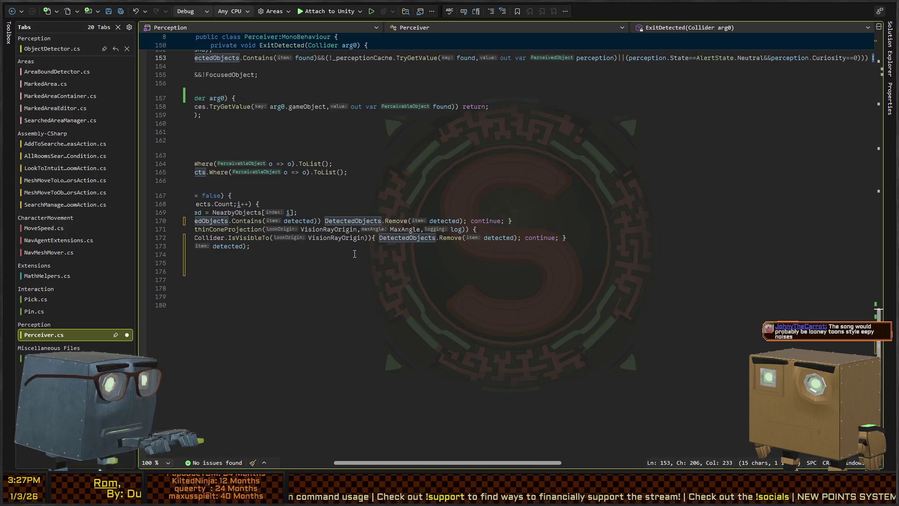
pyautogui.press('F3')
pyautogui.press('F3')
pyautogui.press('F3')
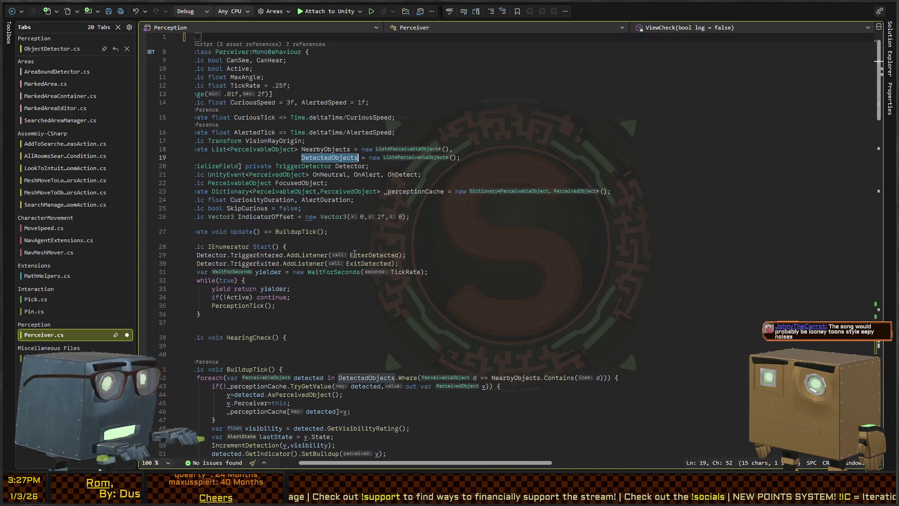
pyautogui.press('F3')
pyautogui.press('F3')
pyautogui.hotkey('shift', 'F3')
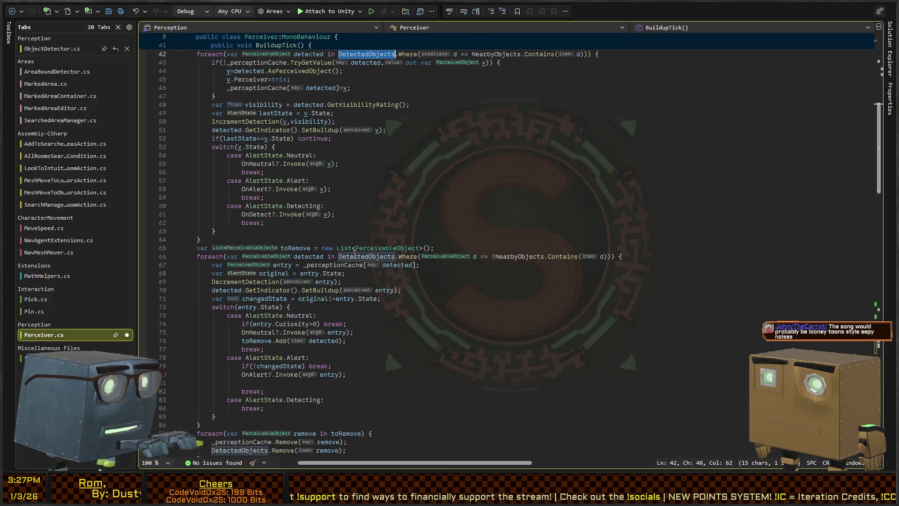
pyautogui.scroll(4, 354, 253)
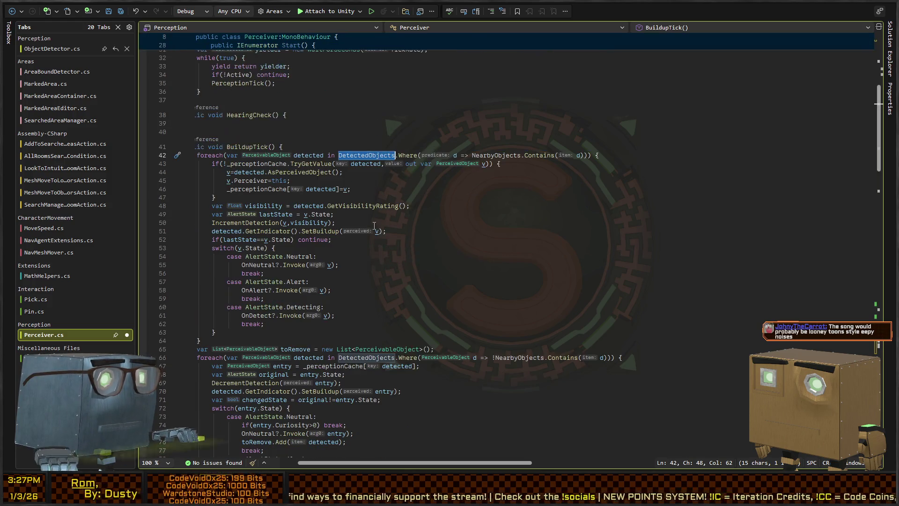
pyautogui.press('F3')
pyautogui.press('F3')
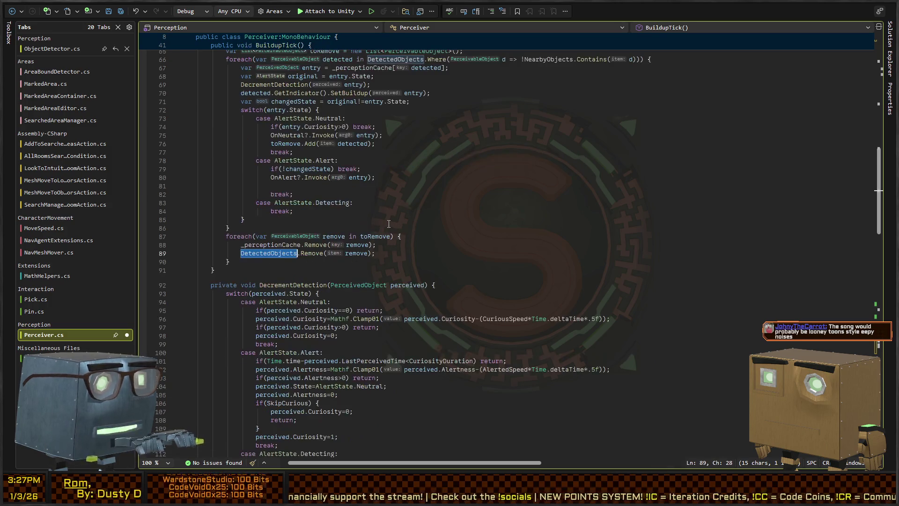
pyautogui.scroll(-20, 377, 216)
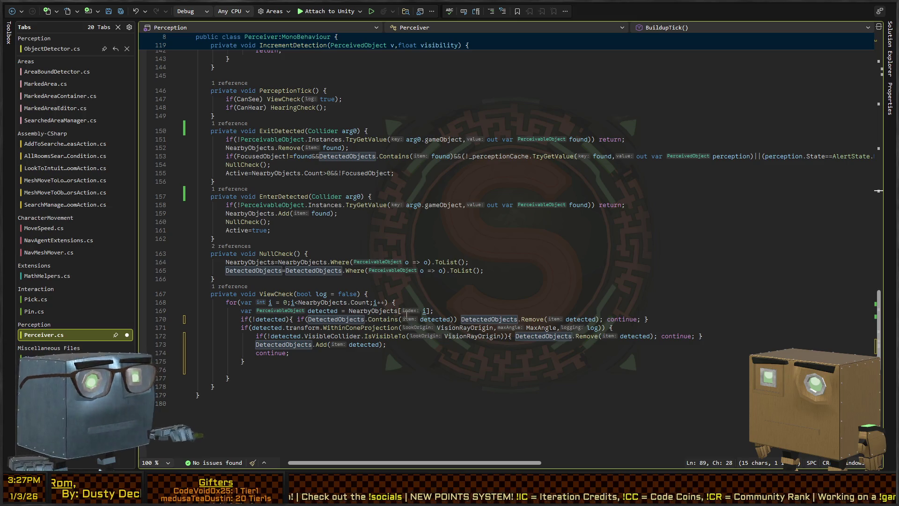
pyautogui.scroll(-2, 301, 302)
pyautogui.click(266, 268)
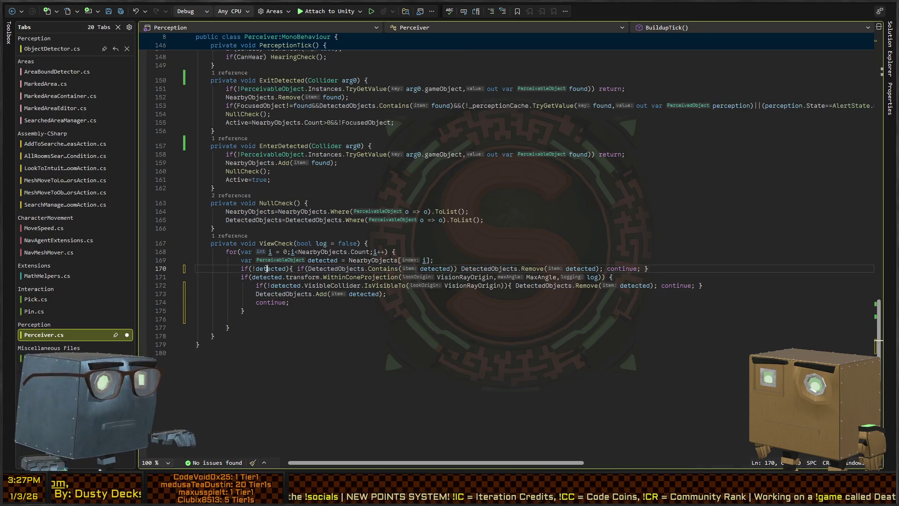
pyautogui.scroll(-2, 291, 263)
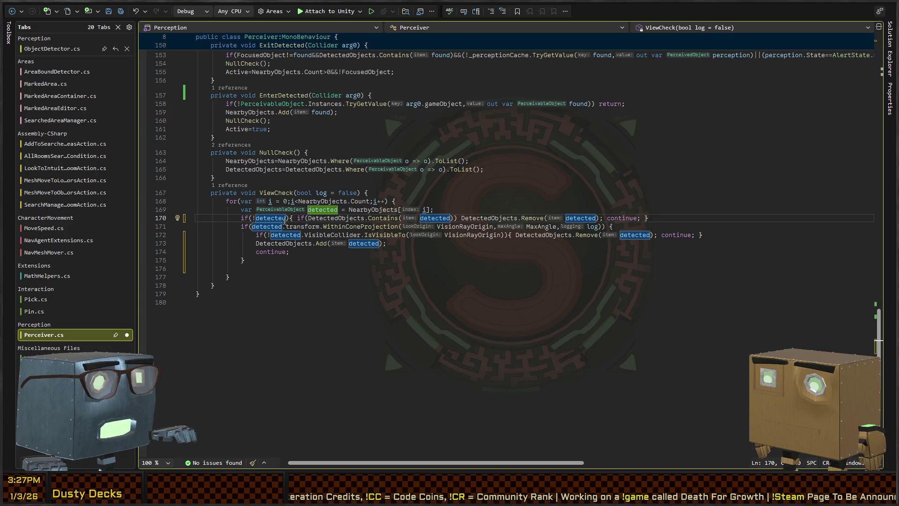
# Undo the partly typed '||DetectedObjects.Visib' edit on line 170's skip condition
pyautogui.click(298, 218)
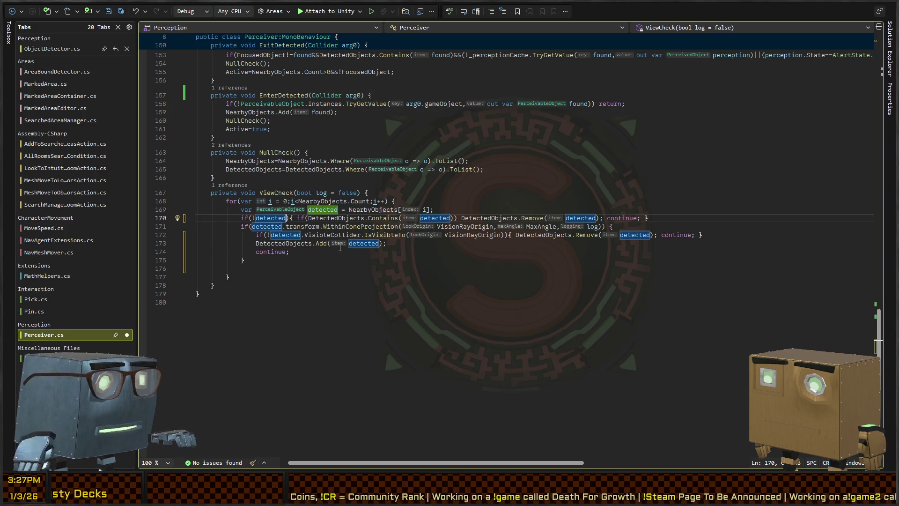
pyautogui.write('|')
pyautogui.write('|DetectedObjec')
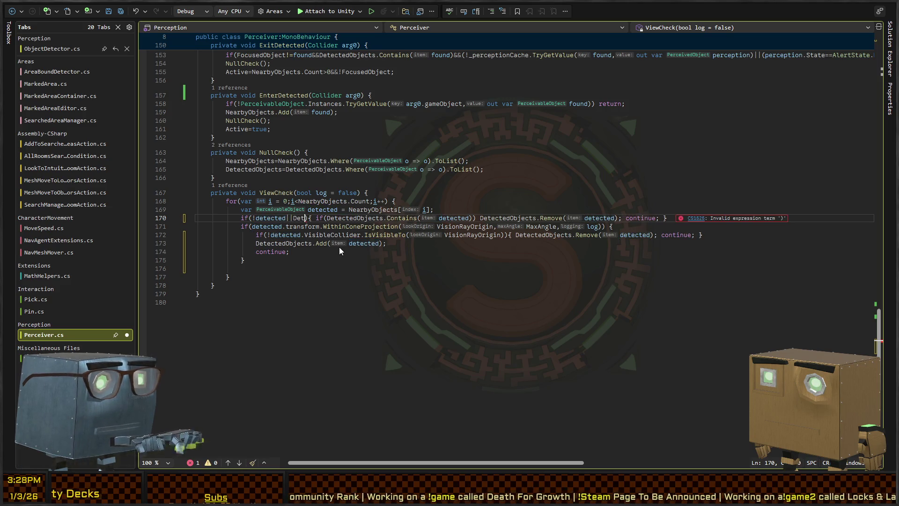
pyautogui.write('ts.')
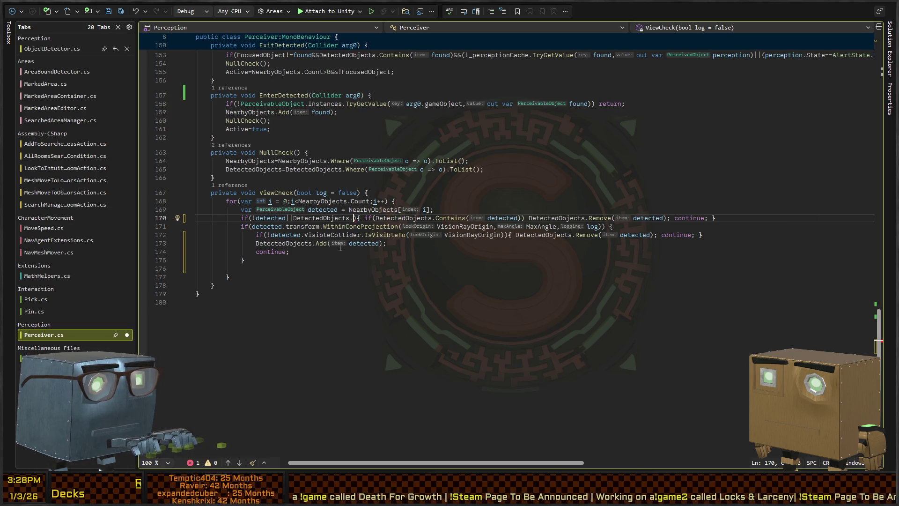
pyautogui.write('Visib')
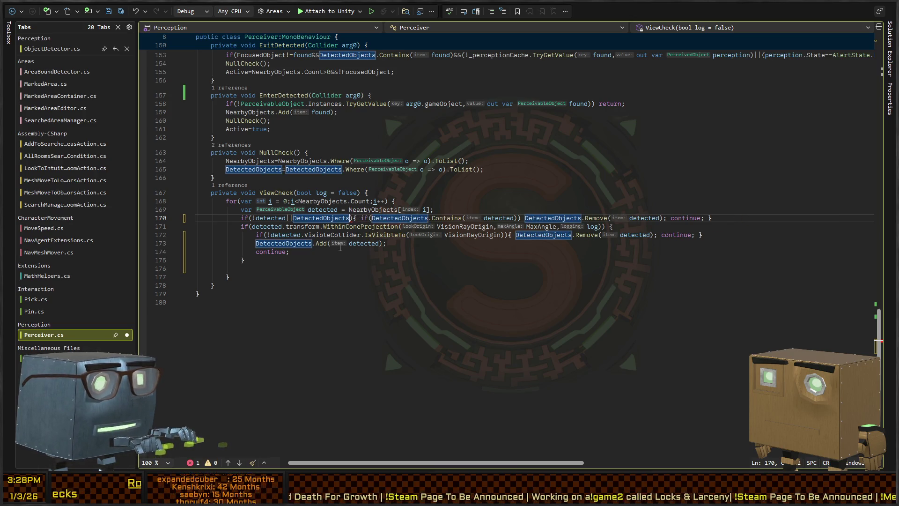
pyautogui.scroll(-1, 340, 247)
pyautogui.hotkey('ctrl', 'z')
pyautogui.hotkey('ctrl', 'z')
pyautogui.hotkey('ctrl', 'z')
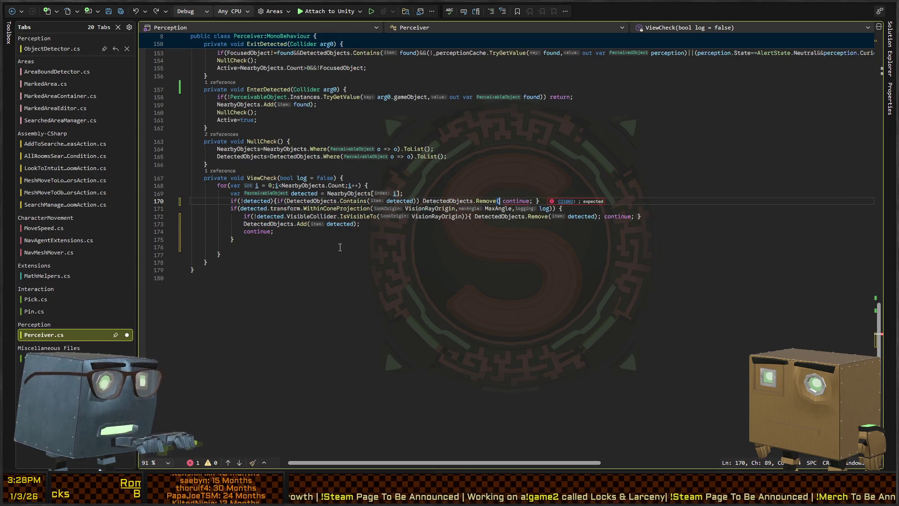
pyautogui.scroll(1, 388, 215)
pyautogui.press('BackSpace')
pyautogui.press('BackSpace')
pyautogui.press('BackSpace')
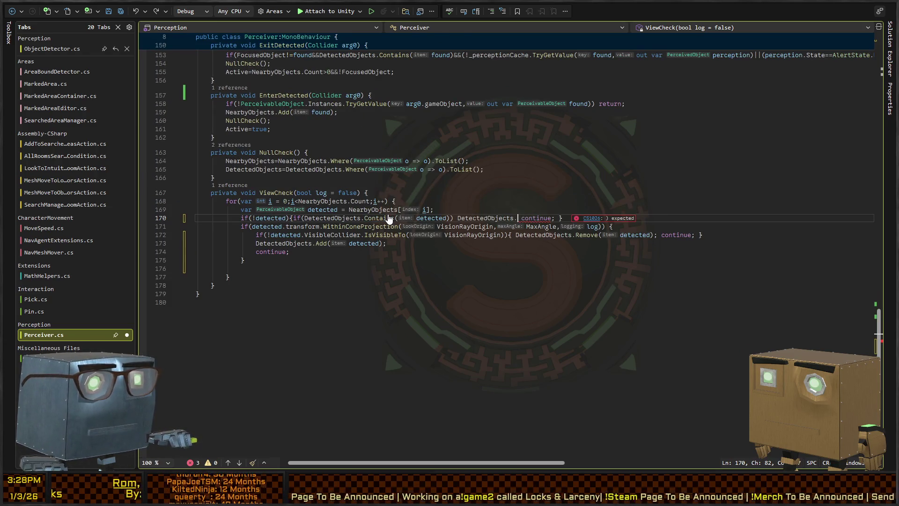
pyautogui.hotkey('ctrl', 'z')
pyautogui.hotkey('ctrl', 'z')
pyautogui.hotkey('ctrl', 'z')
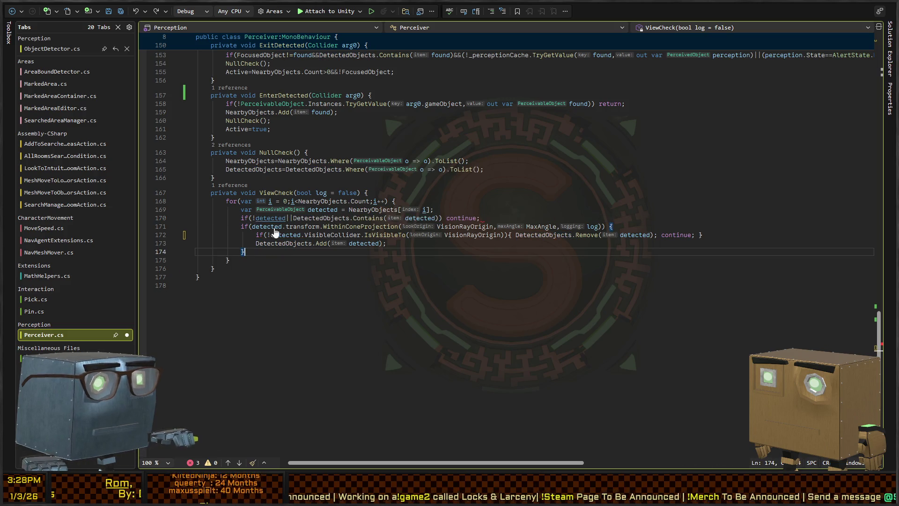
pyautogui.hotkey('ctrl', 'y')
pyautogui.hotkey('ctrl', 'y')
pyautogui.hotkey('ctrl', 'y')
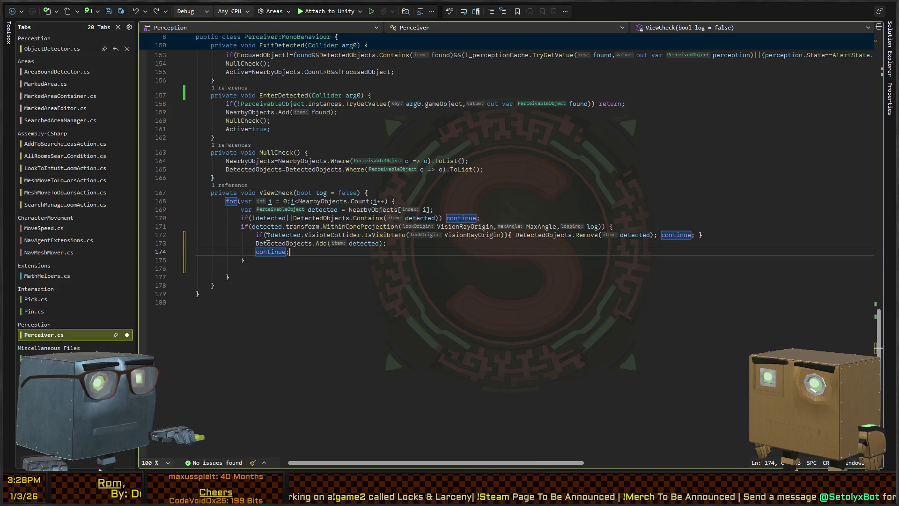
pyautogui.press('Left')
# Delete the DetectedObjects.Contains check from line 170 so only missing targets are skipped
pyautogui.click(256, 218)
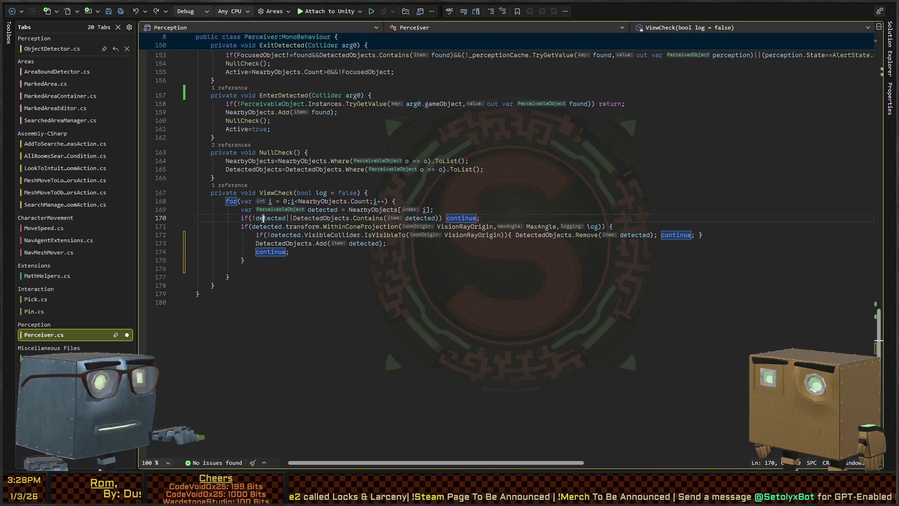
pyautogui.click(302, 218)
pyautogui.click(372, 218)
pyautogui.click(416, 218)
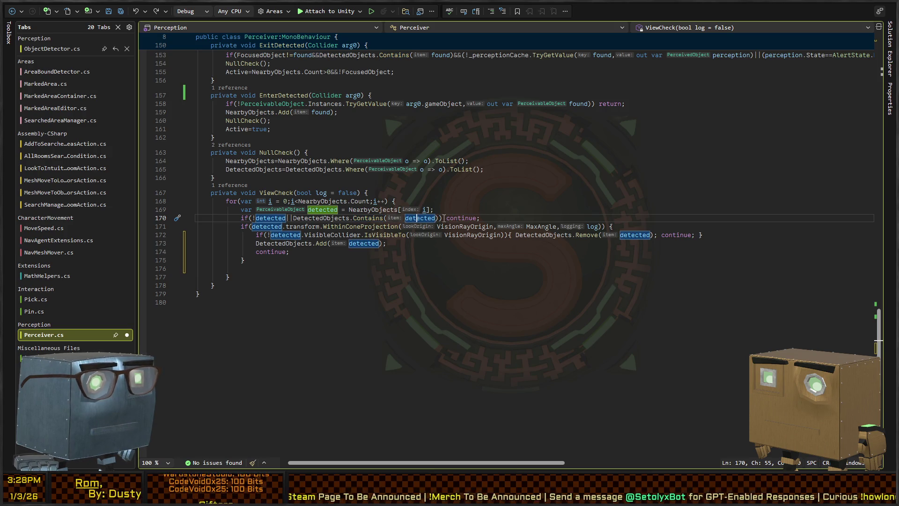
pyautogui.click(294, 218)
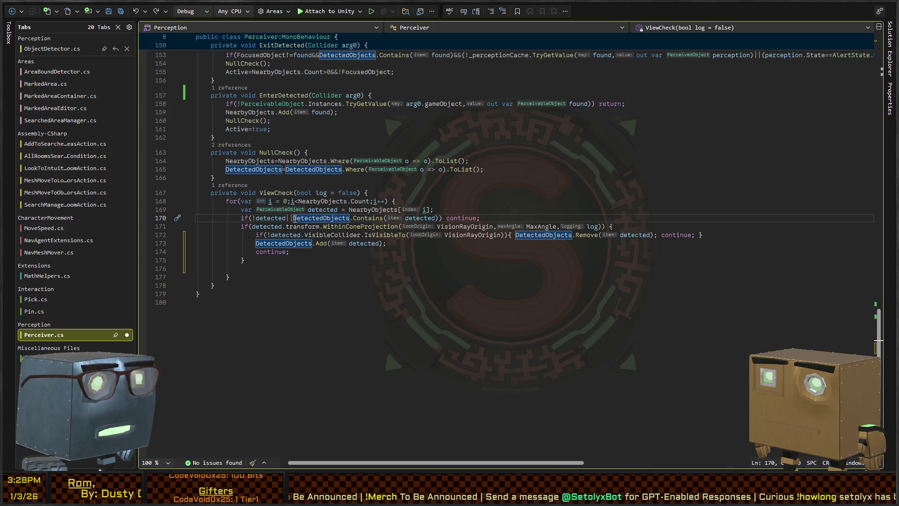
pyautogui.hotkey('ctrl', 'shift', 'Right')
pyautogui.hotkey('ctrl', 'shift', 'Right')
pyautogui.hotkey('ctrl', 'shift', 'Right')
pyautogui.hotkey('shift', 'Right')
pyautogui.press('Delete')
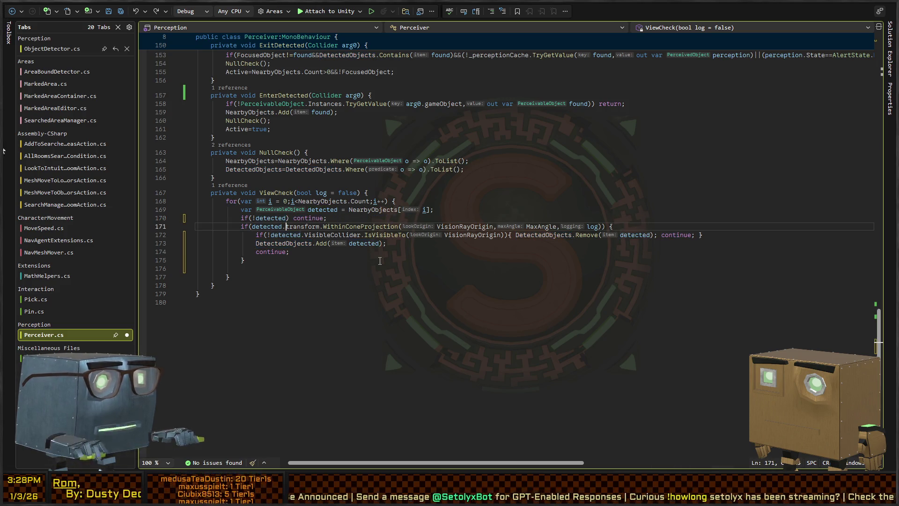
pyautogui.press('End')
pyautogui.press('Return')
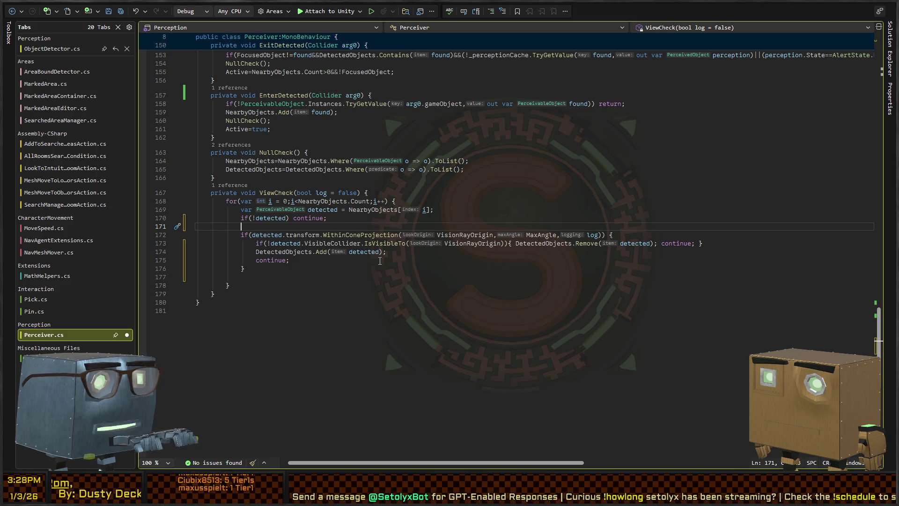
pyautogui.press('BackSpace')
# Add 'if(DetectedObjects.Contains(detected)) DetectedObjects.Remove(detected);' after the cone block and save Perceiver.cs
pyautogui.press('Down')
pyautogui.press('Down')
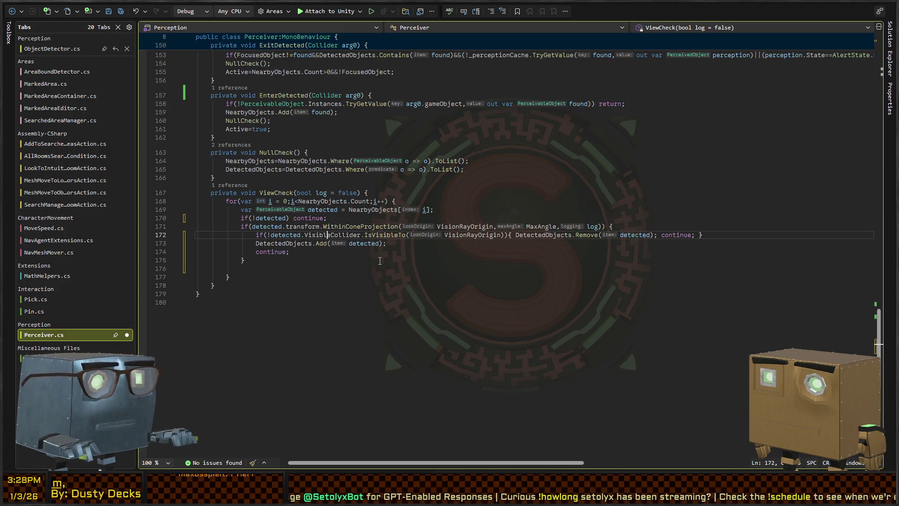
pyautogui.press('Right')
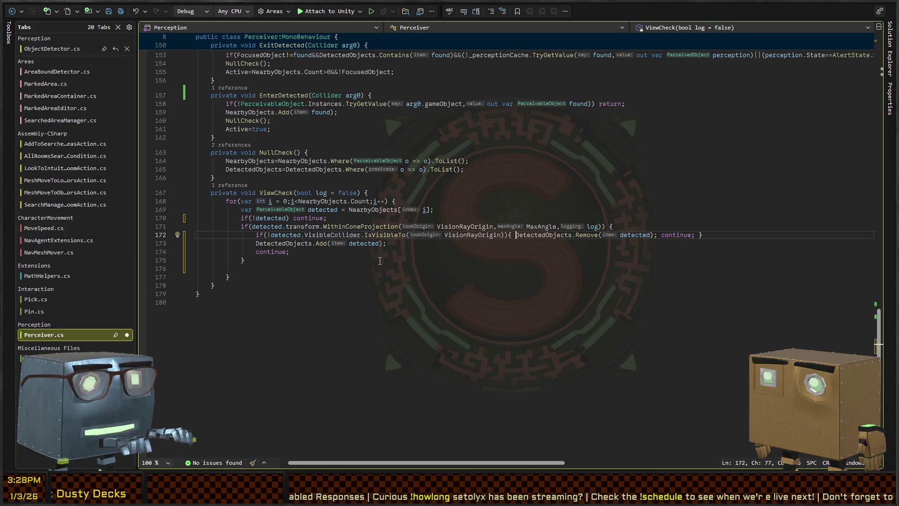
pyautogui.press('Left')
pyautogui.press('Left')
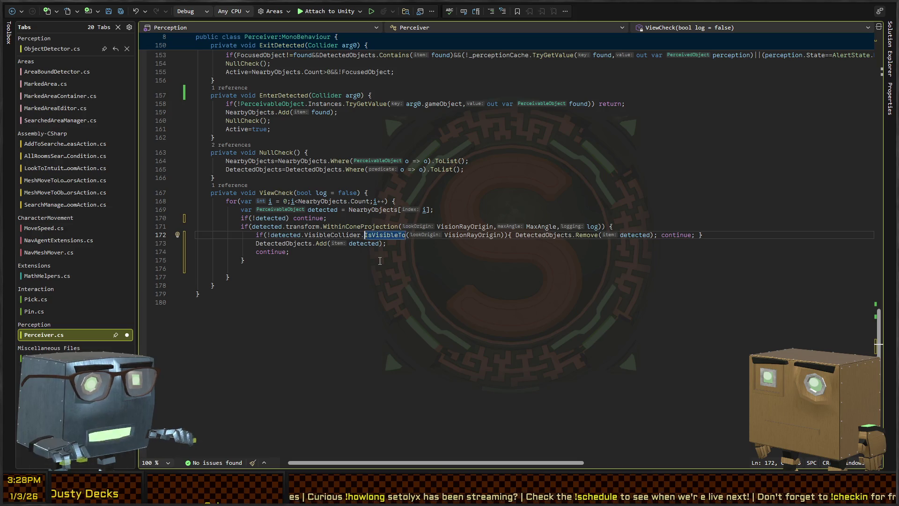
pyautogui.press('Down')
pyautogui.scroll(-1, 379, 261)
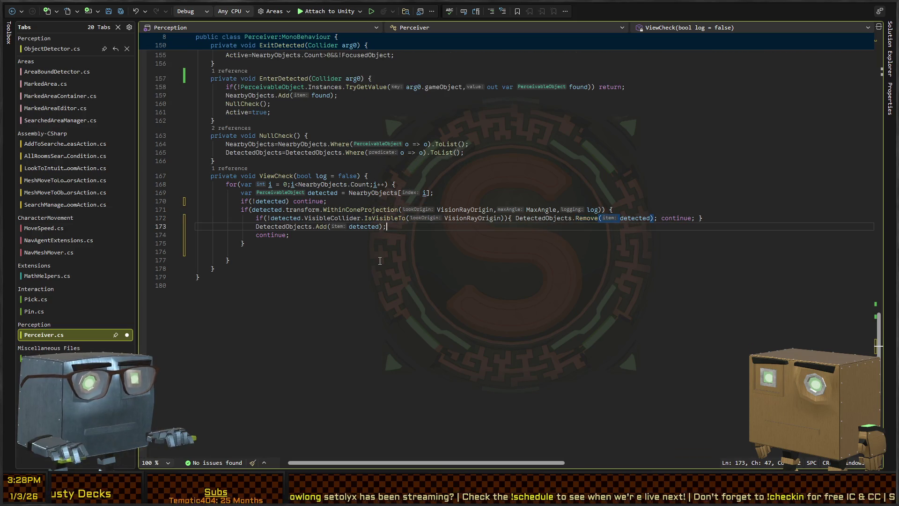
pyautogui.press('Down')
pyautogui.press('Down')
pyautogui.press('Down')
pyautogui.write('(DetectedObjects.Contains(detected))')
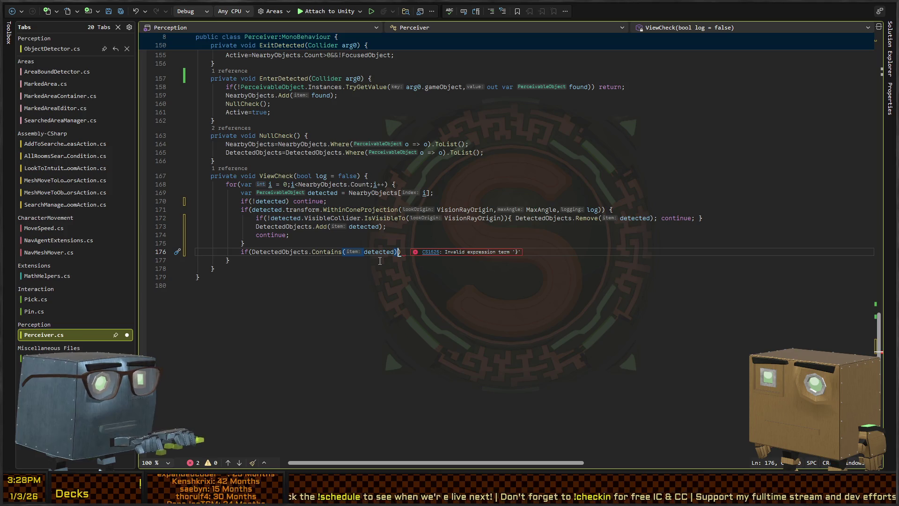
pyautogui.press('Up')
pyautogui.press('Up')
pyautogui.press('Up')
pyautogui.hotkey('ctrl', 'shift', 'Left')
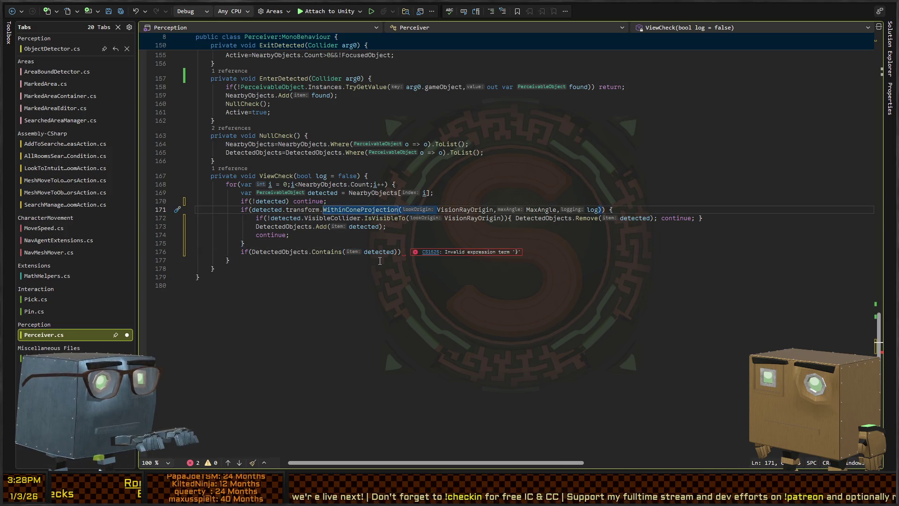
pyautogui.press('Down')
pyautogui.press('Down')
pyautogui.press('Down')
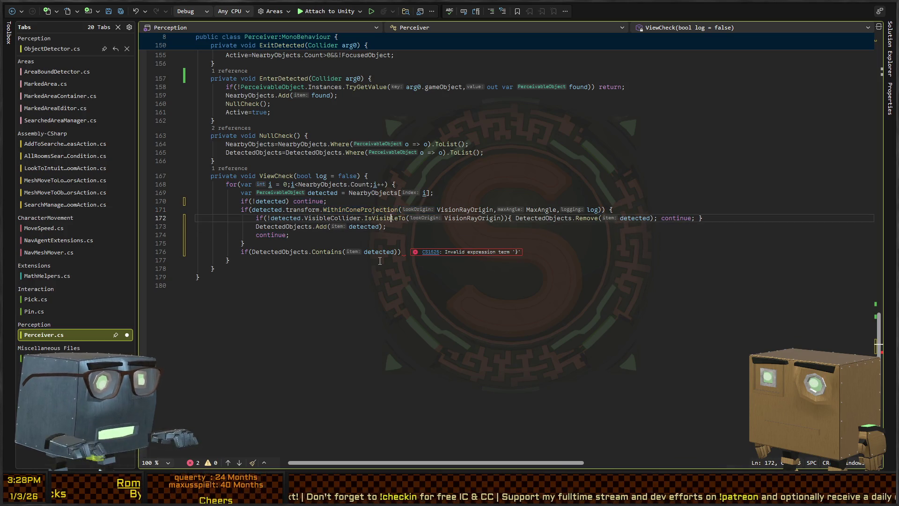
pyautogui.press('Down')
pyautogui.press('Down')
pyautogui.press('End')
pyautogui.write('Detecte')
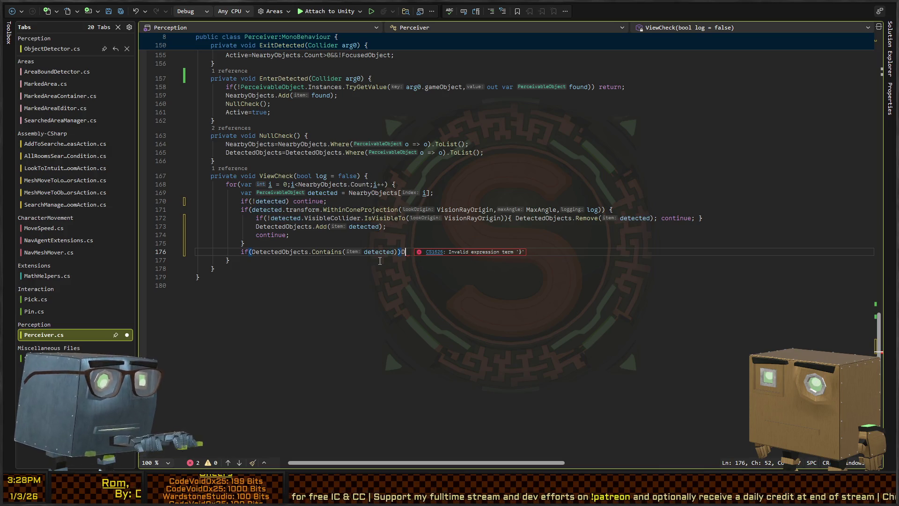
pyautogui.write('dOb')
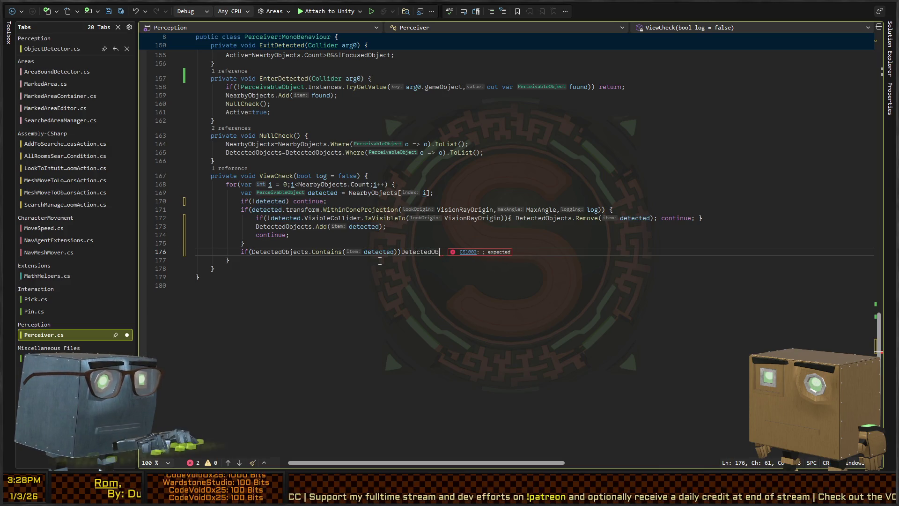
pyautogui.write('jects.Remove(detected);')
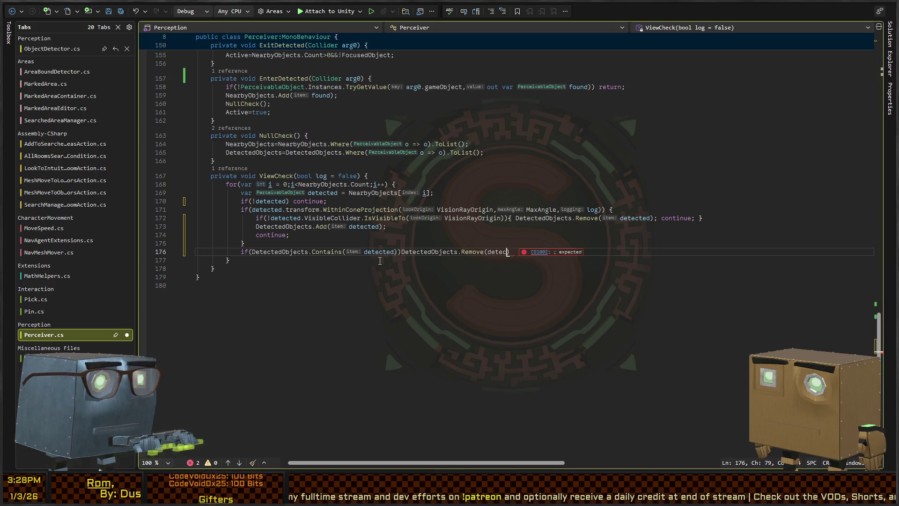
pyautogui.hotkey('ctrl', 's')
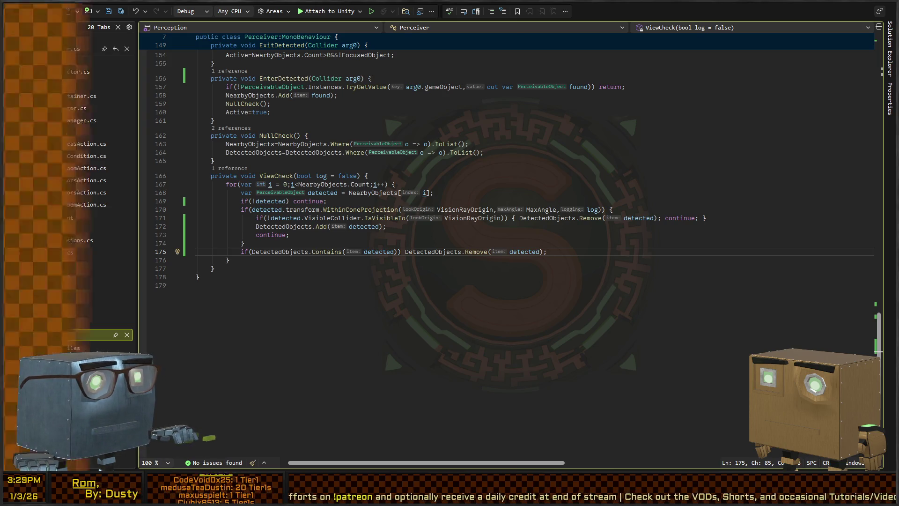
pyautogui.hotkey('alt', 'Tab')
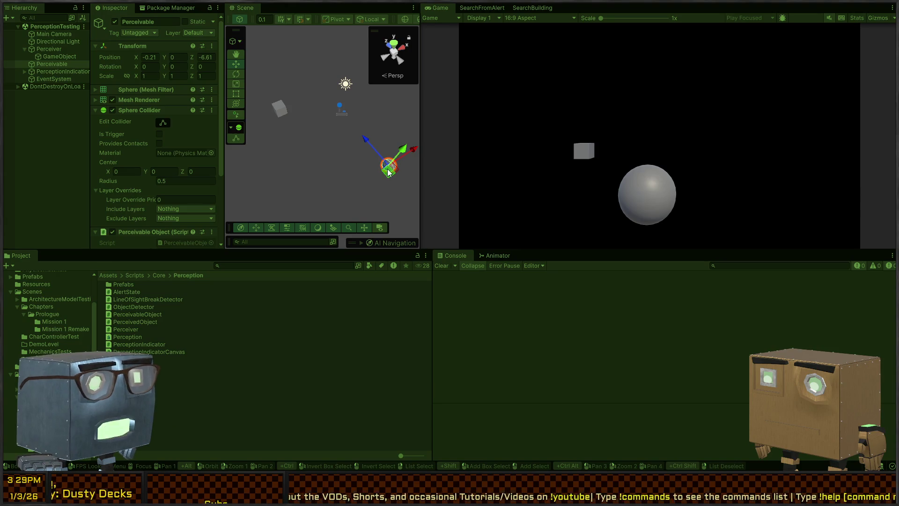
# Drag the Perceivable sphere around the perceiver in play mode, stop, and return to the cone projection check
pyautogui.moveTo(388, 172)
pyautogui.mouseDown()
pyautogui.moveTo(311, 136)
pyautogui.moveTo(321, 107)
pyautogui.moveTo(291, 80)
pyautogui.moveTo(379, 167)
pyautogui.moveTo(393, 162)
pyautogui.moveTo(385, 176)
pyautogui.moveTo(314, 159)
pyautogui.moveTo(317, 125)
pyautogui.moveTo(281, 105)
pyautogui.moveTo(352, 170)
pyautogui.mouseUp()
pyautogui.hotkey('ctrl', 'p')
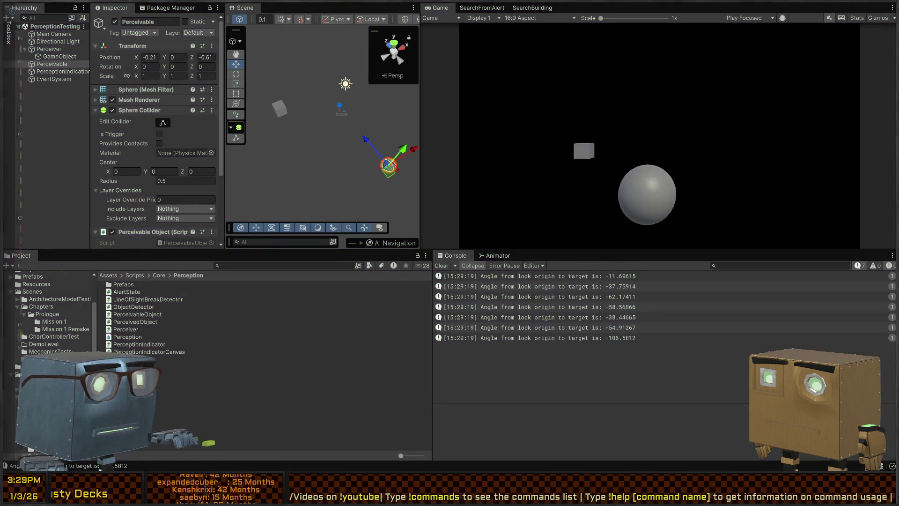
pyautogui.hotkey('alt', 'Tab')
pyautogui.click(284, 209)
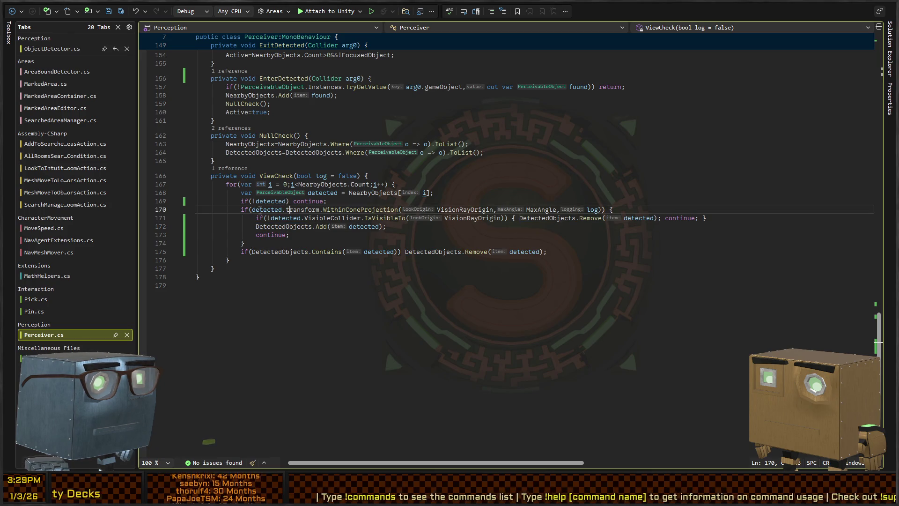
# Check the Add line in ViewCheck, then go back to Unity
pyautogui.click(250, 227)
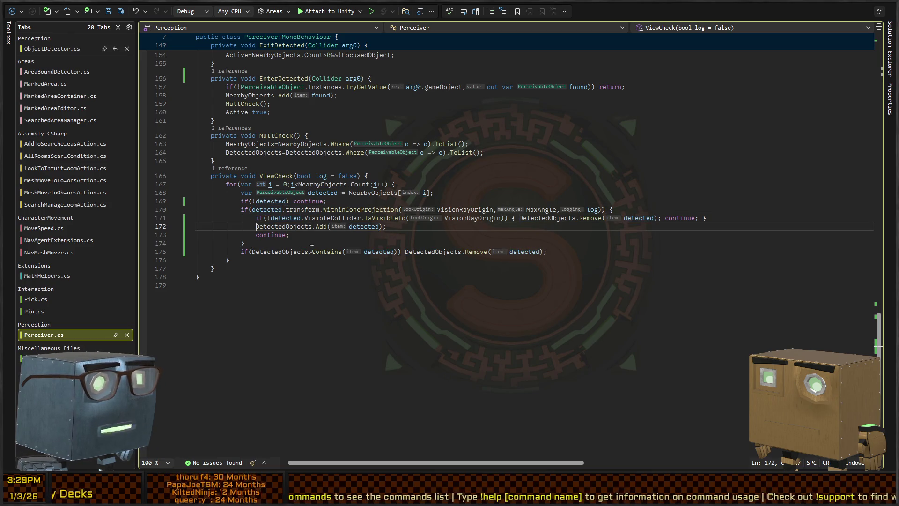
pyautogui.write('if()')
pyautogui.hotkey('alt', 'Tab')
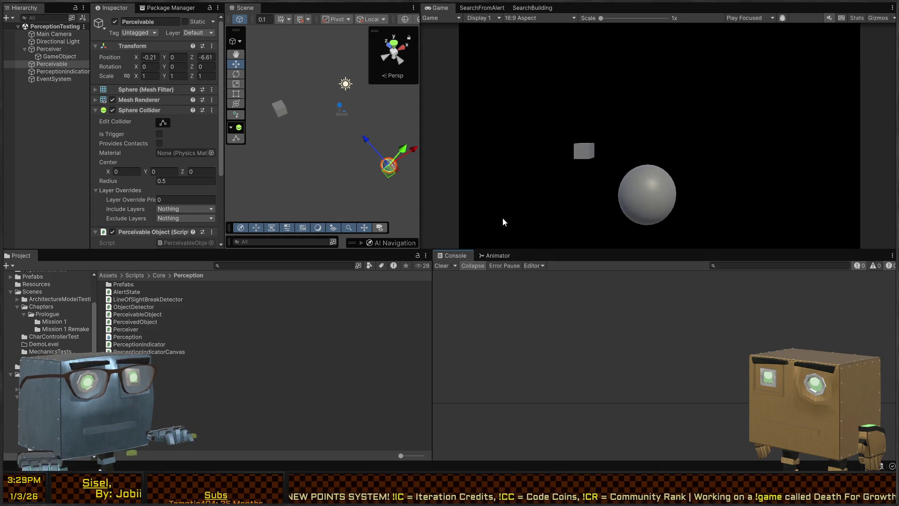
# Play-test by dragging the Perceivable sphere far up and to the left, then stop
pyautogui.hotkey('ctrl', 'p')
pyautogui.moveTo(392, 175)
pyautogui.mouseDown()
pyautogui.moveTo(338, 175)
pyautogui.moveTo(298, 112)
pyautogui.moveTo(258, 75)
pyautogui.moveTo(269, 88)
pyautogui.moveTo(299, 90)
pyautogui.moveTo(330, 148)
pyautogui.moveTo(303, 156)
pyautogui.moveTo(354, 131)
pyautogui.moveTo(305, 126)
pyautogui.moveTo(270, 145)
pyautogui.moveTo(251, 123)
pyautogui.moveTo(254, 89)
pyautogui.moveTo(287, 76)
pyautogui.moveTo(234, 100)
pyautogui.moveTo(249, 128)
pyautogui.moveTo(272, 138)
pyautogui.moveTo(256, 142)
pyautogui.moveTo(277, 136)
pyautogui.mouseUp()
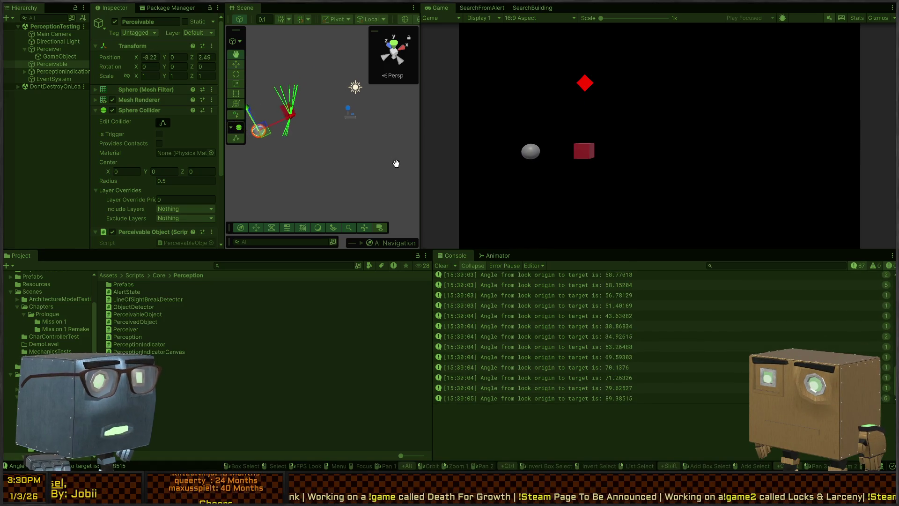
pyautogui.hotkey('ctrl', 'p')
# Select the Perceiver cube and orbit the Scene view around it
pyautogui.click(299, 109)
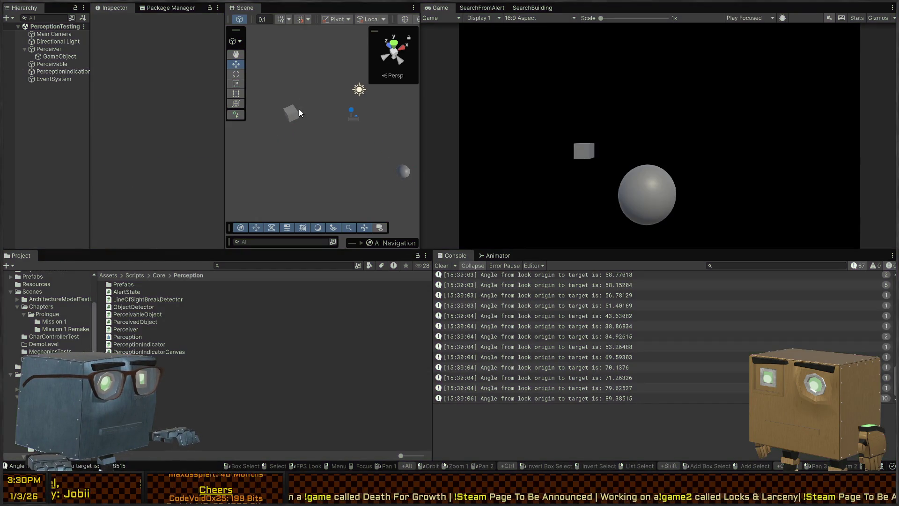
pyautogui.scroll(-5, 131, 161)
pyautogui.scroll(-2, 125, 159)
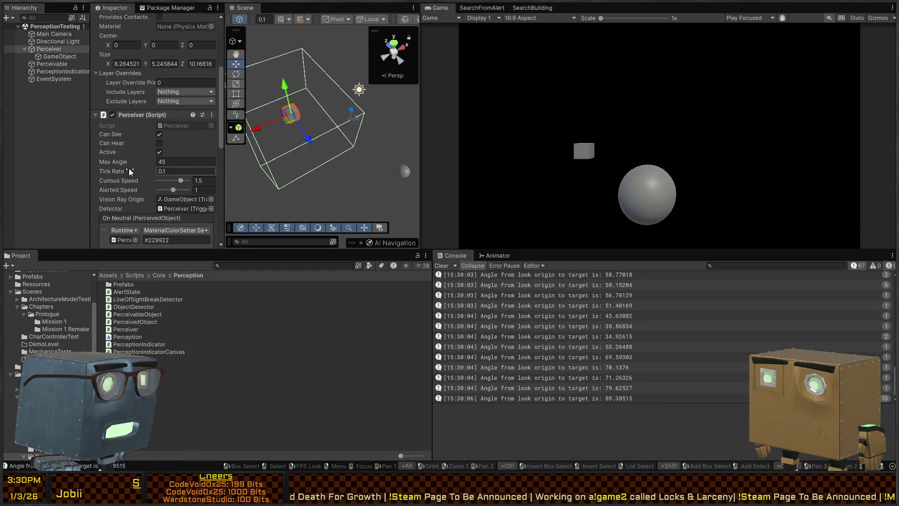
pyautogui.moveTo(318, 140)
pyautogui.mouseDown()
pyautogui.moveTo(521, 152)
pyautogui.moveTo(434, 150)
pyautogui.mouseUp()
pyautogui.moveTo(308, 157)
pyautogui.mouseDown()
pyautogui.moveTo(335, 165)
pyautogui.moveTo(291, 145)
pyautogui.moveTo(304, 139)
pyautogui.mouseUp()
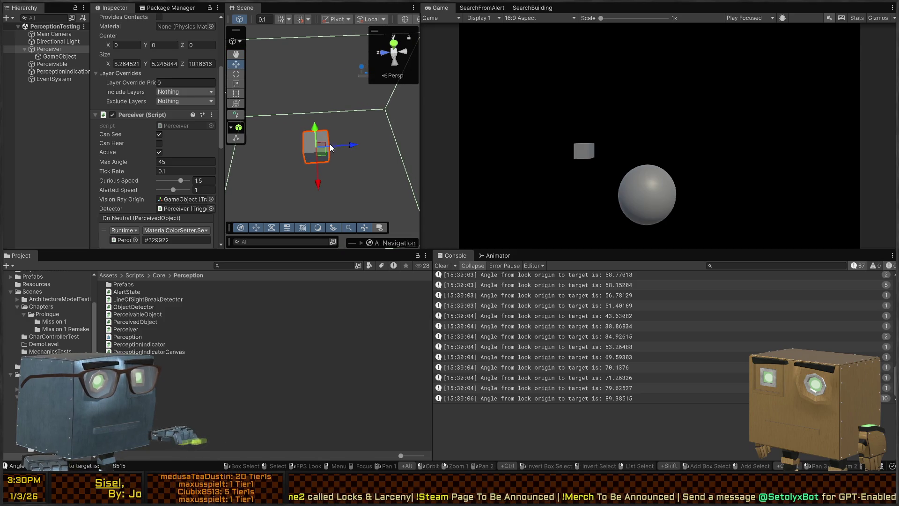
pyautogui.scroll(-6, 130, 133)
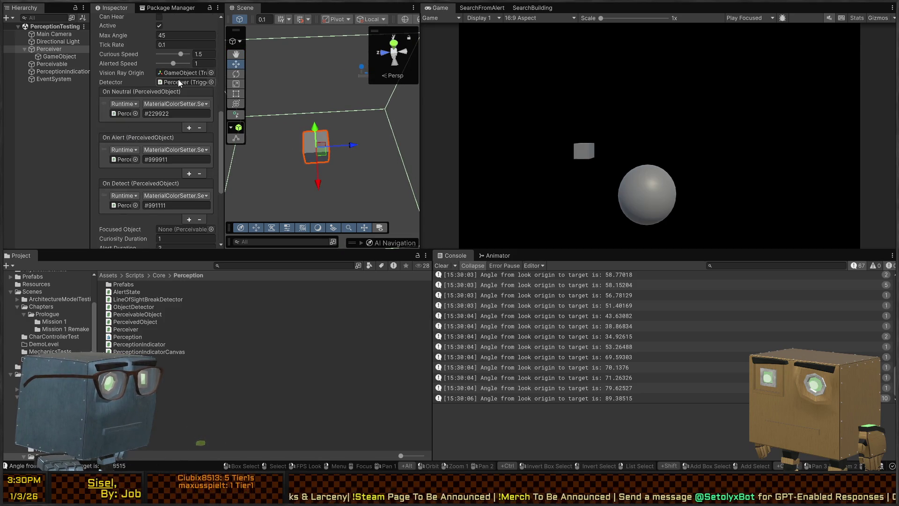
# Inspect the Perceiver's components and the child GameObject used as the ray origin
pyautogui.click(53, 55)
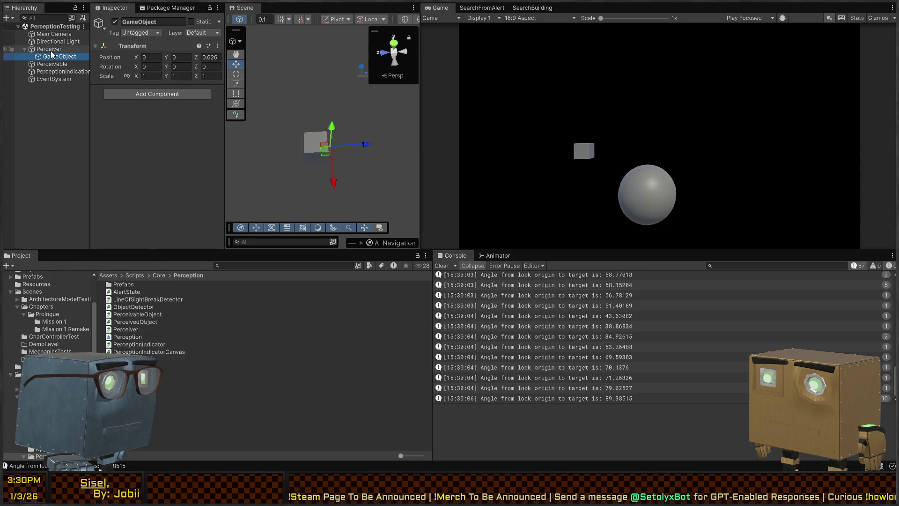
pyautogui.click(306, 145)
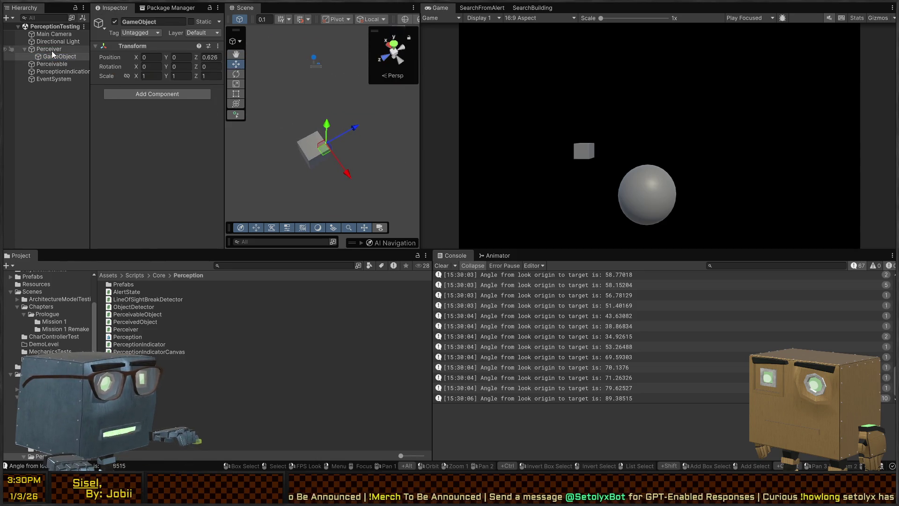
pyautogui.scroll(-10, 178, 155)
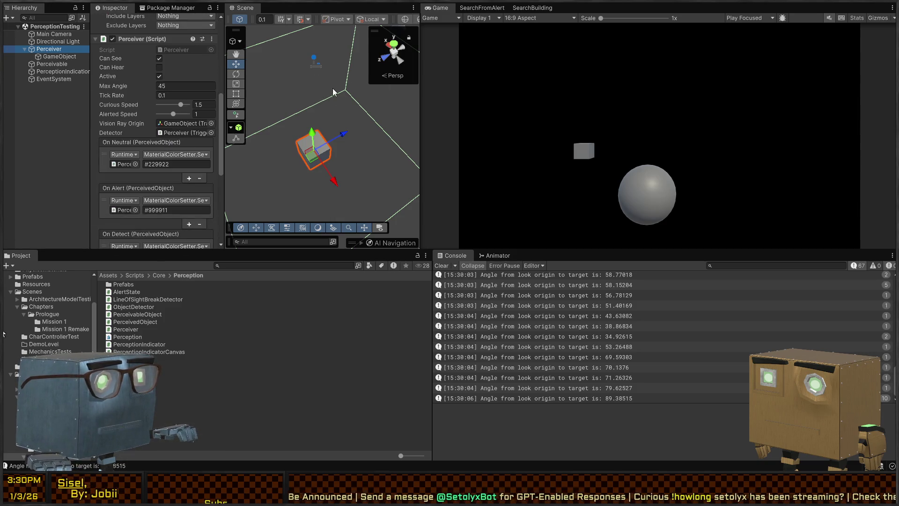
pyautogui.scroll(-7, 161, 189)
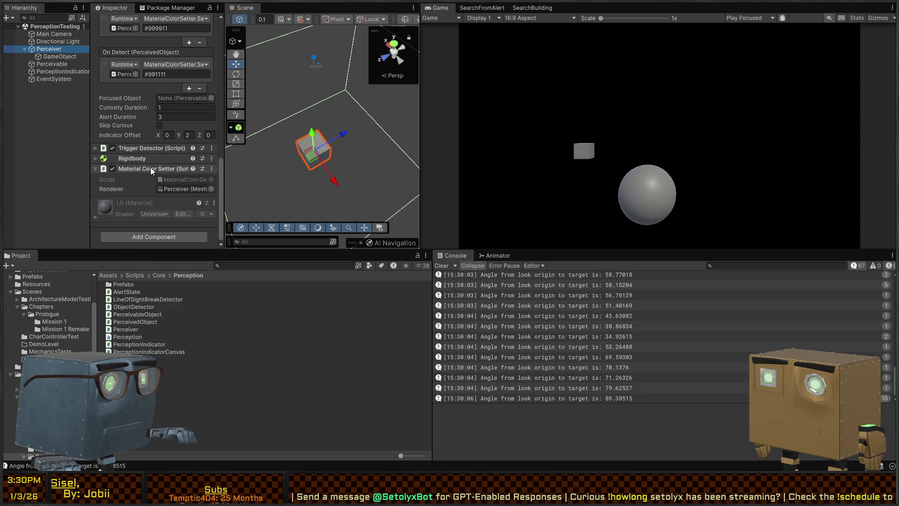
pyautogui.scroll(3, 150, 170)
pyautogui.scroll(4, 142, 75)
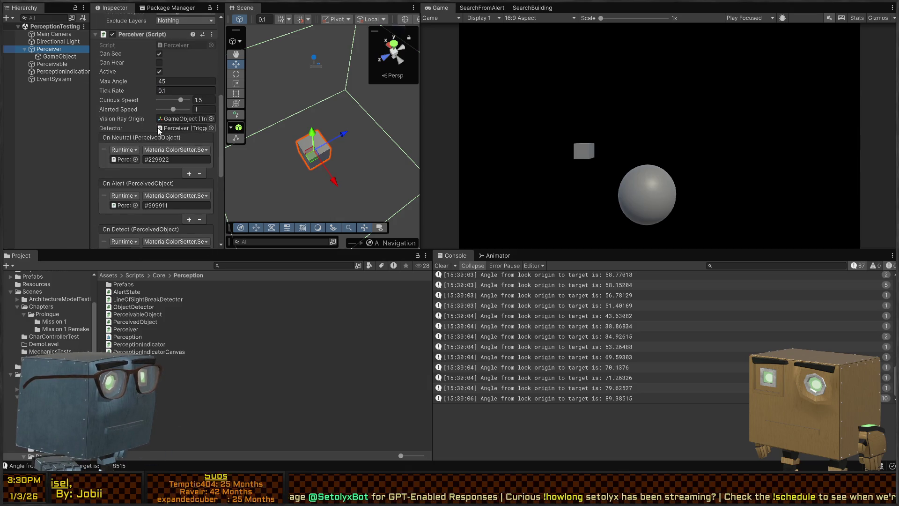
pyautogui.doubleClick(176, 118)
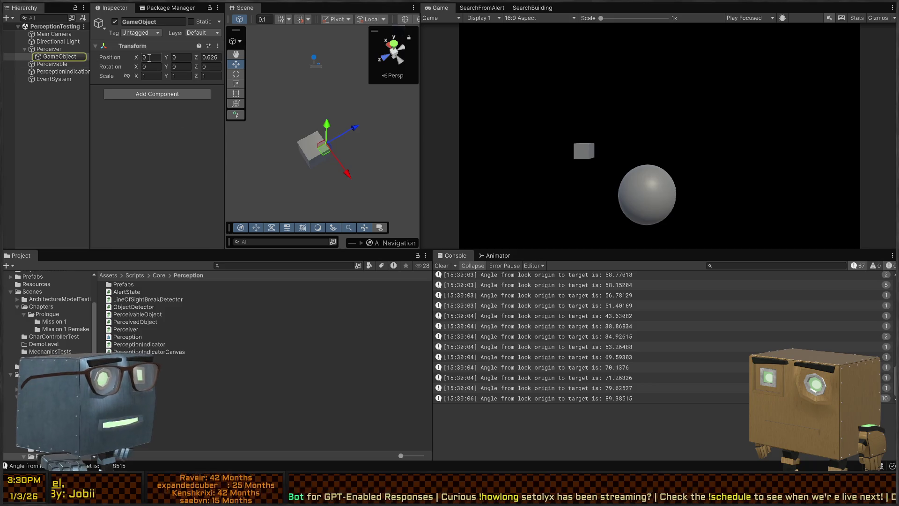
pyautogui.moveTo(299, 117)
pyautogui.mouseDown()
pyautogui.moveTo(433, 99)
pyautogui.moveTo(448, 120)
pyautogui.moveTo(436, 136)
pyautogui.mouseUp()
# Play-test moving the sphere around the Perceiver, then open the last angle log's stack trace
pyautogui.click(265, 63)
pyautogui.hotkey('ctrl', 'p')
pyautogui.moveTo(273, 70)
pyautogui.mouseDown()
pyautogui.moveTo(269, 134)
pyautogui.moveTo(282, 218)
pyautogui.moveTo(286, 199)
pyautogui.mouseUp()
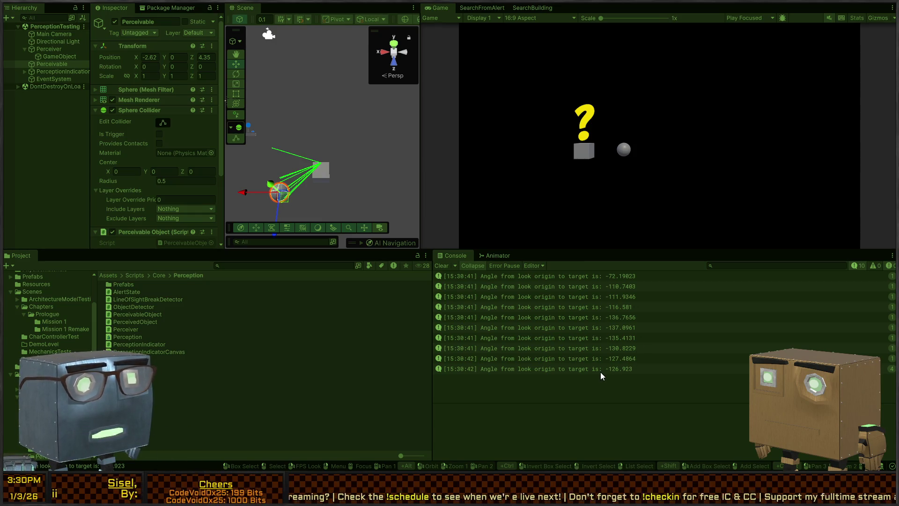
pyautogui.hotkey('ctrl', 'p')
pyautogui.click(622, 366)
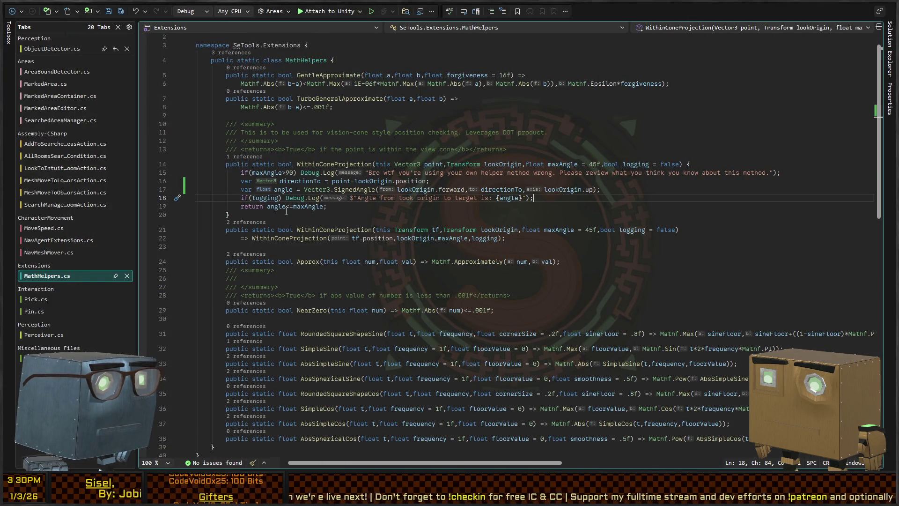
# Change line 19's return to Mathf.Abs(angle)<=maxAngle and save MathHelpers.cs
pyautogui.click(269, 206)
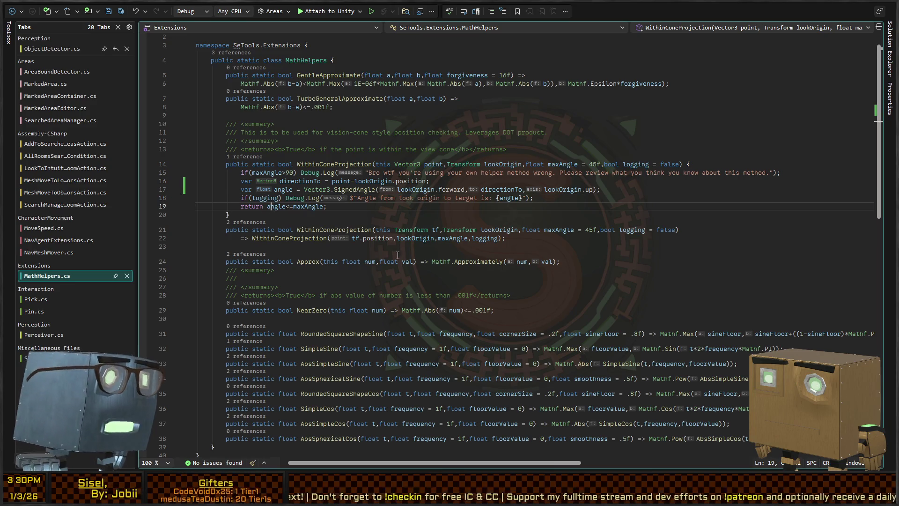
pyautogui.write('Mathf.Abs(')
pyautogui.hotkey('ctrl', 'Right')
pyautogui.write(')')
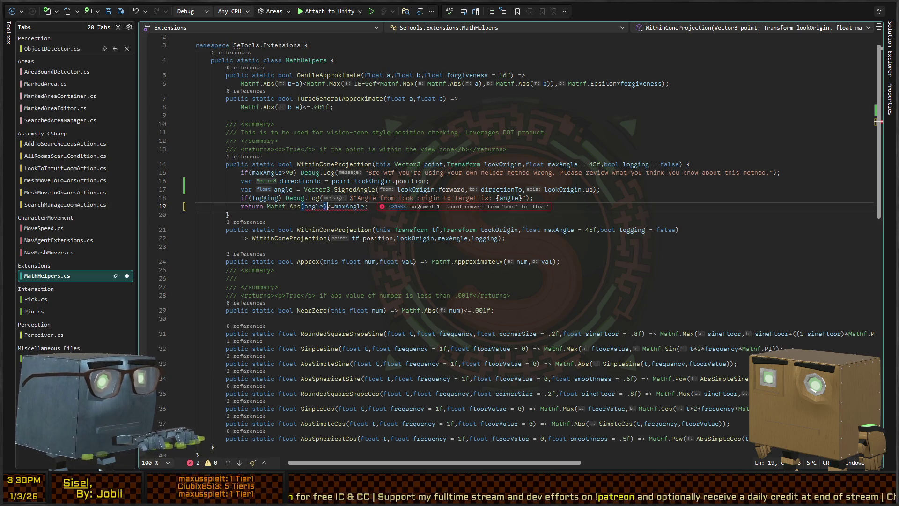
pyautogui.hotkey('ctrl', 's')
pyautogui.hotkey('alt', 'Tab')
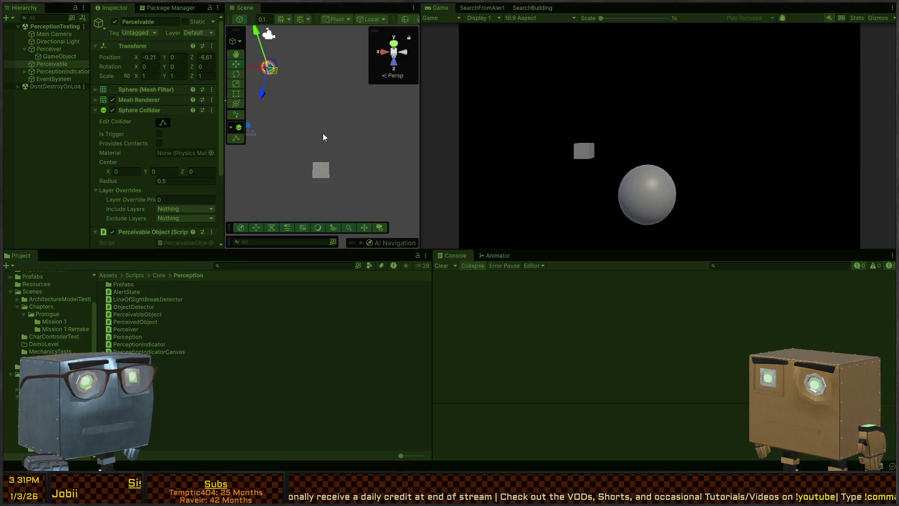
# Move the sphere during play, then move the Perceiver cube to X -7.16, Z 3.47
pyautogui.moveTo(274, 74)
pyautogui.mouseDown()
pyautogui.moveTo(326, 117)
pyautogui.moveTo(296, 150)
pyautogui.moveTo(298, 210)
pyautogui.moveTo(319, 137)
pyautogui.moveTo(392, 195)
pyautogui.moveTo(374, 197)
pyautogui.moveTo(353, 152)
pyautogui.moveTo(378, 203)
pyautogui.moveTo(349, 150)
pyautogui.moveTo(381, 184)
pyautogui.moveTo(377, 205)
pyautogui.moveTo(305, 215)
pyautogui.moveTo(292, 201)
pyautogui.moveTo(322, 157)
pyautogui.moveTo(285, 184)
pyautogui.moveTo(306, 147)
pyautogui.moveTo(273, 198)
pyautogui.mouseUp()
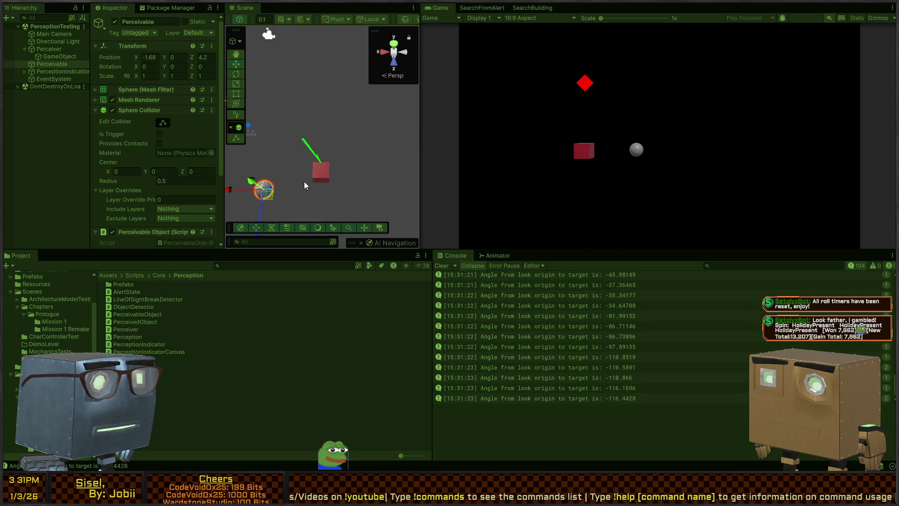
pyautogui.moveTo(329, 176)
pyautogui.mouseDown()
pyautogui.moveTo(285, 114)
pyautogui.moveTo(337, 129)
pyautogui.mouseUp()
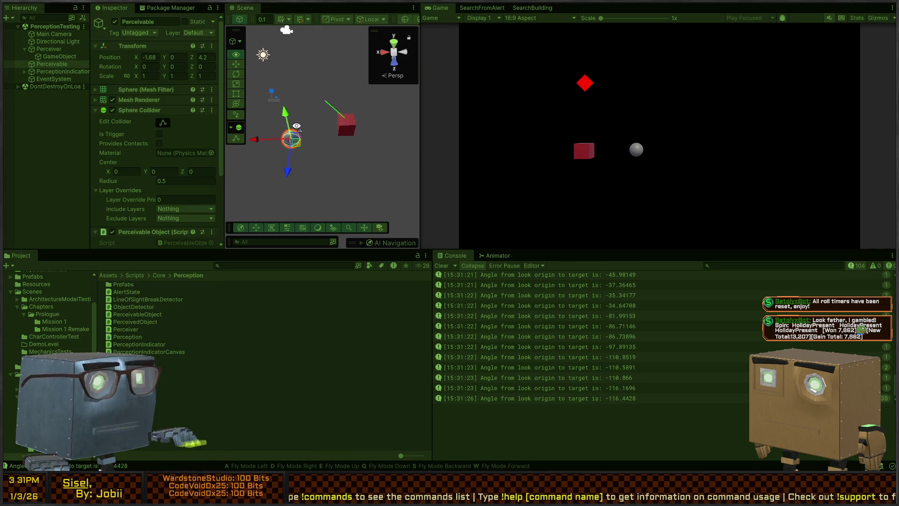
pyautogui.click(344, 130)
pyautogui.press('e')
pyautogui.press('w')
pyautogui.moveTo(344, 126)
pyautogui.mouseDown()
pyautogui.moveTo(380, 127)
pyautogui.moveTo(261, 145)
pyautogui.mouseUp()
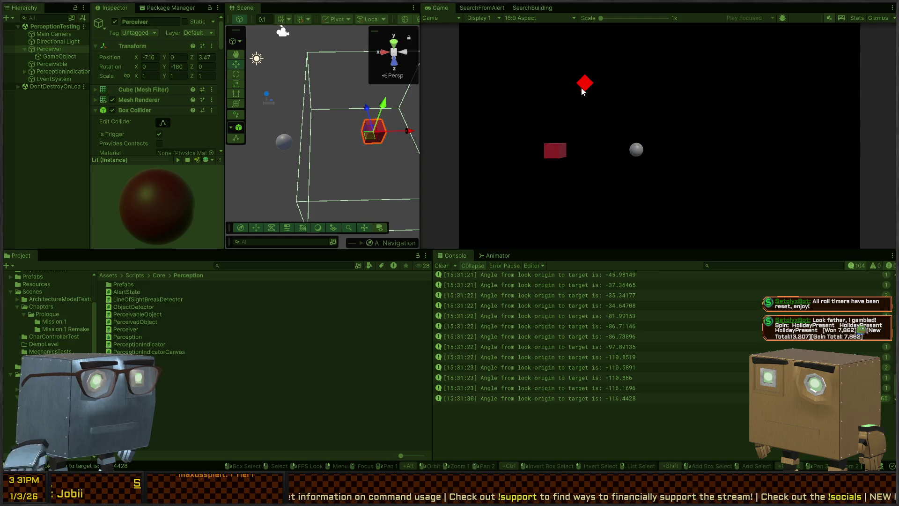
# Place the sphere in front of the Perceiver, reselect the cube, stop play and return to Perceiver.cs
pyautogui.click(289, 144)
pyautogui.moveTo(290, 150)
pyautogui.mouseDown()
pyautogui.moveTo(351, 105)
pyautogui.moveTo(268, 131)
pyautogui.mouseUp()
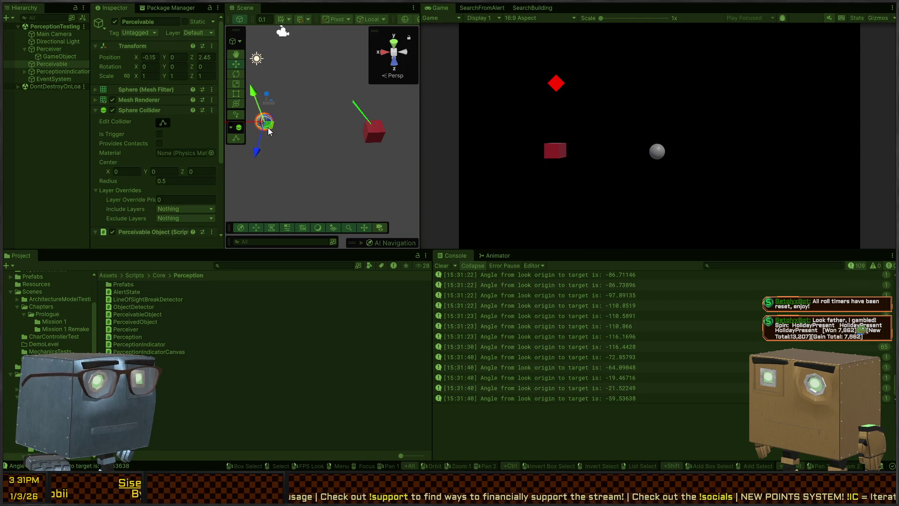
pyautogui.click(371, 132)
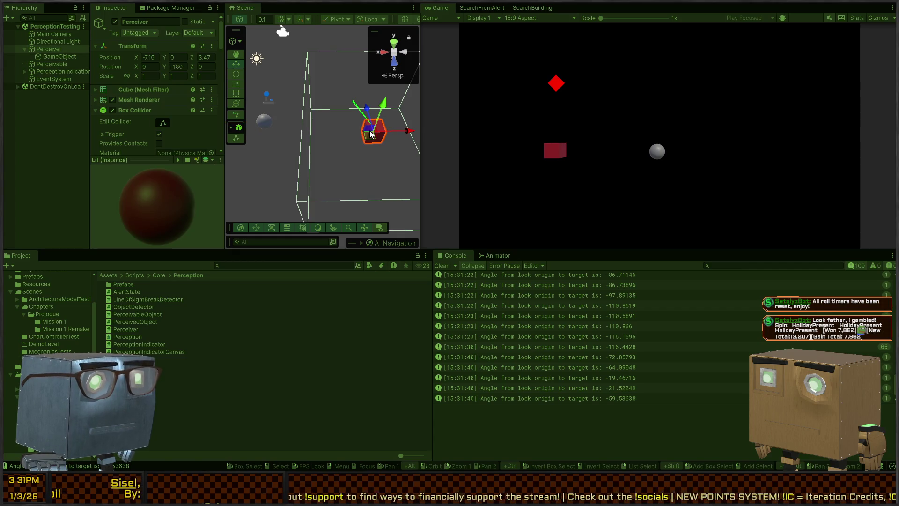
pyautogui.scroll(5, 568, 352)
pyautogui.scroll(5, 566, 348)
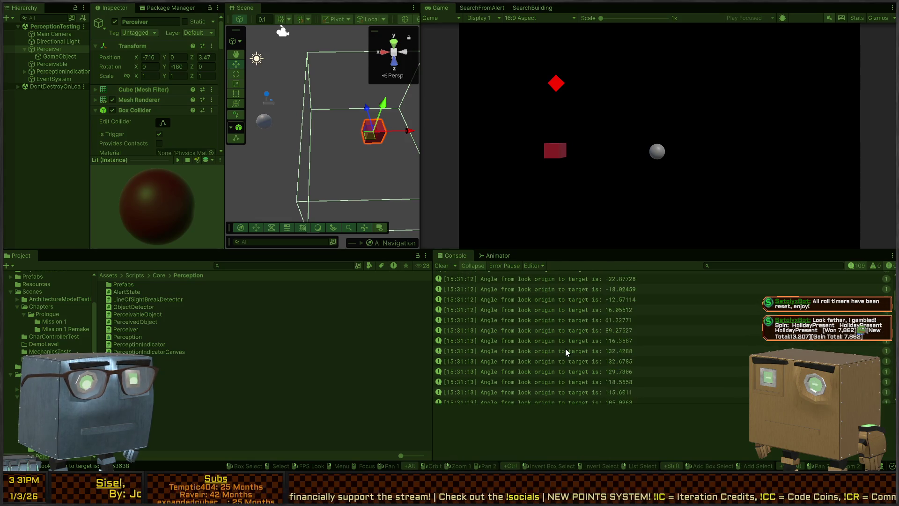
pyautogui.hotkey('ctrl', 'p')
pyautogui.hotkey('alt', 'Tab')
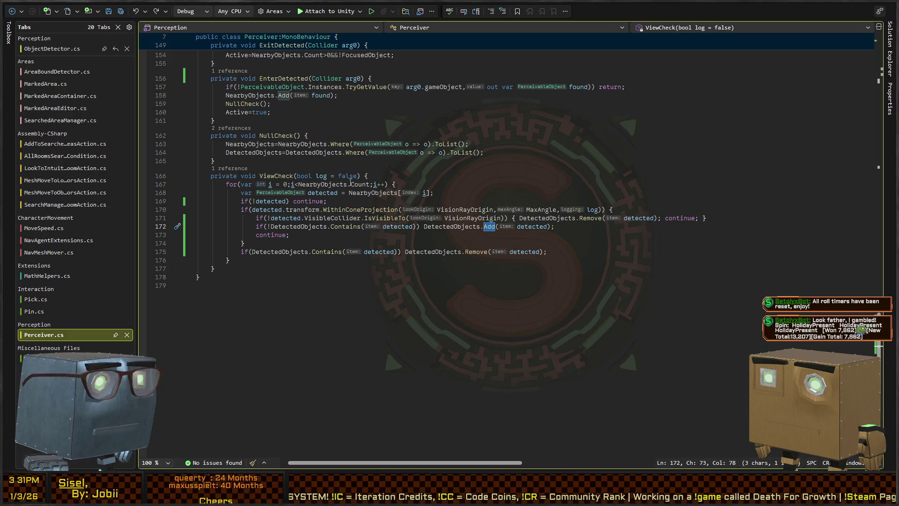
# Review how ExitDetected uses NearbyObjects, found and FocusedObject on line 152
pyautogui.scroll(8, 314, 181)
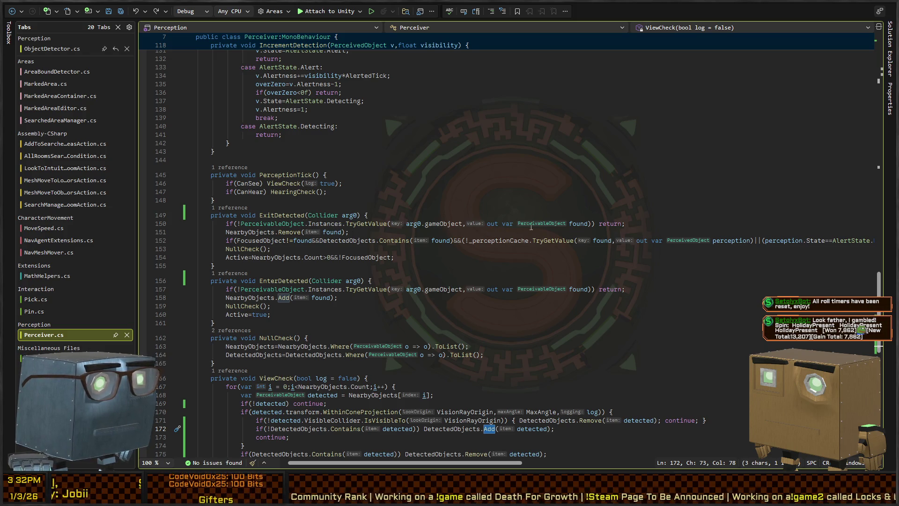
pyautogui.click(229, 231)
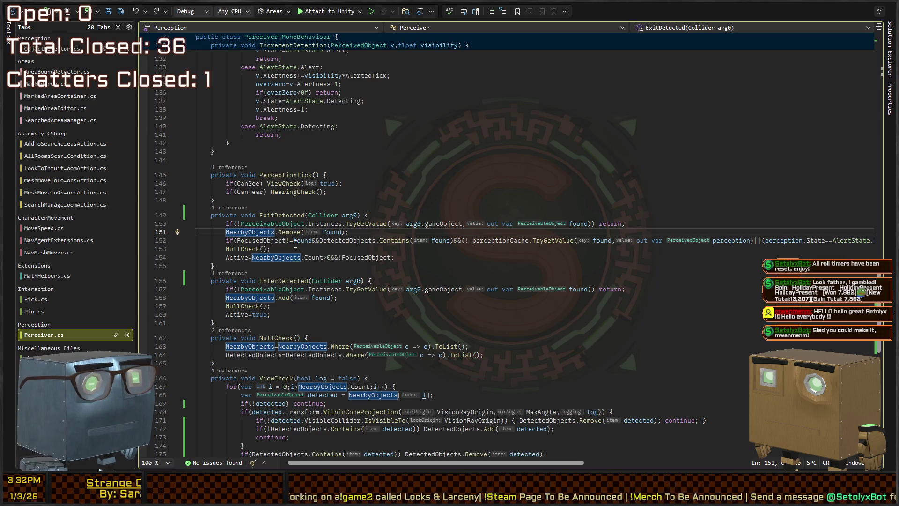
pyautogui.press('Down')
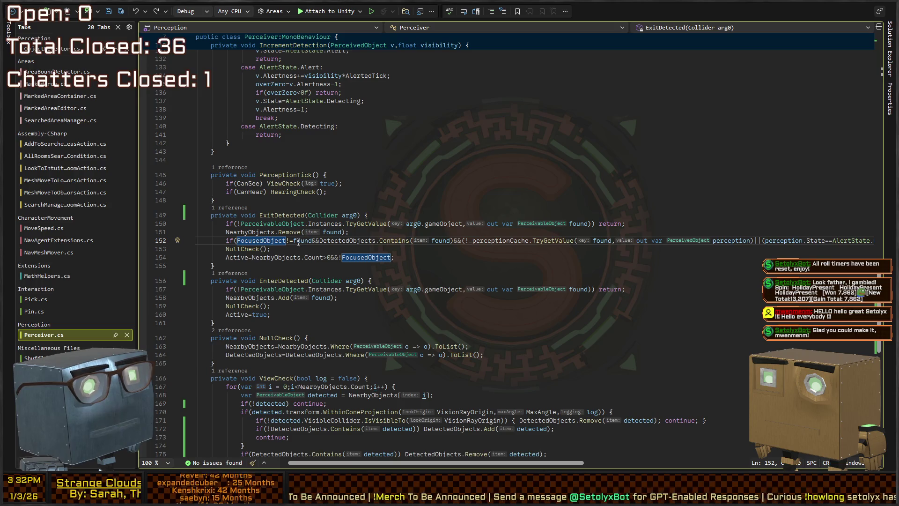
pyautogui.doubleClick(303, 240)
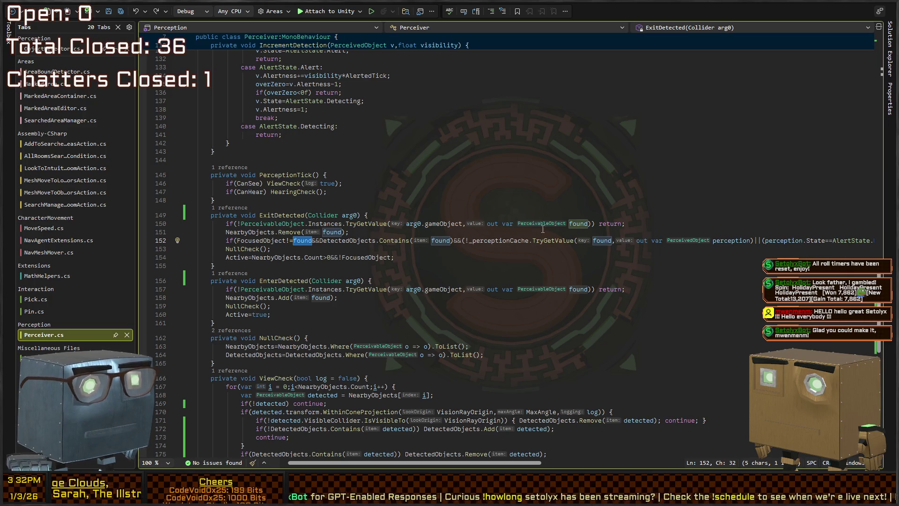
pyautogui.hscroll(10, 528, 239)
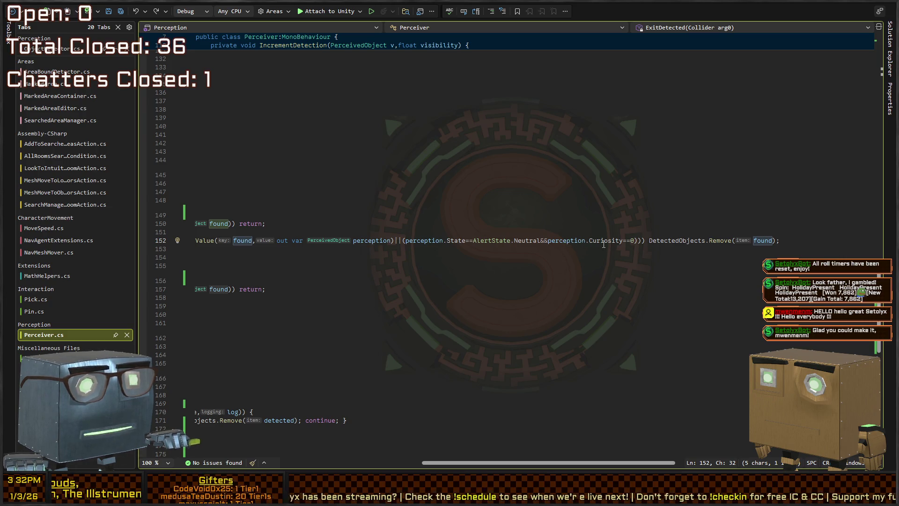
pyautogui.hscroll(-10, 642, 243)
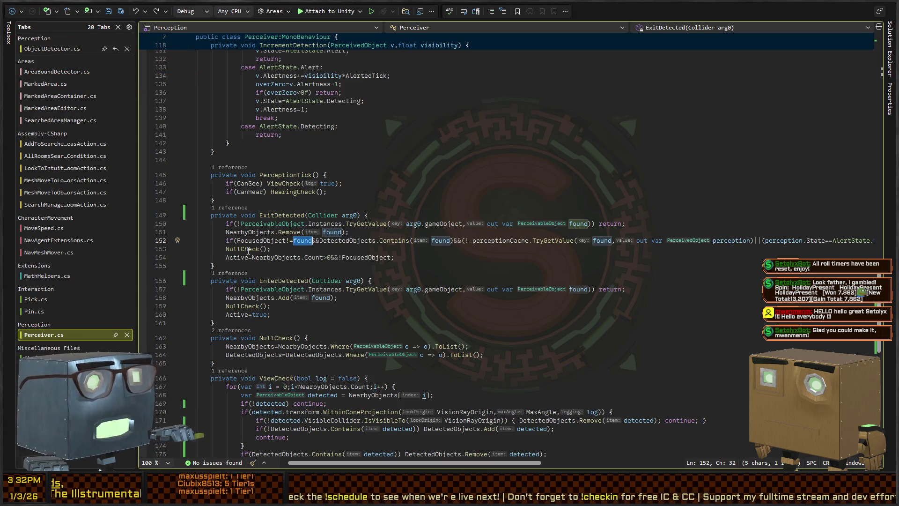
pyautogui.click(281, 241)
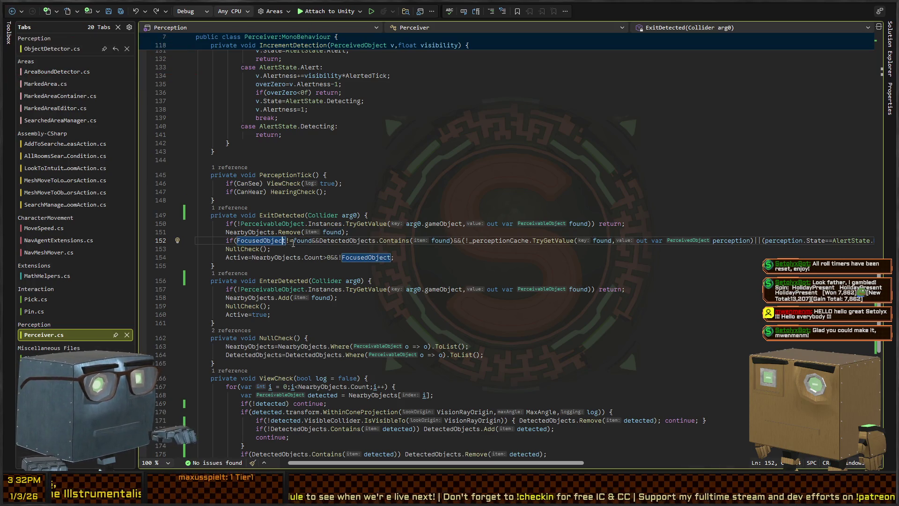
# Remove the FocusedObject and Contains conditions from line 152 and add a blank line above NullCheck
pyautogui.moveTo(284, 241)
pyautogui.mouseDown()
pyautogui.moveTo(272, 249)
pyautogui.moveTo(592, 241)
pyautogui.moveTo(461, 243)
pyautogui.mouseUp()
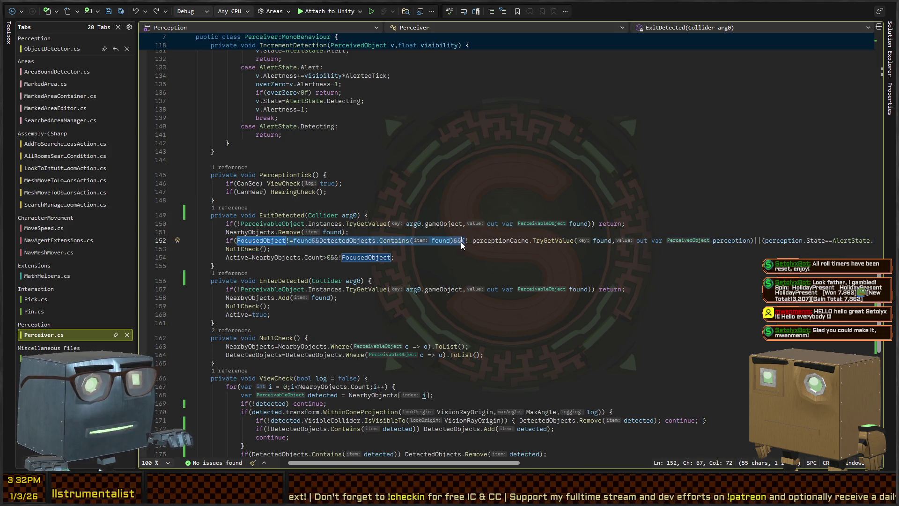
pyautogui.press('BackSpace')
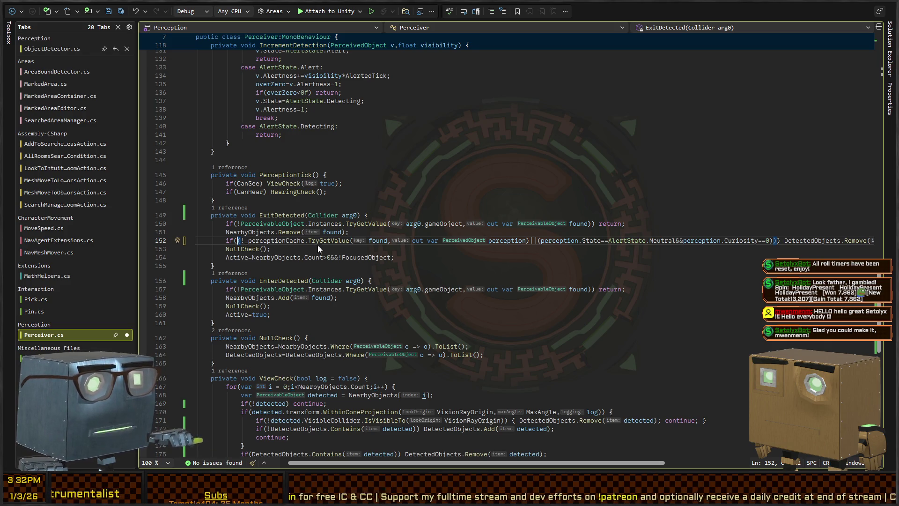
pyautogui.hscroll(3, 328, 248)
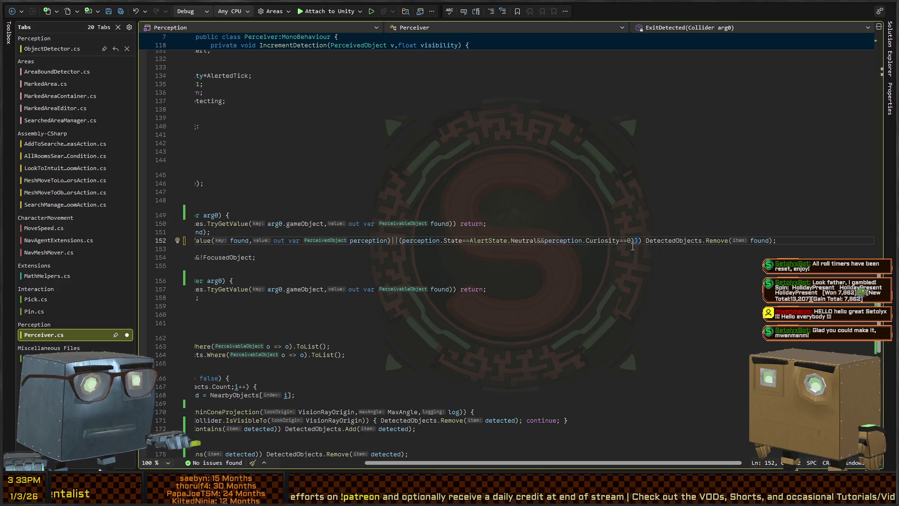
pyautogui.hscroll(-3, 396, 248)
pyautogui.press('Down')
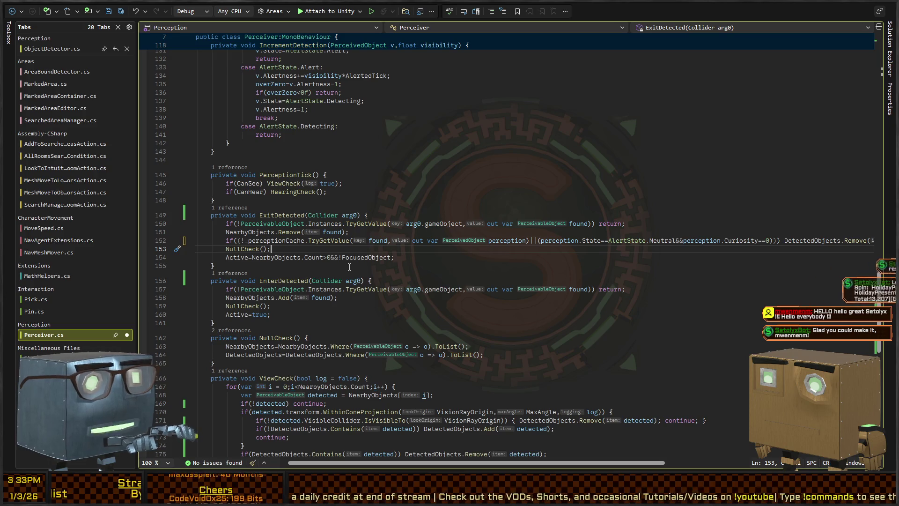
pyautogui.hotkey('ctrl', 'Return')
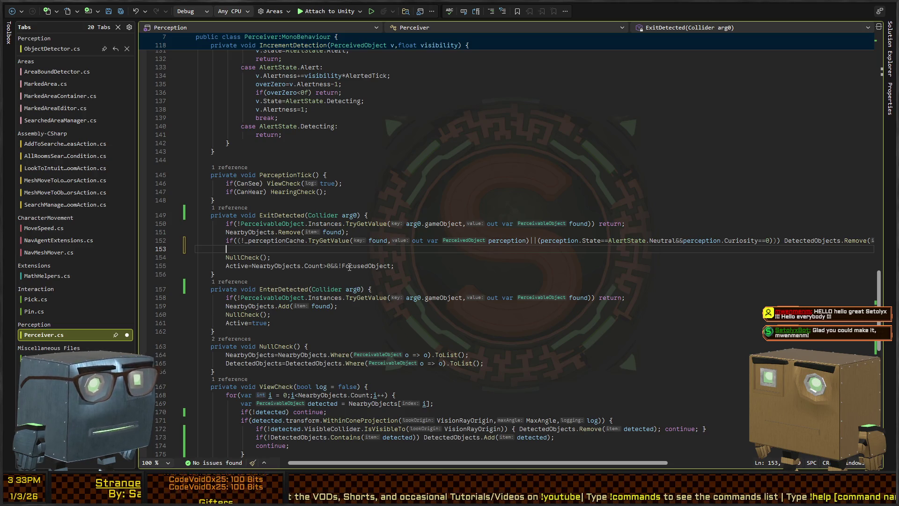
# Undo to restore 'FocusedObject!=found&&DetectedObjects.Contains(found)&&' at the start of line 152's if
pyautogui.hotkey('ctrl', 'z')
pyautogui.hotkey('ctrl', 'z')
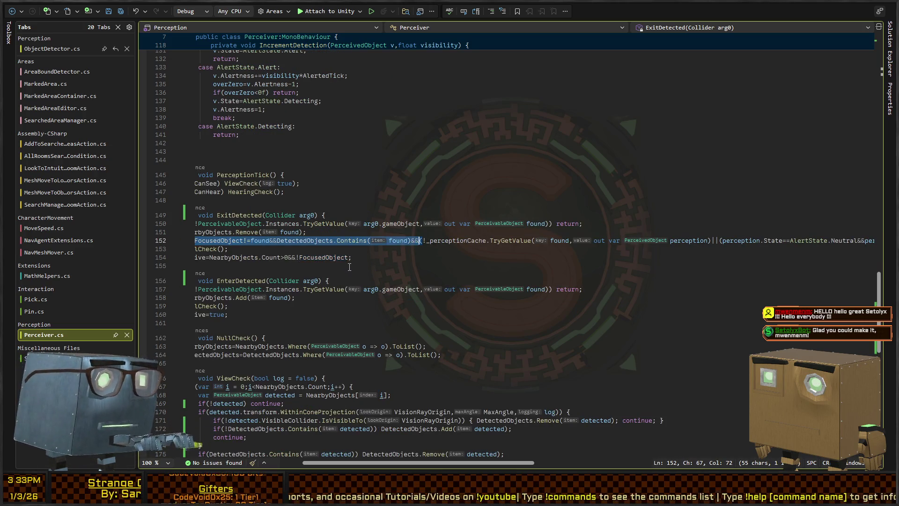
pyautogui.press('Left')
pyautogui.press('Left')
pyautogui.press('Left')
pyautogui.press('Right')
pyautogui.press('Right')
pyautogui.press('Right')
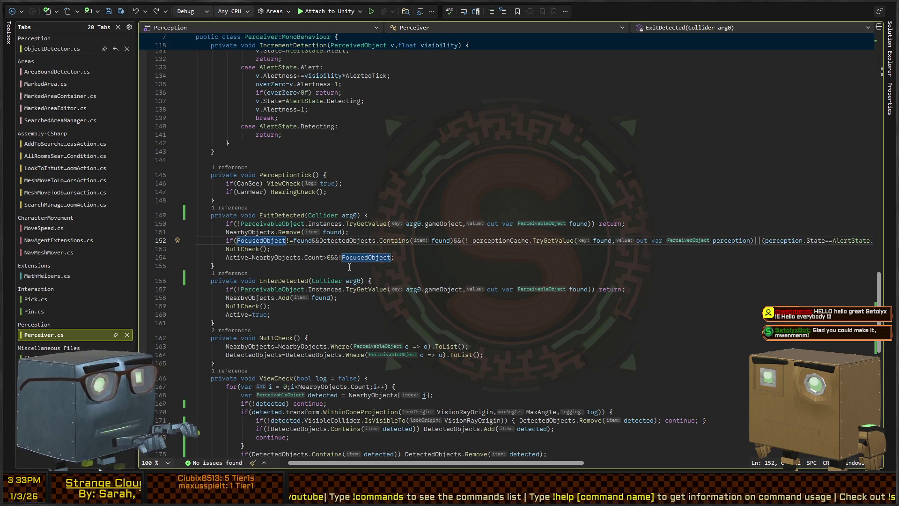
pyautogui.hotkey('ctrl', 'Right')
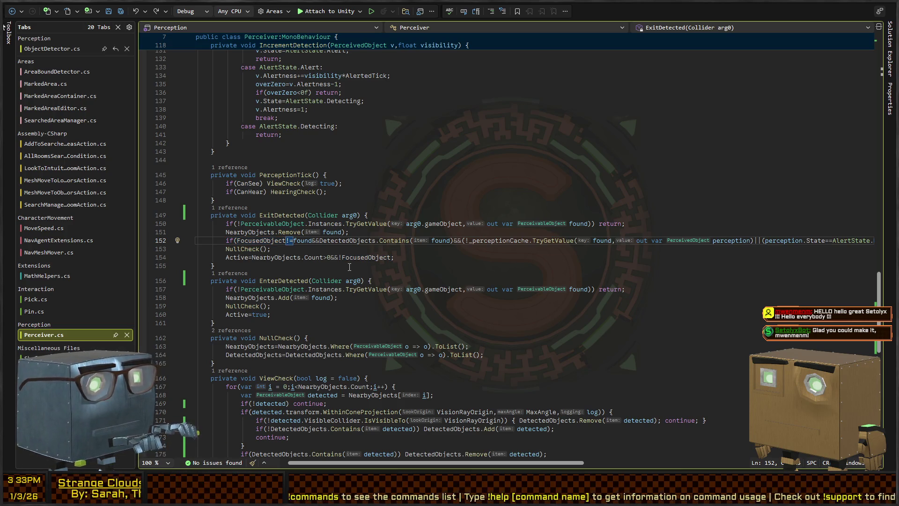
pyautogui.press('Up')
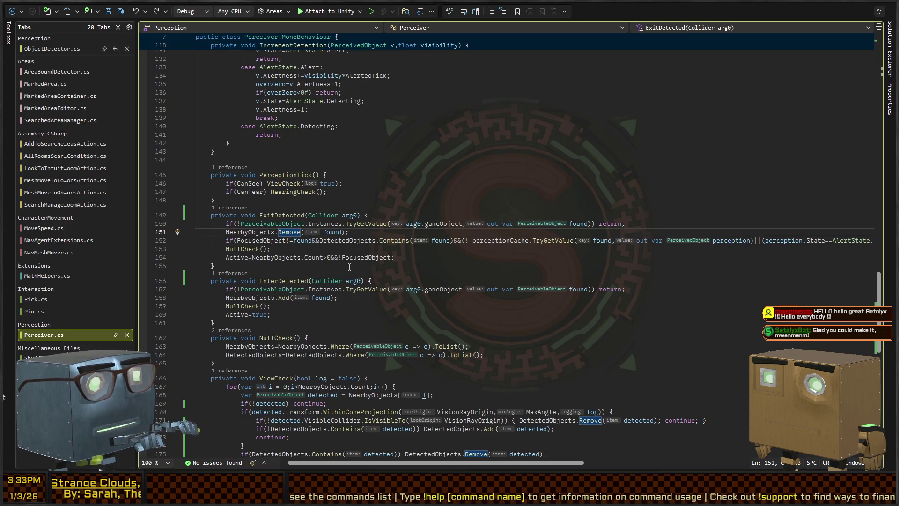
pyautogui.press('Down')
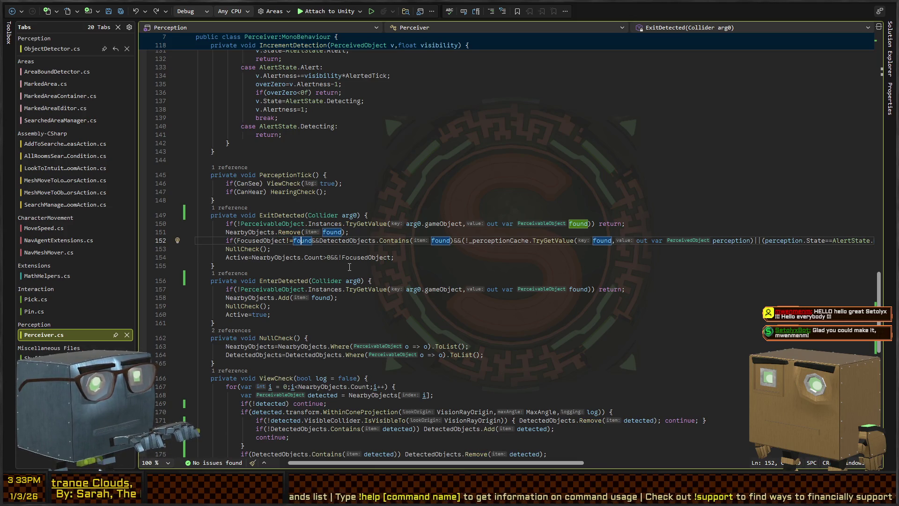
pyautogui.press('Right')
pyautogui.press('Right')
pyautogui.scroll(-6, 349, 267)
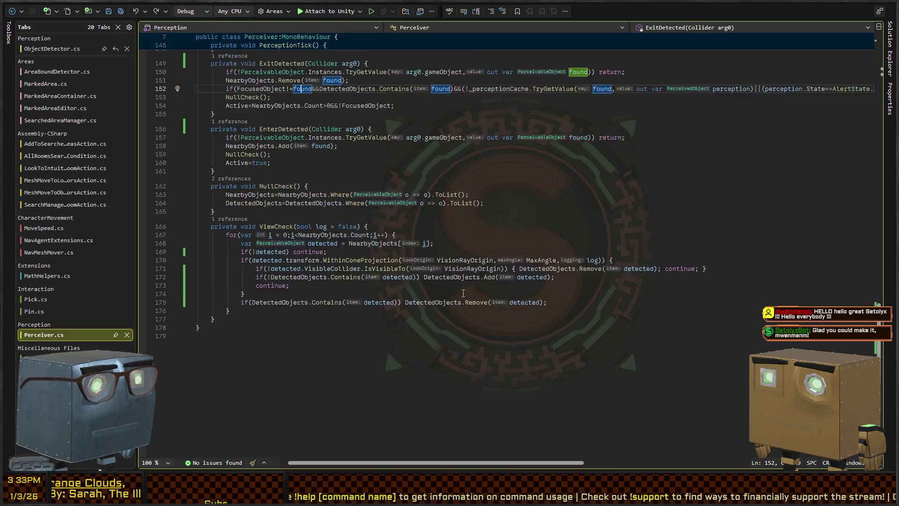
pyautogui.scroll(4, 348, 238)
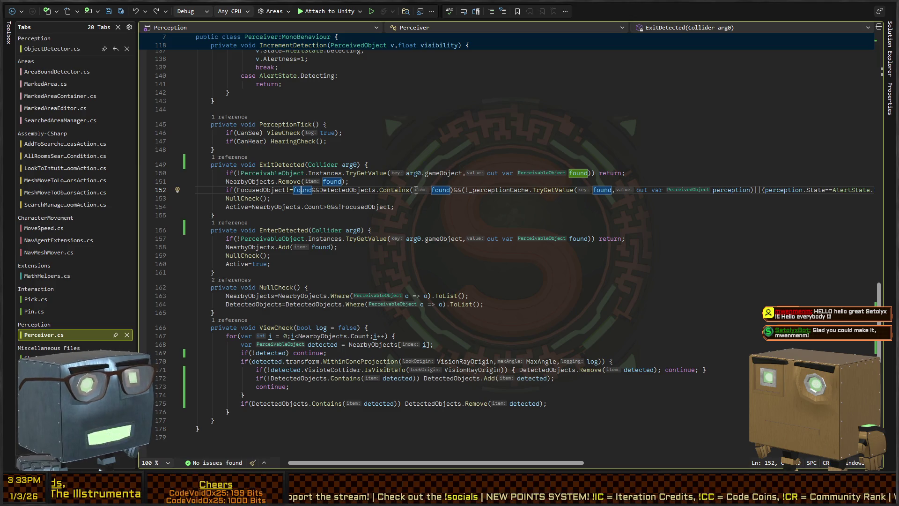
pyautogui.click(453, 189)
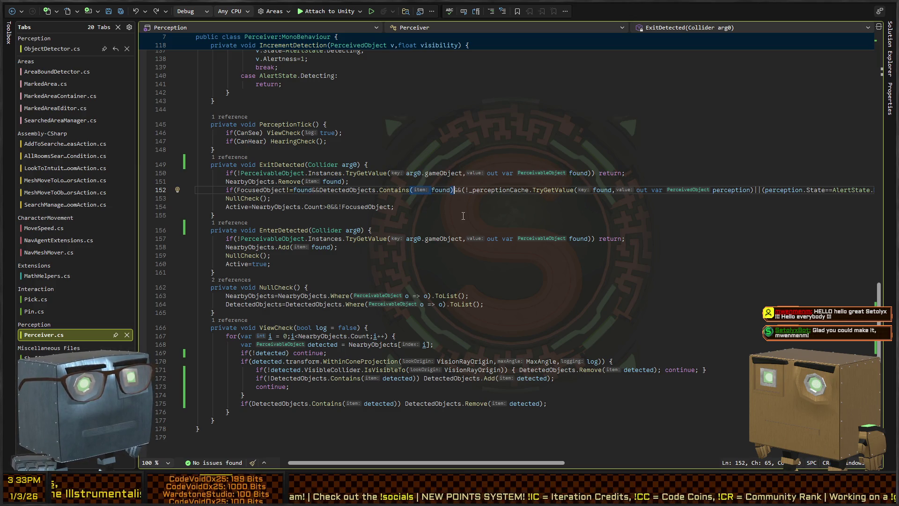
pyautogui.hscroll(3, 389, 196)
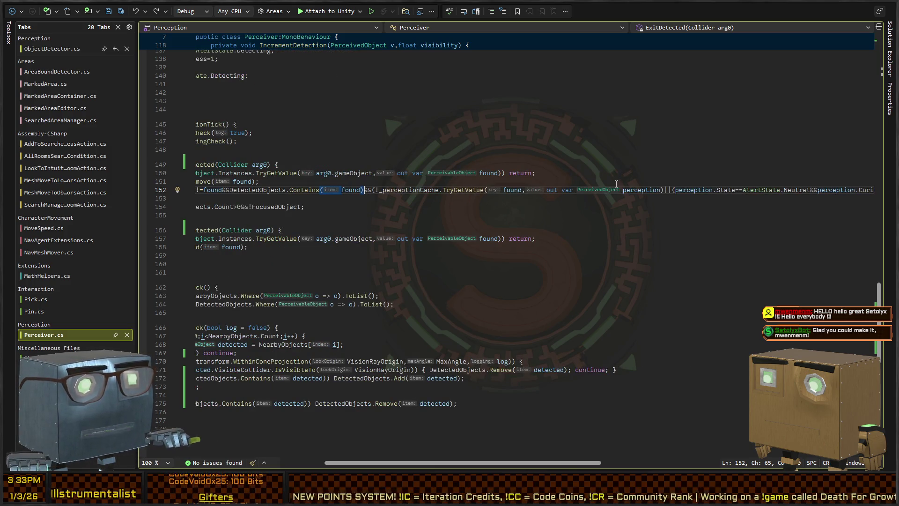
pyautogui.hscroll(3, 500, 201)
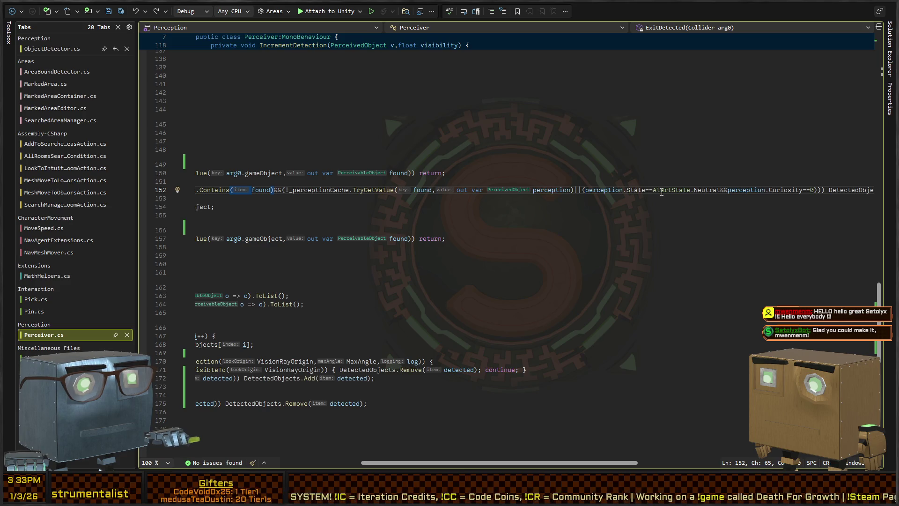
pyautogui.hscroll(3, 721, 196)
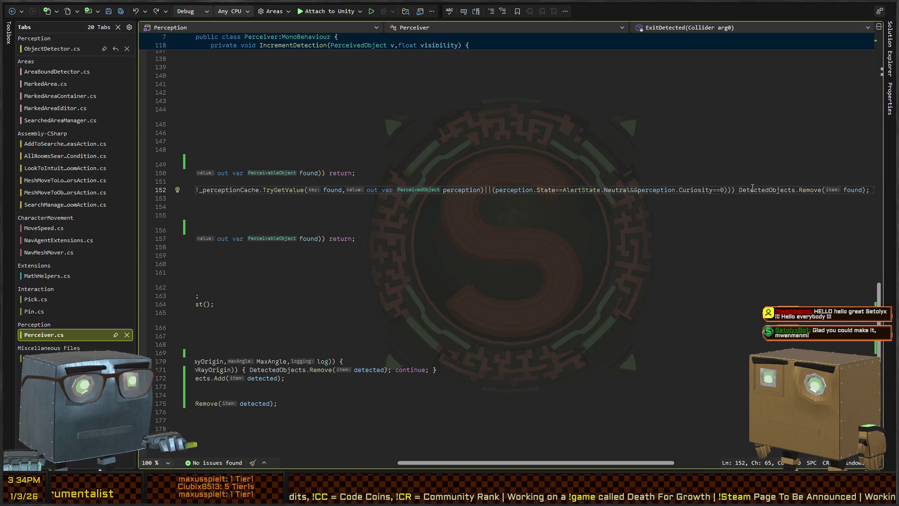
pyautogui.hscroll(-5, 454, 215)
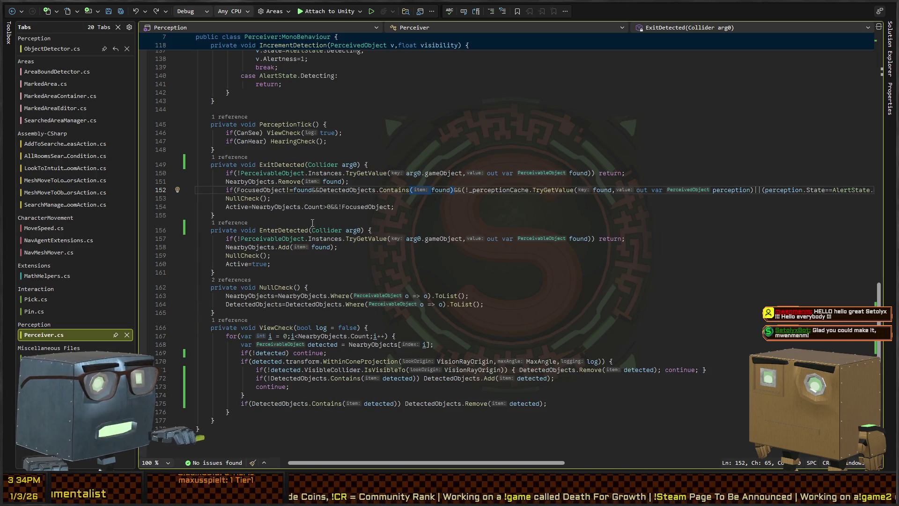
pyautogui.scroll(18, 324, 303)
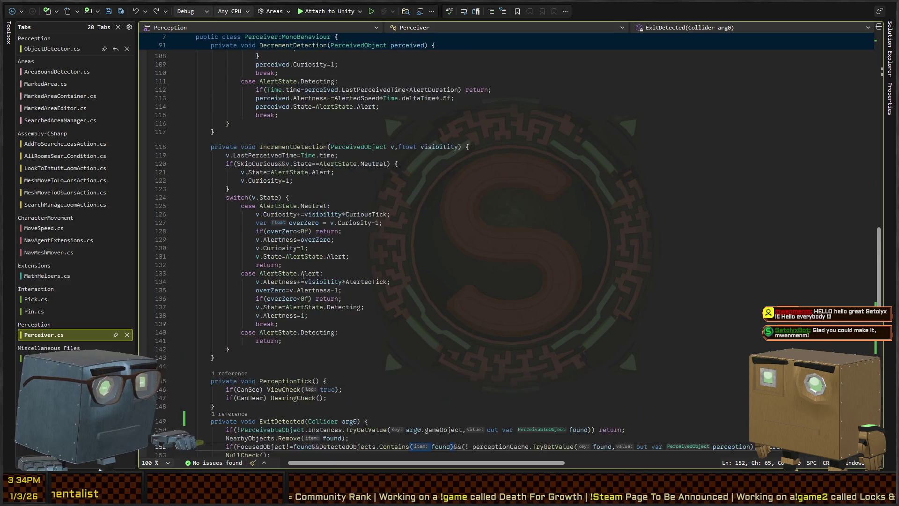
pyautogui.scroll(4, 269, 194)
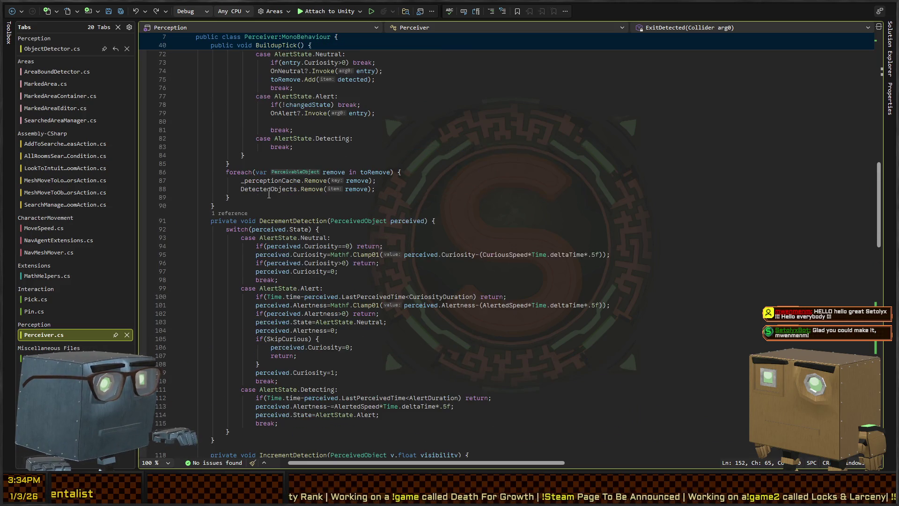
pyautogui.keyDown('ctrl'); pyautogui.click(278, 221); pyautogui.keyUp('ctrl')
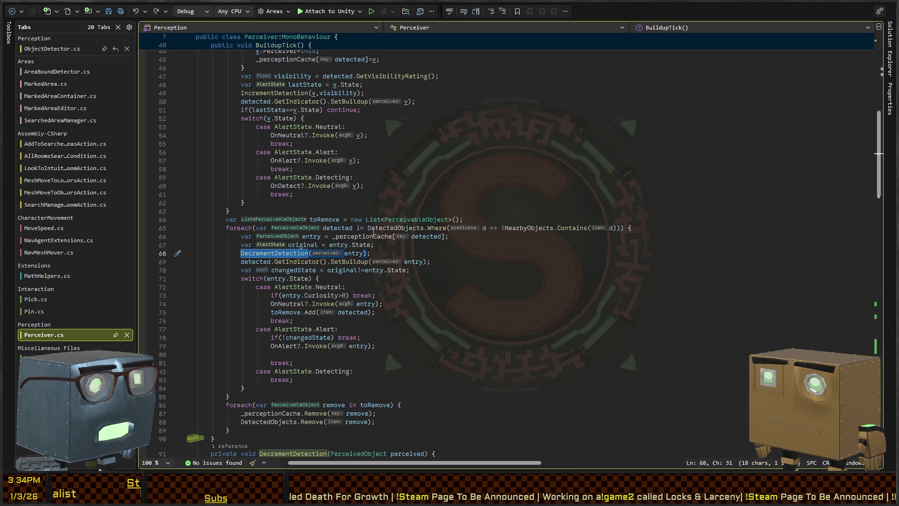
pyautogui.keyDown('ctrl'); pyautogui.click(529, 229); pyautogui.keyUp('ctrl')
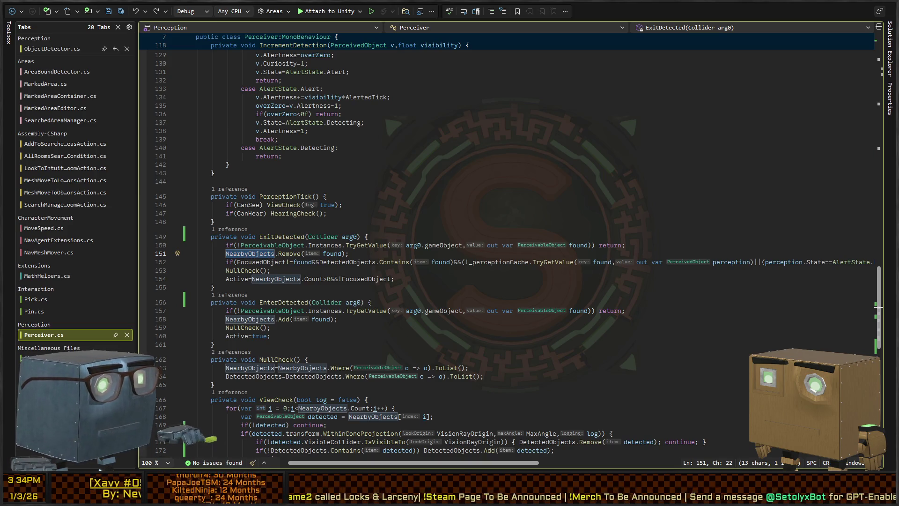
# Start the PerceptionTesting scene and drag the Perceivable sphere around the perceiver cube
pyautogui.hotkey('alt', 'Tab')
pyautogui.hotkey('ctrl', 'p')
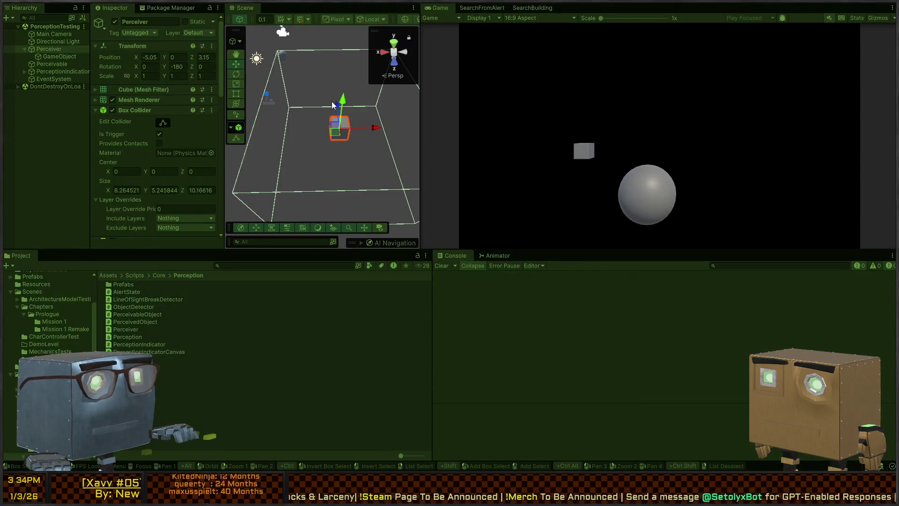
pyautogui.scroll(-5, 135, 130)
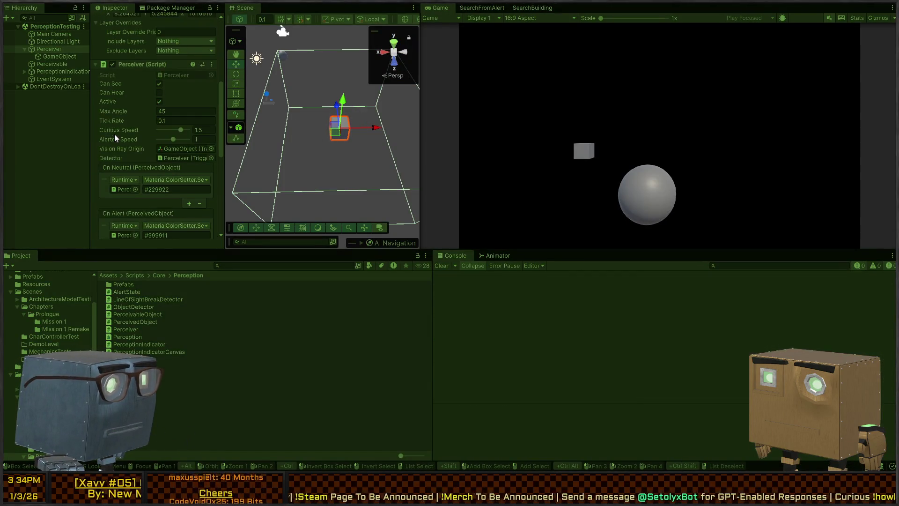
pyautogui.scroll(-5, 111, 130)
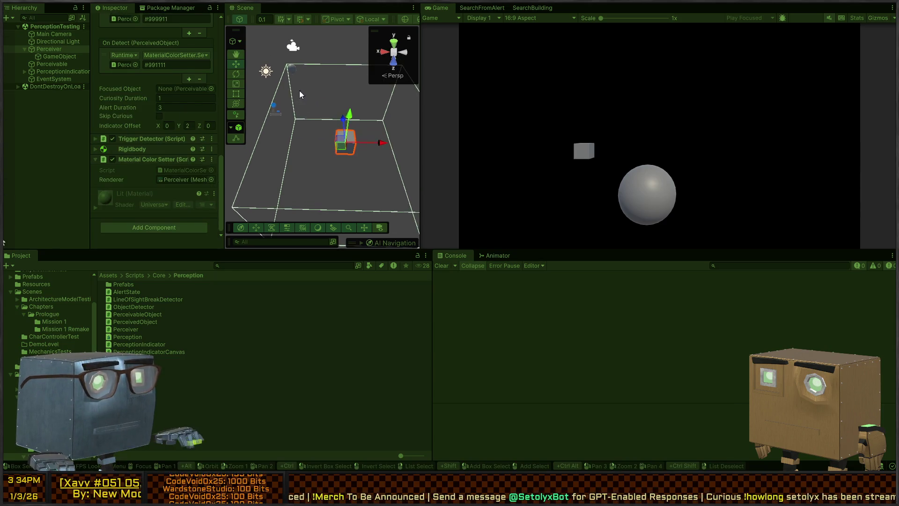
pyautogui.click(294, 70)
pyautogui.moveTo(297, 73)
pyautogui.mouseDown()
pyautogui.moveTo(318, 107)
pyautogui.moveTo(304, 156)
pyautogui.moveTo(330, 122)
pyautogui.moveTo(343, 120)
pyautogui.moveTo(321, 143)
pyautogui.moveTo(215, 192)
pyautogui.moveTo(200, 191)
pyautogui.moveTo(189, 154)
pyautogui.moveTo(187, 202)
pyautogui.mouseUp()
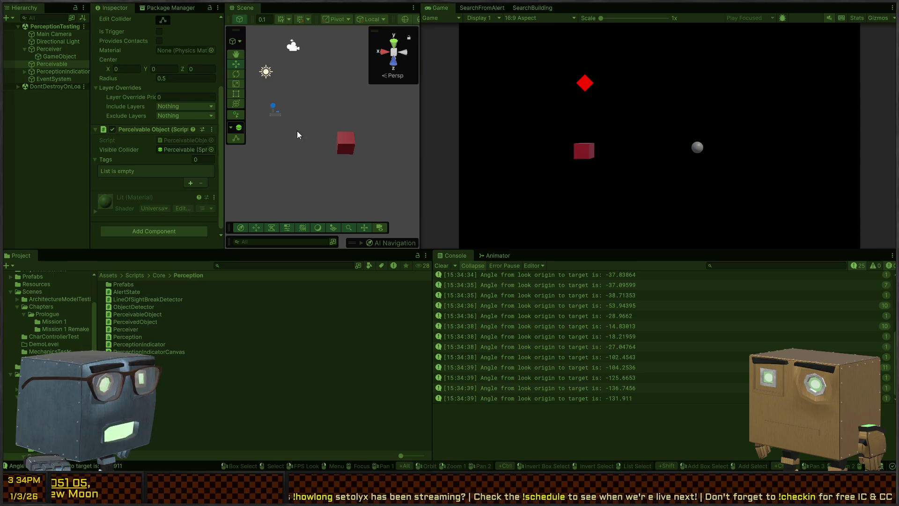
# Select the Perceiver cube, reframe the Scene view around both objects, and reselect the sphere
pyautogui.moveTo(317, 148)
pyautogui.mouseDown()
pyautogui.moveTo(391, 153)
pyautogui.moveTo(343, 159)
pyautogui.mouseUp()
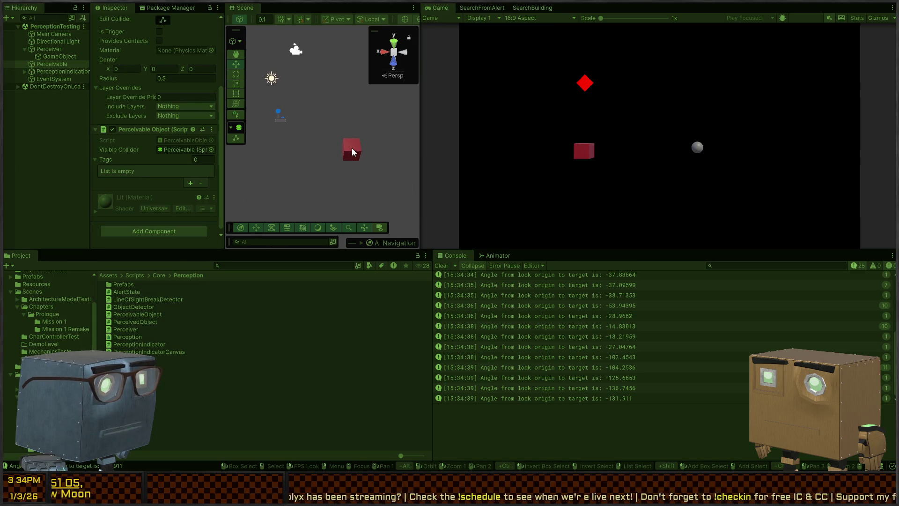
pyautogui.click(352, 149)
pyautogui.scroll(-5, 152, 122)
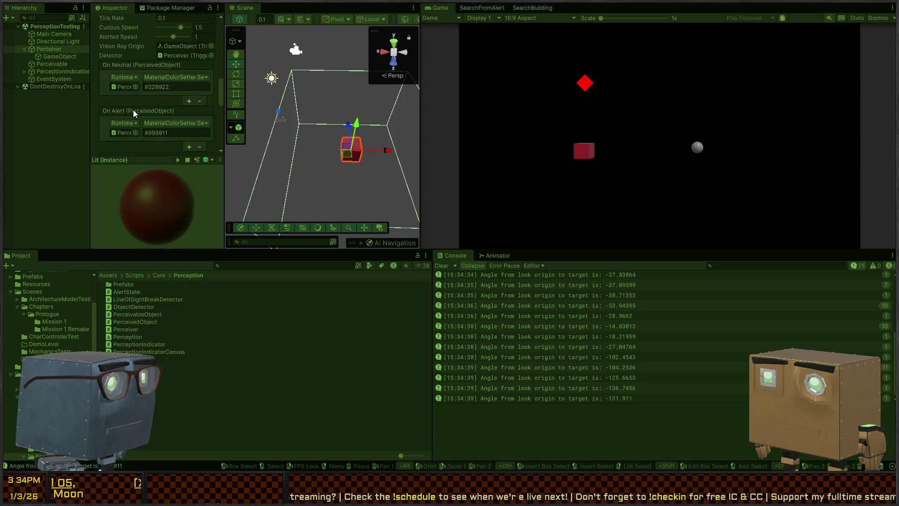
pyautogui.scroll(3, 133, 112)
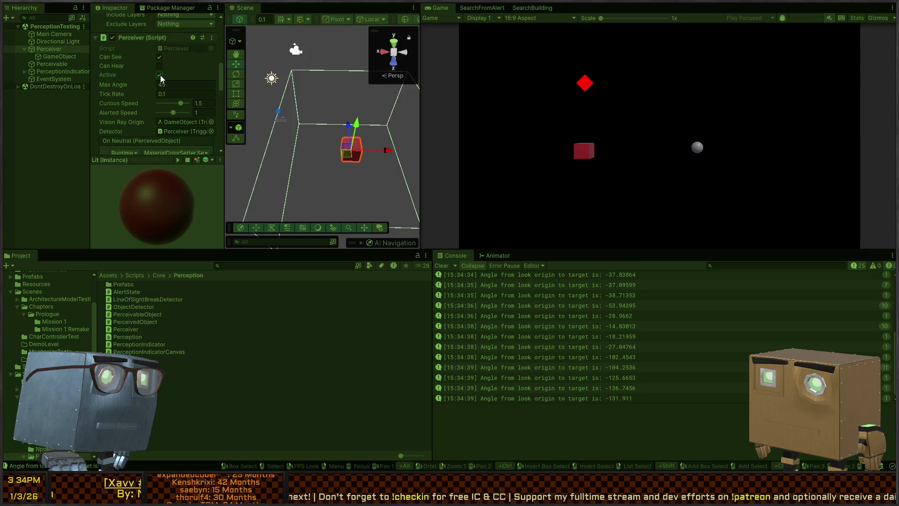
pyautogui.scroll(-5, 147, 90)
pyautogui.scroll(-1, 123, 93)
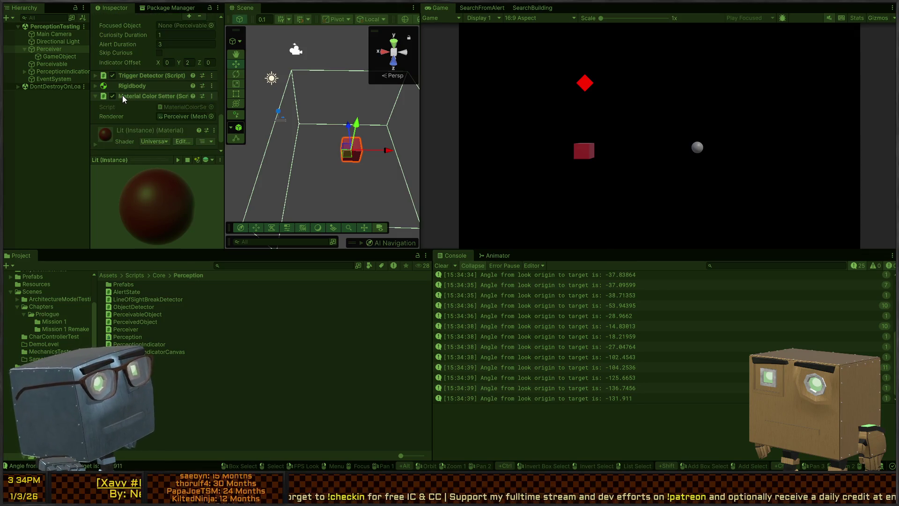
pyautogui.scroll(-1, 118, 94)
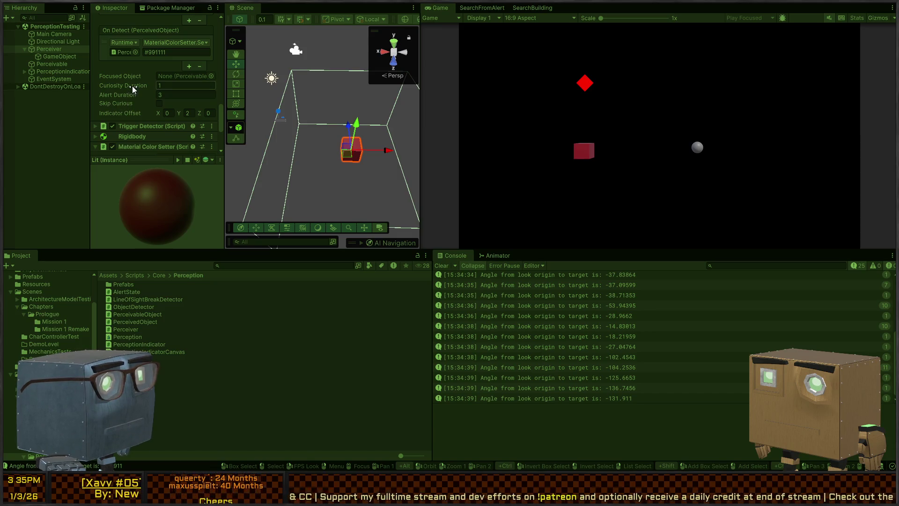
pyautogui.moveTo(302, 150); pyautogui.dragTo(257, 152)
pyautogui.click(259, 152)
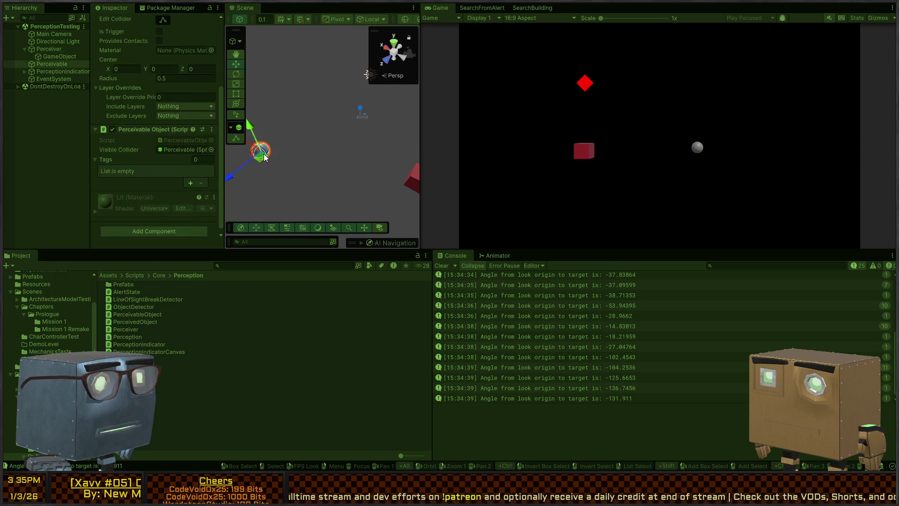
# Reframe the view and move the Perceivable sphere to the left of the cube
pyautogui.click(414, 179)
pyautogui.moveTo(390, 162)
pyautogui.mouseDown()
pyautogui.moveTo(303, 155)
pyautogui.moveTo(354, 118)
pyautogui.mouseUp()
pyautogui.click(306, 158)
pyautogui.click(360, 157)
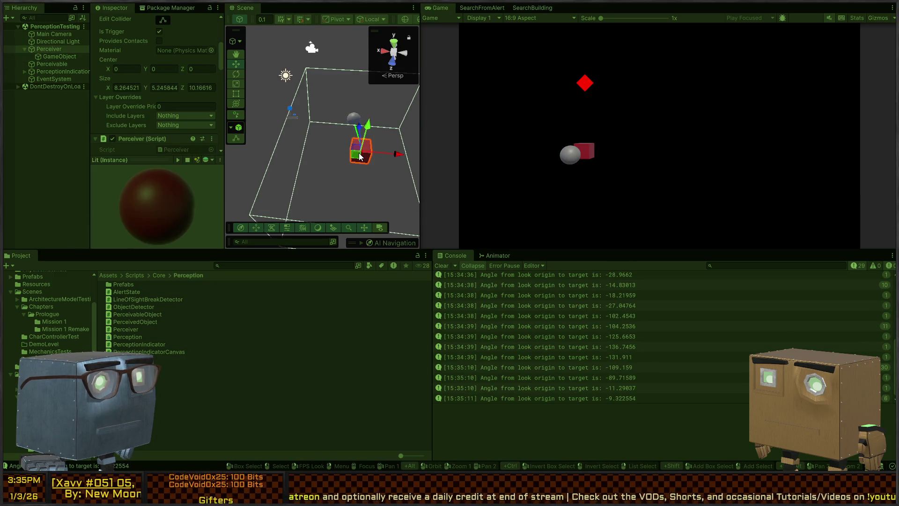
pyautogui.scroll(-5, 125, 98)
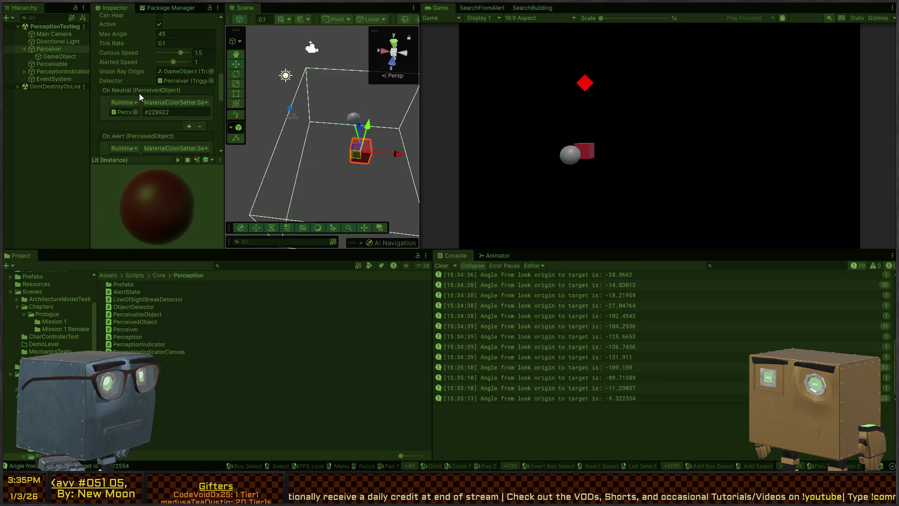
pyautogui.scroll(-5, 146, 80)
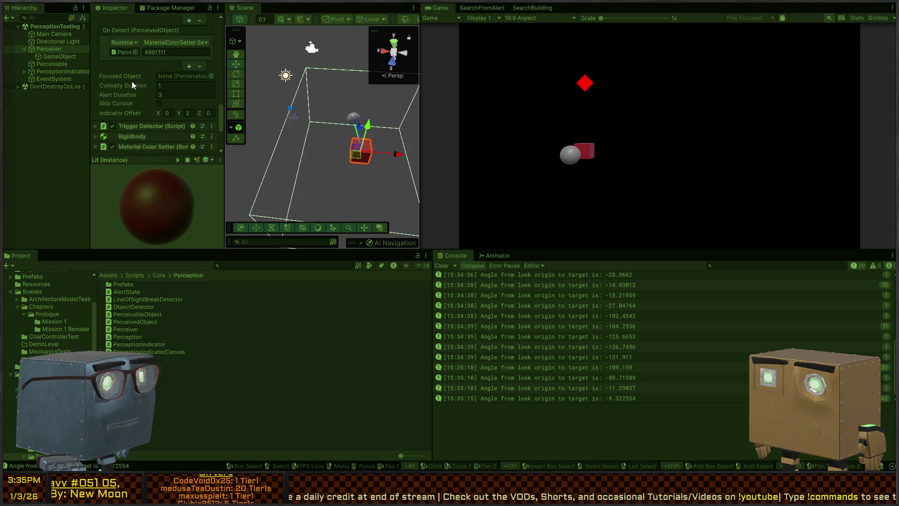
pyautogui.click(354, 120)
pyautogui.moveTo(353, 120); pyautogui.dragTo(248, 142)
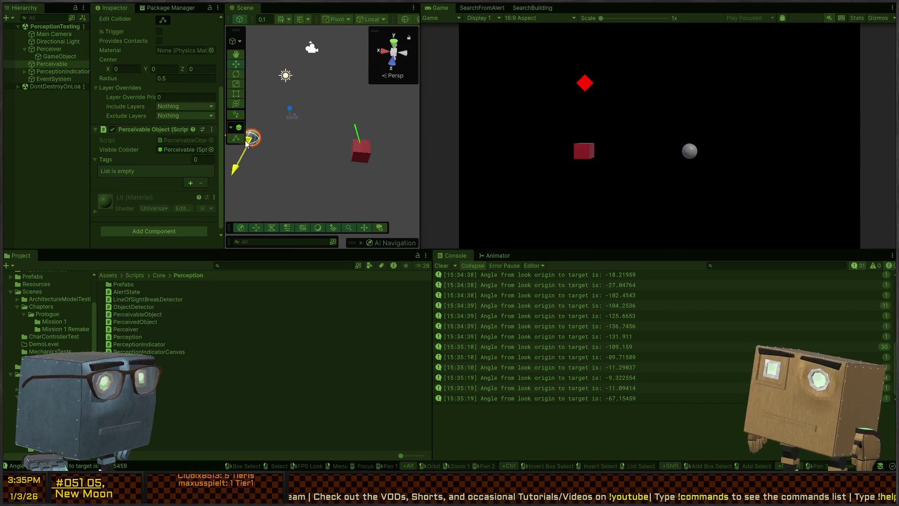
# Restart play, move the sphere around the Perceiver cube, stop and return to Perceiver.cs
pyautogui.hotkey('ctrl', 'p')
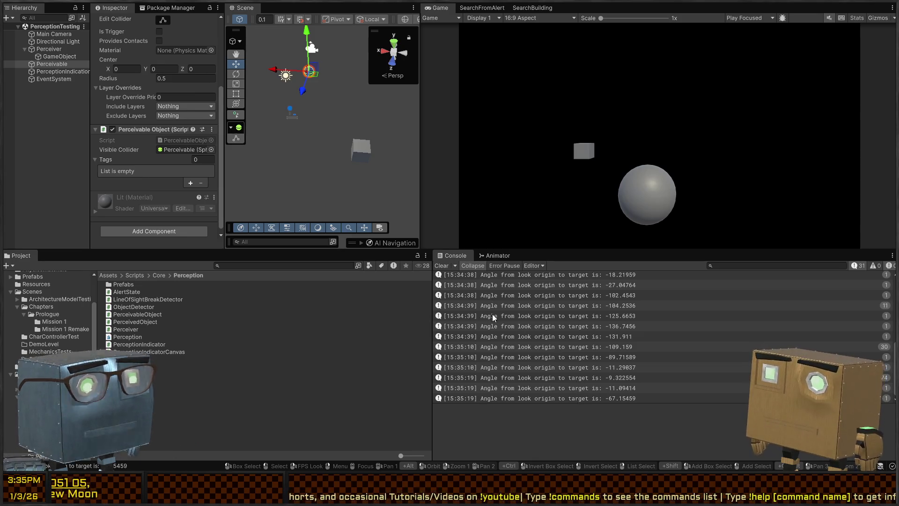
pyautogui.hotkey('ctrl', 'p')
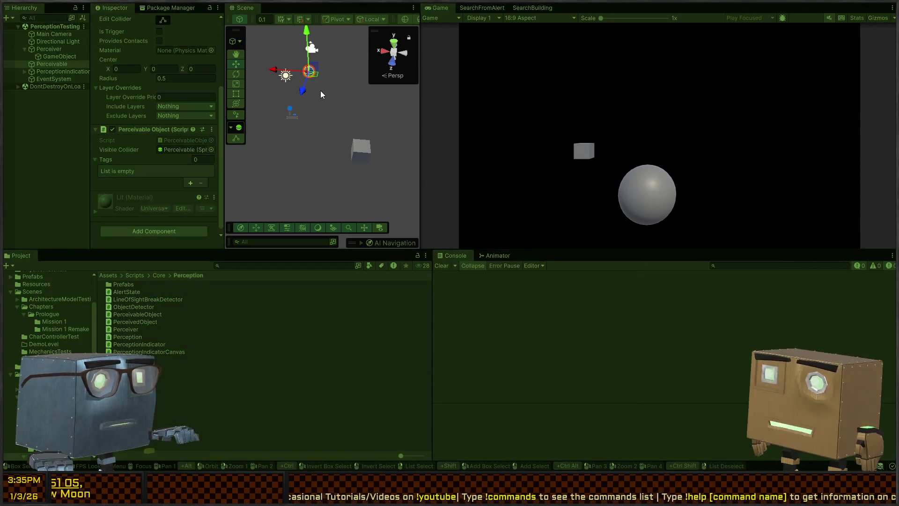
pyautogui.moveTo(318, 76)
pyautogui.mouseDown()
pyautogui.moveTo(389, 111)
pyautogui.moveTo(302, 82)
pyautogui.moveTo(383, 117)
pyautogui.moveTo(290, 105)
pyautogui.moveTo(347, 123)
pyautogui.moveTo(254, 98)
pyautogui.moveTo(253, 111)
pyautogui.moveTo(294, 94)
pyautogui.moveTo(299, 101)
pyautogui.mouseUp()
pyautogui.hotkey('ctrl', 'p')
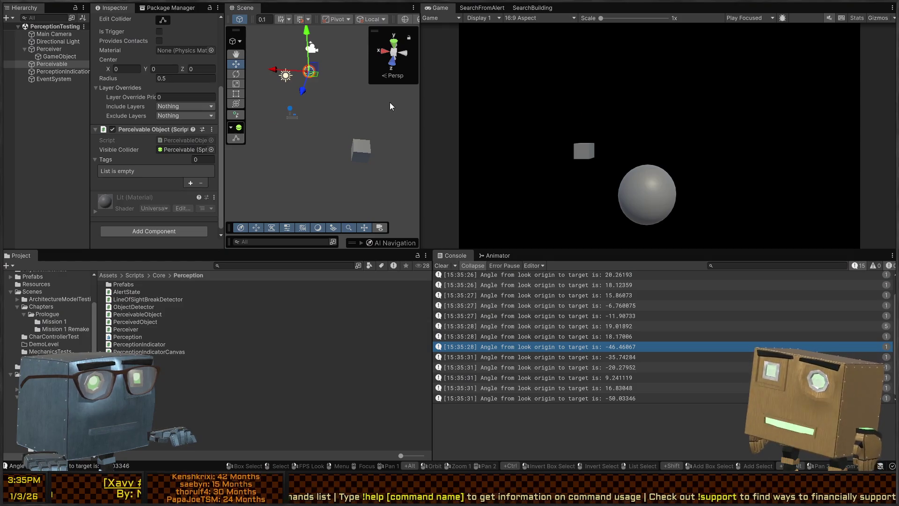
pyautogui.hotkey('alt', 'Tab')
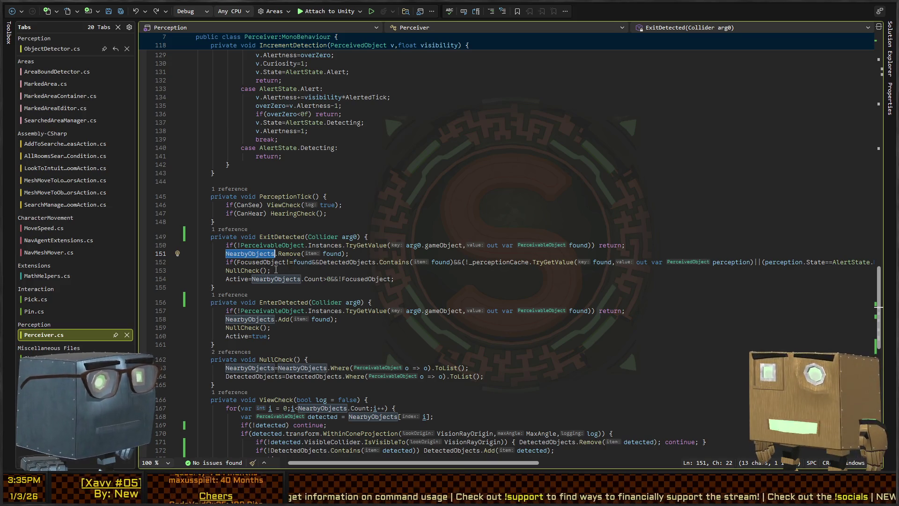
# Highlight where ExitDetected sets Active from NearbyObjects on lines 153–154, then return to Unity
pyautogui.click(276, 270)
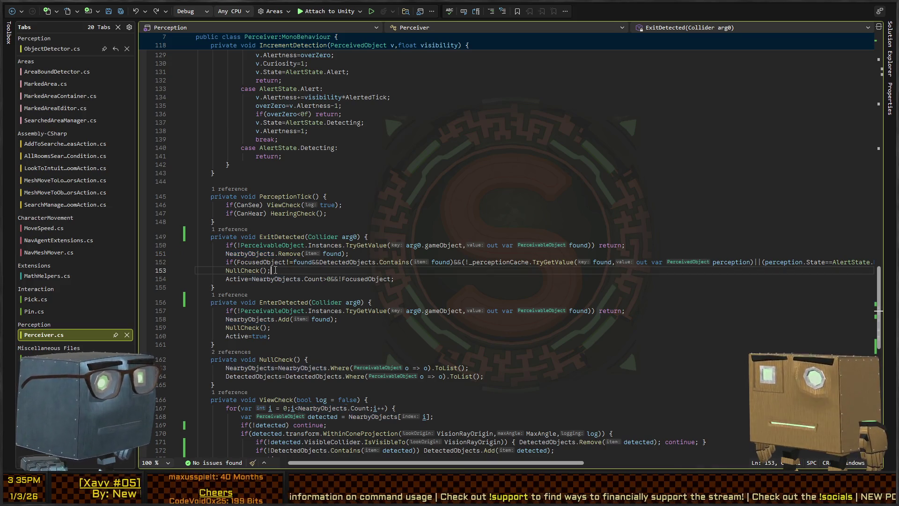
pyautogui.click(240, 279)
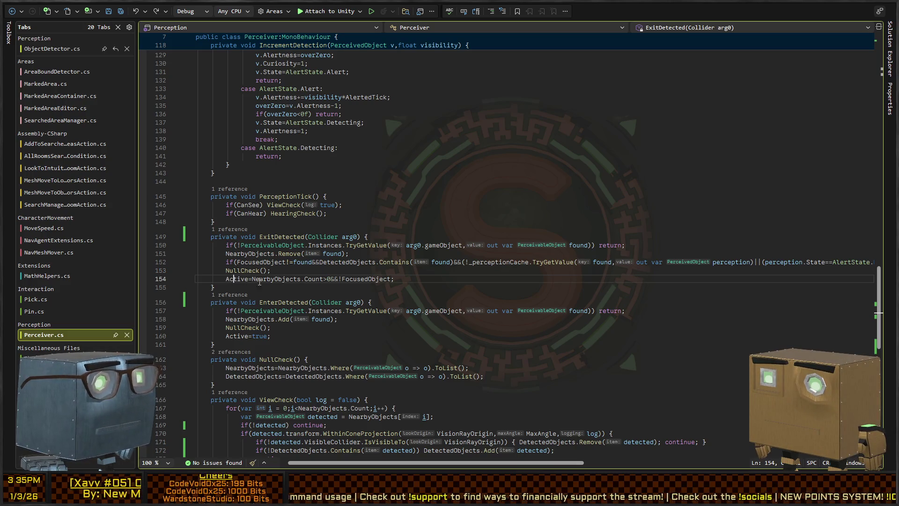
pyautogui.press('Right')
pyautogui.press('Right')
pyautogui.press('Right')
pyautogui.click(233, 279)
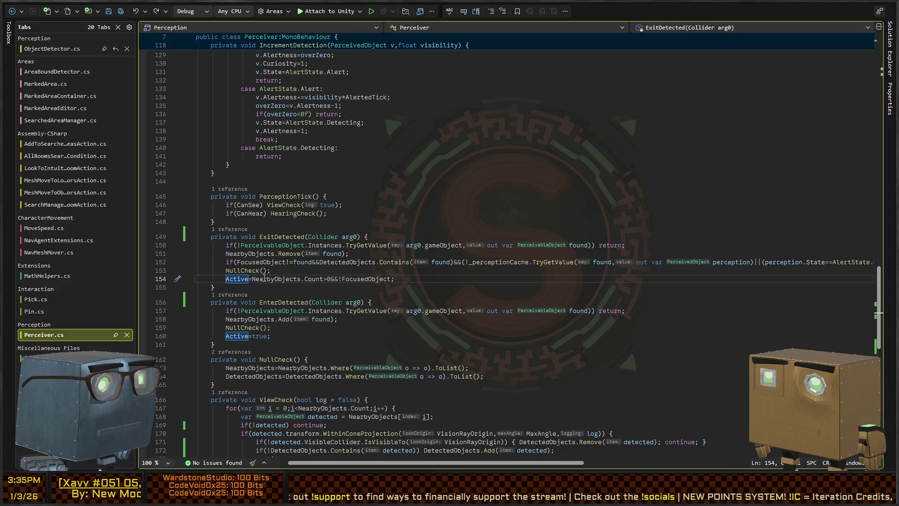
pyautogui.hotkey('alt', 'Tab')
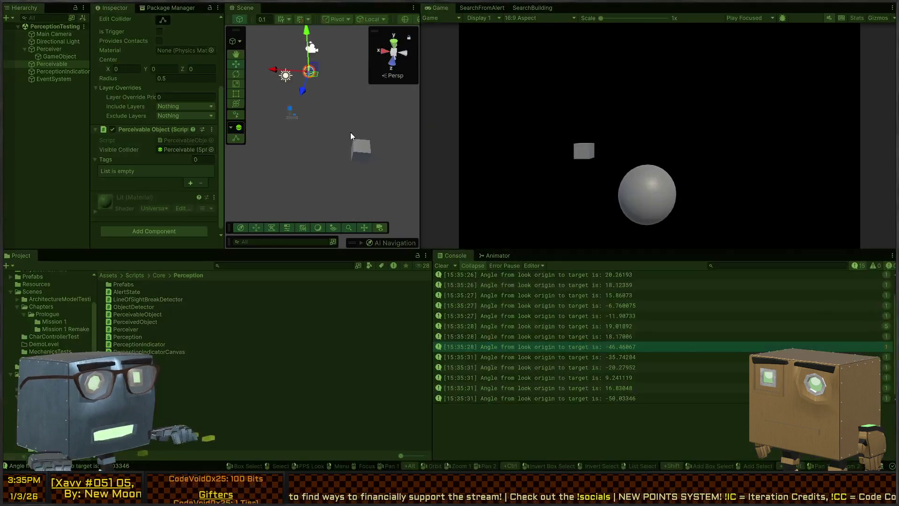
# During Play, drag the sphere next to the Perceiver, then inspect the indicator canvas, Perceivable and child objects
pyautogui.moveTo(315, 75)
pyautogui.mouseDown()
pyautogui.moveTo(359, 112)
pyautogui.moveTo(265, 105)
pyautogui.moveTo(367, 119)
pyautogui.moveTo(297, 113)
pyautogui.mouseUp()
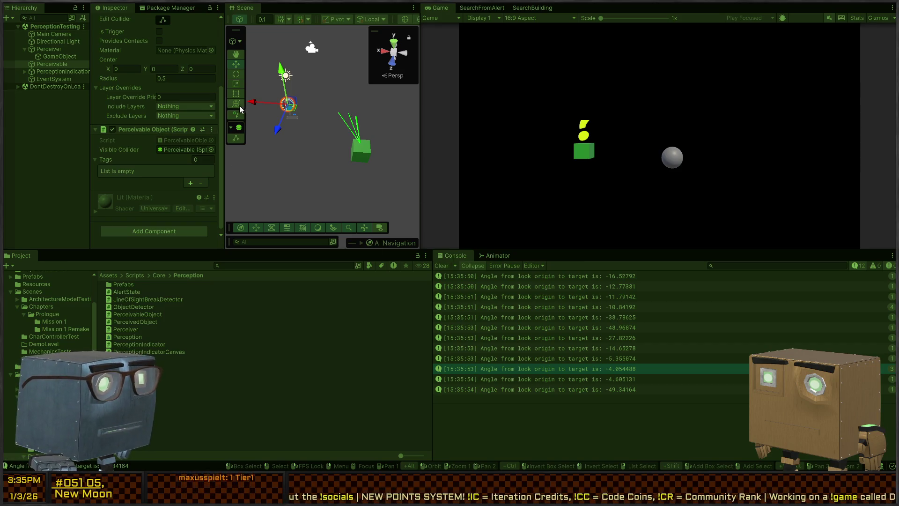
pyautogui.click(52, 72)
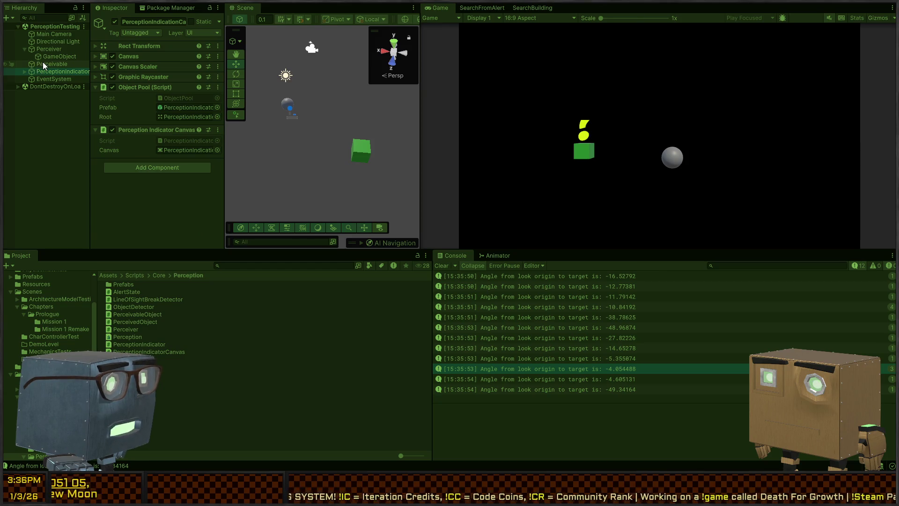
pyautogui.click(43, 63)
pyautogui.click(46, 79)
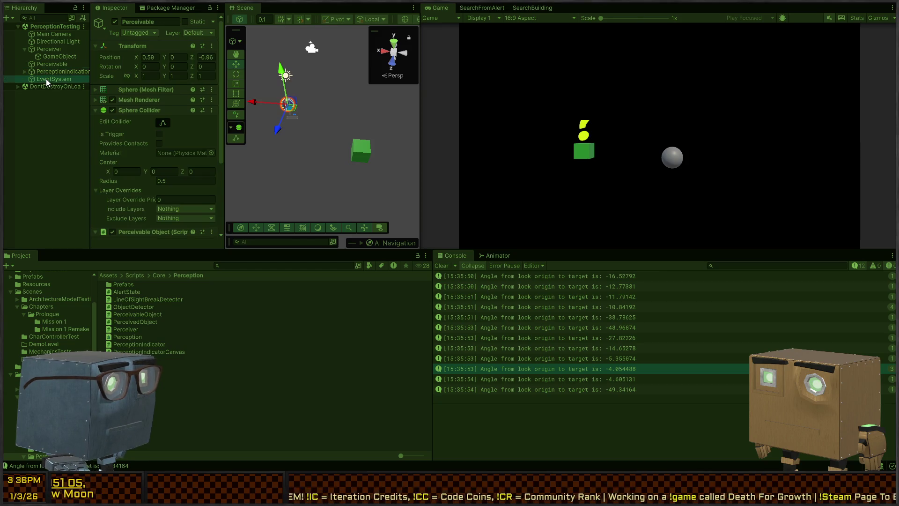
# Review the Perceiver's Inspector settings, then stop Play mode and return to Perceiver.cs
pyautogui.click(51, 49)
pyautogui.scroll(-5, 175, 105)
pyautogui.scroll(-10, 150, 92)
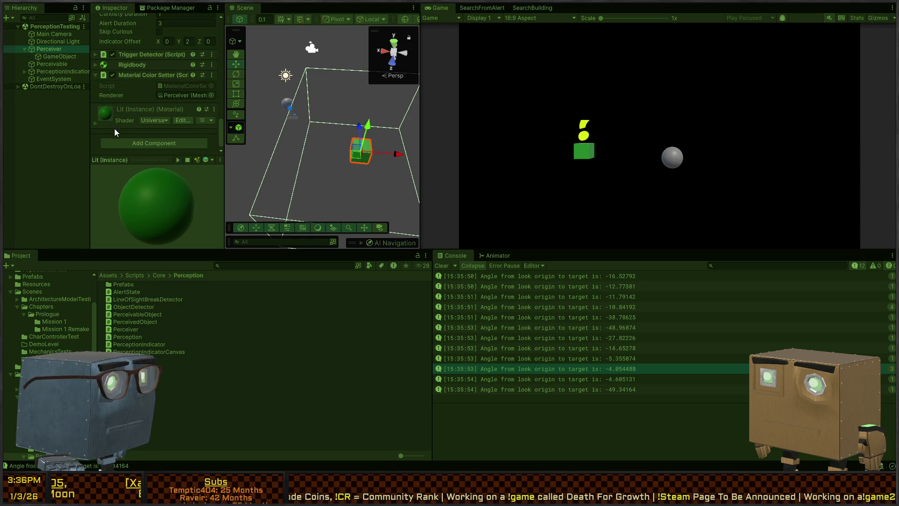
pyautogui.scroll(3, 111, 105)
pyautogui.hotkey('ctrl', 'p')
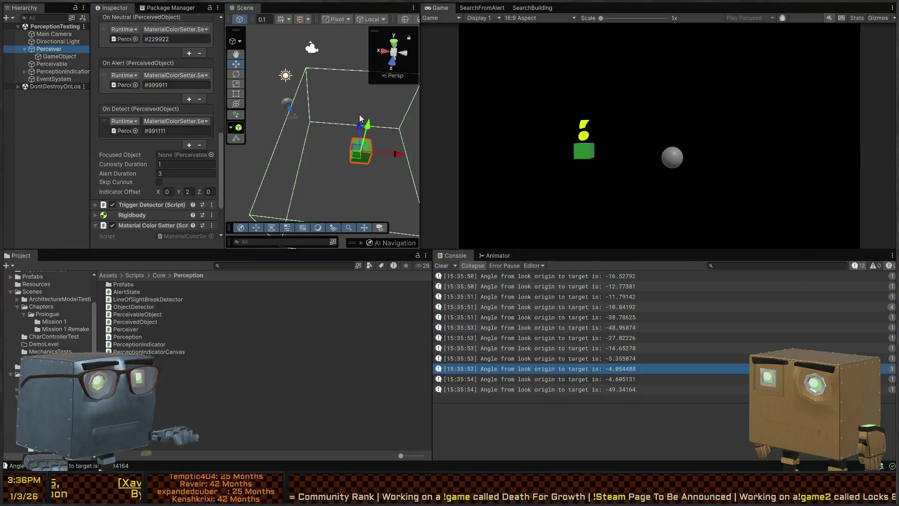
pyautogui.hotkey('alt', 'Tab')
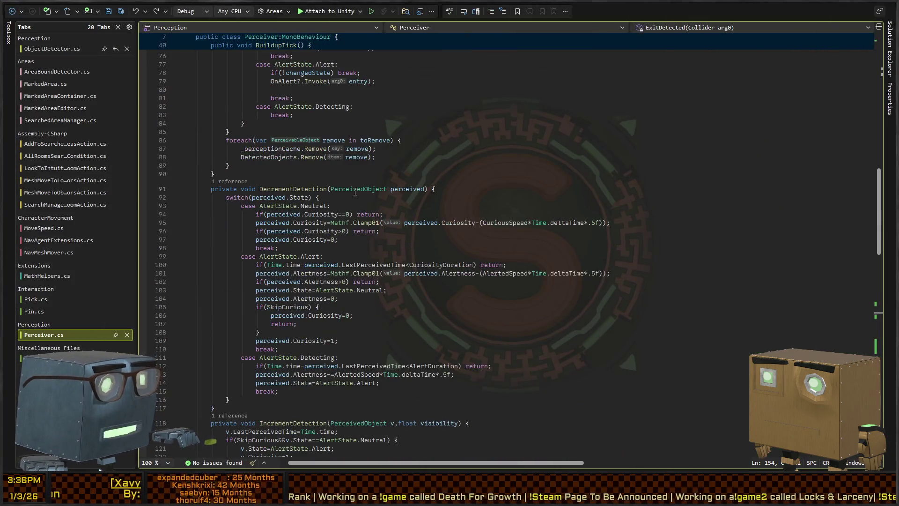
pyautogui.scroll(-20, 350, 179)
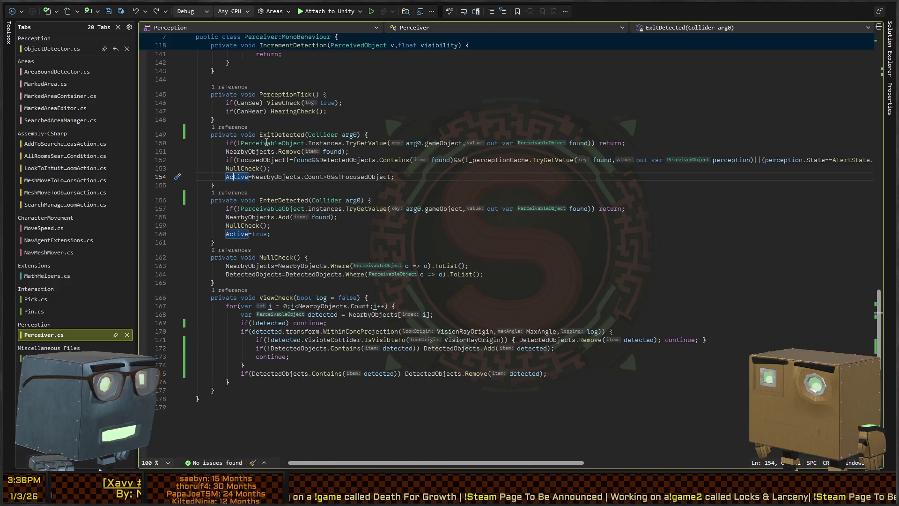
pyautogui.press('Down')
pyautogui.press('Down')
pyautogui.press('Down')
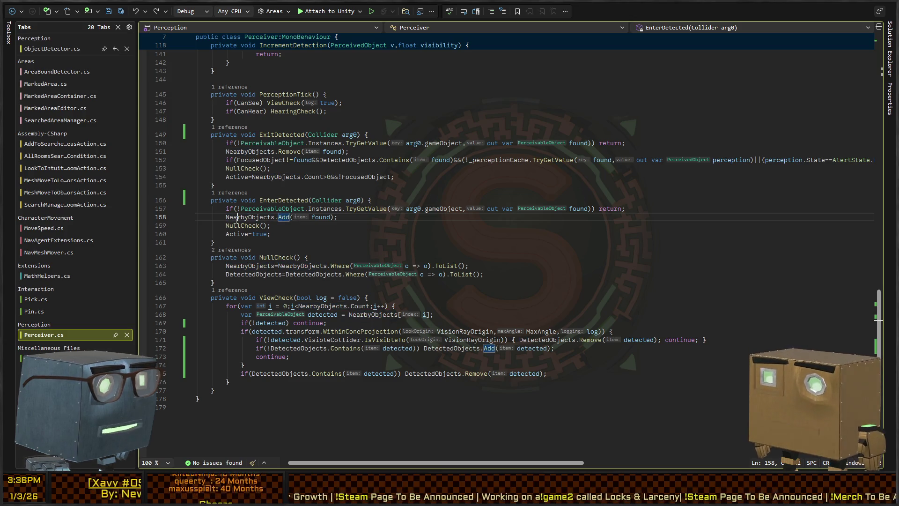
pyautogui.click(284, 219)
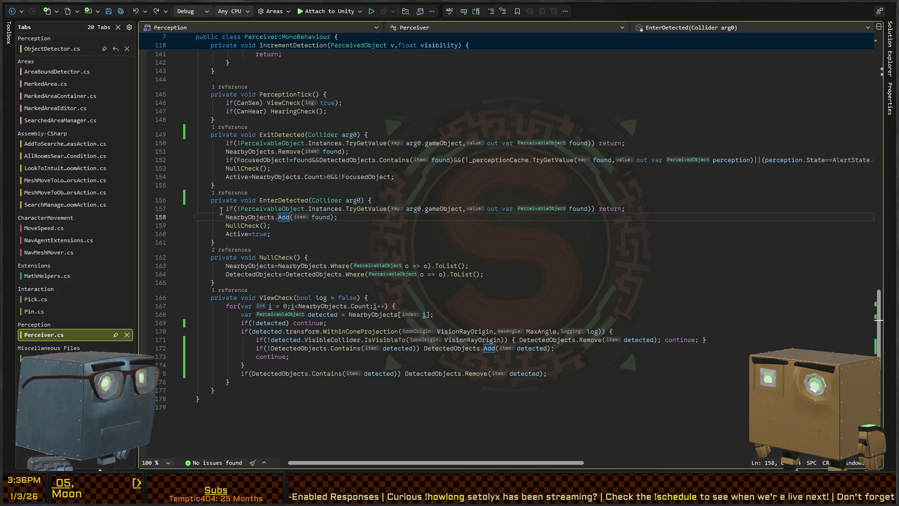
pyautogui.moveTo(240, 208); pyautogui.dragTo(457, 210)
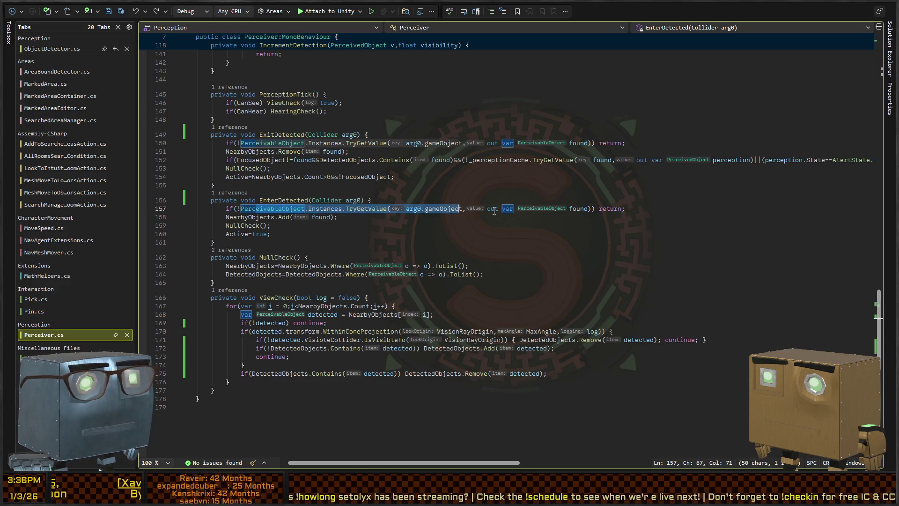
pyautogui.press('Down')
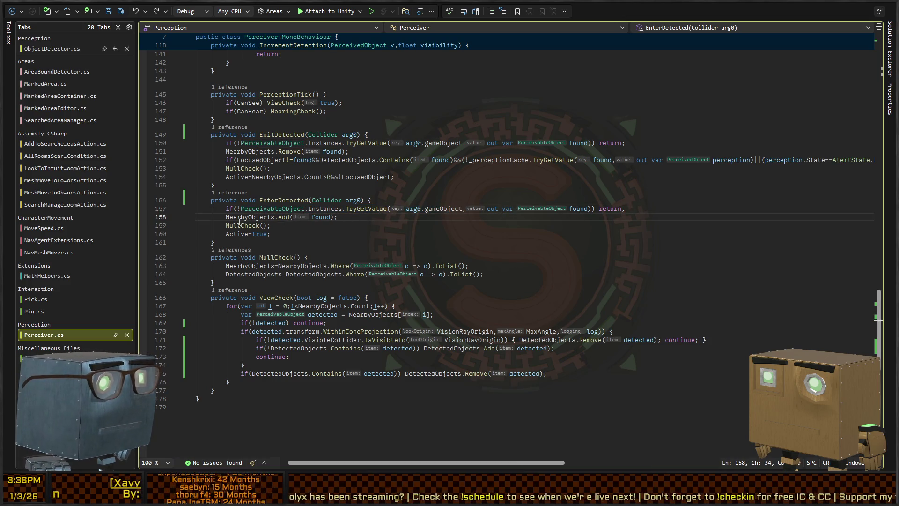
pyautogui.hotkey('shift', 'Home')
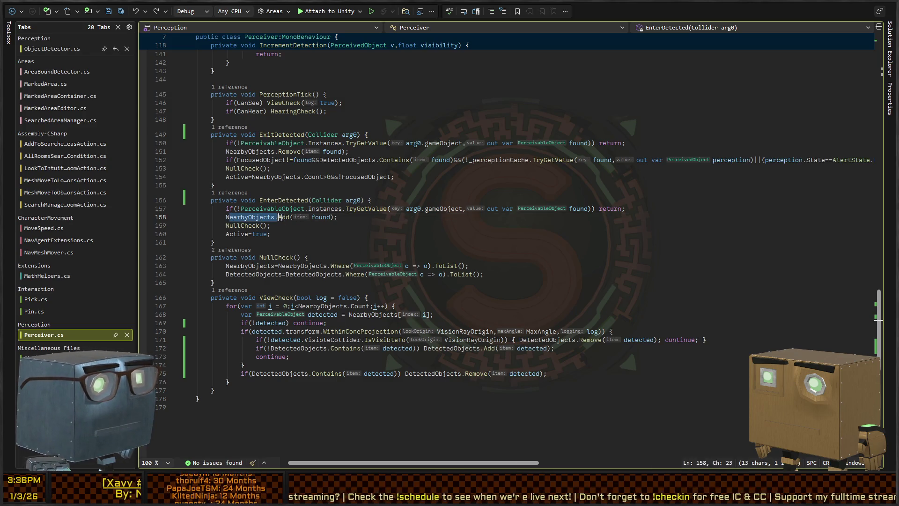
pyautogui.press('Down')
pyautogui.press('End')
pyautogui.press('Up')
pyautogui.press('Down')
pyautogui.press('Home')
pyautogui.press('Down')
pyautogui.scroll(-2, 243, 209)
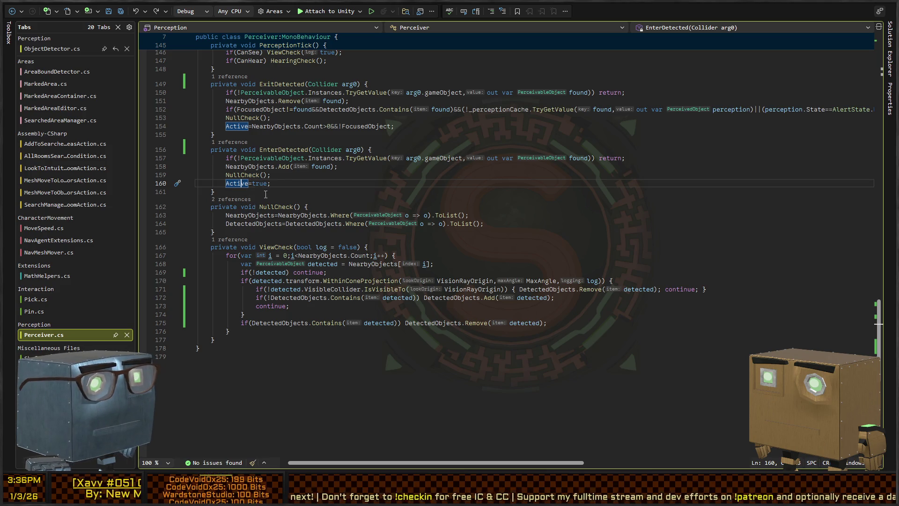
pyautogui.scroll(20, 344, 224)
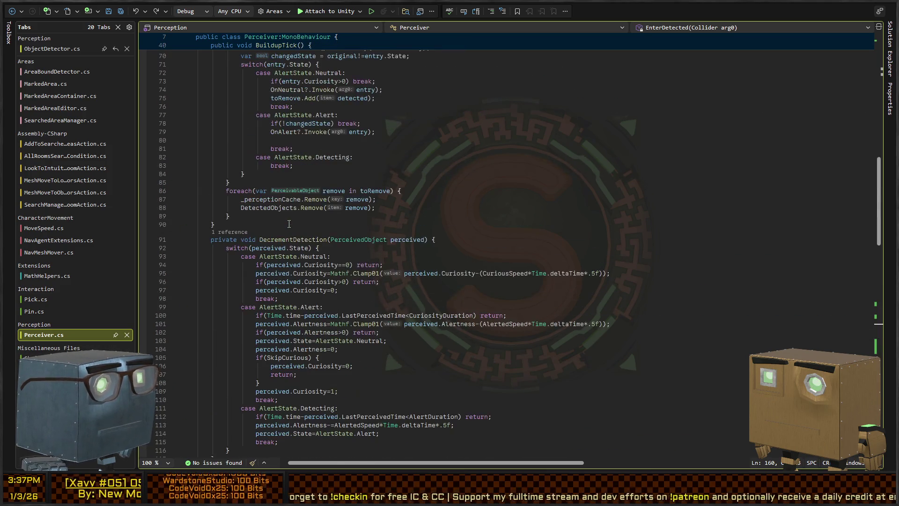
# Trace Start's PerceptionTick call into PerceptionTick and ViewCheck with Go To Definition and Navigate Back
pyautogui.scroll(7, 337, 222)
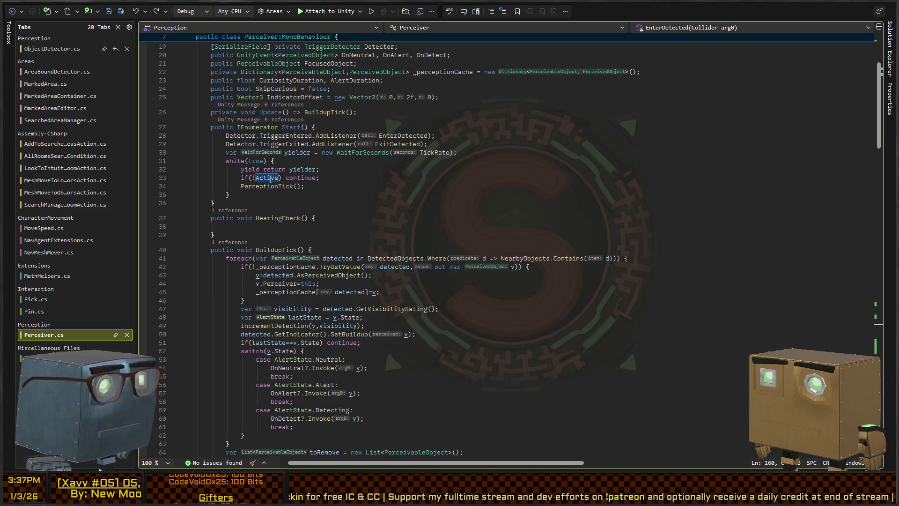
pyautogui.click(319, 112)
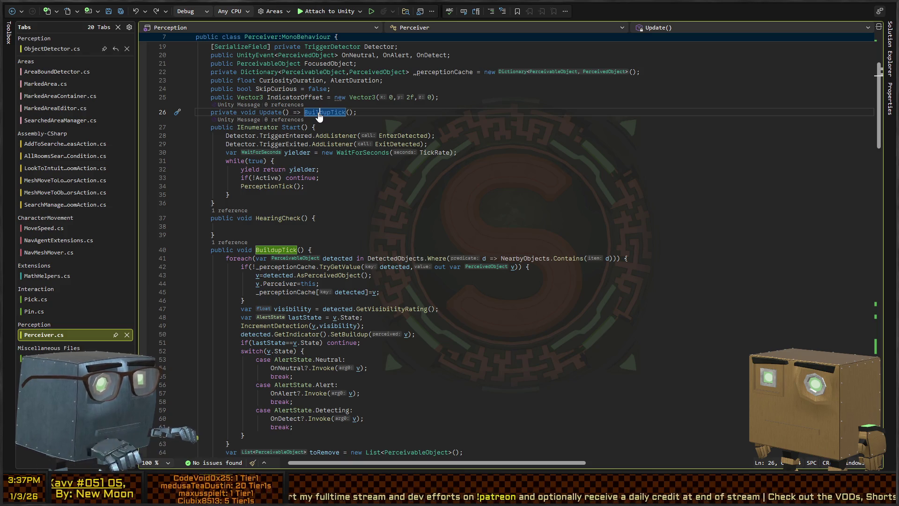
pyautogui.click(266, 187)
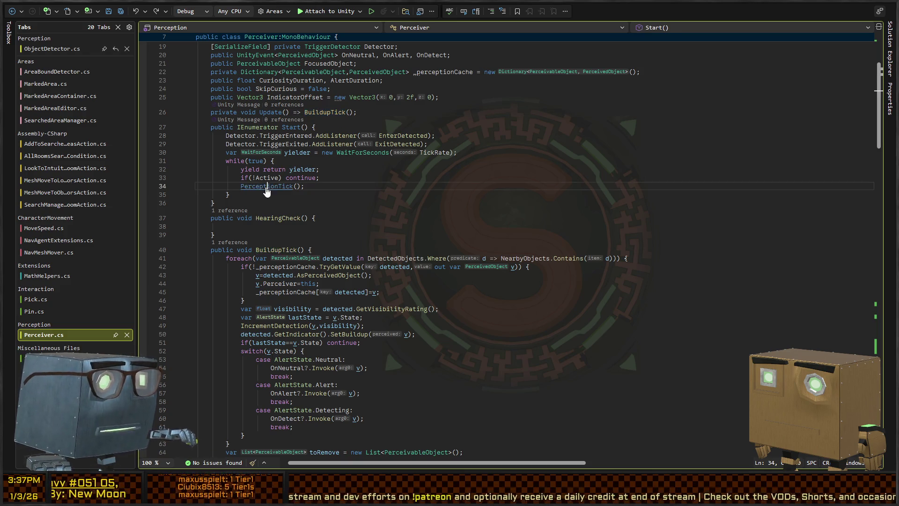
pyautogui.press('F12')
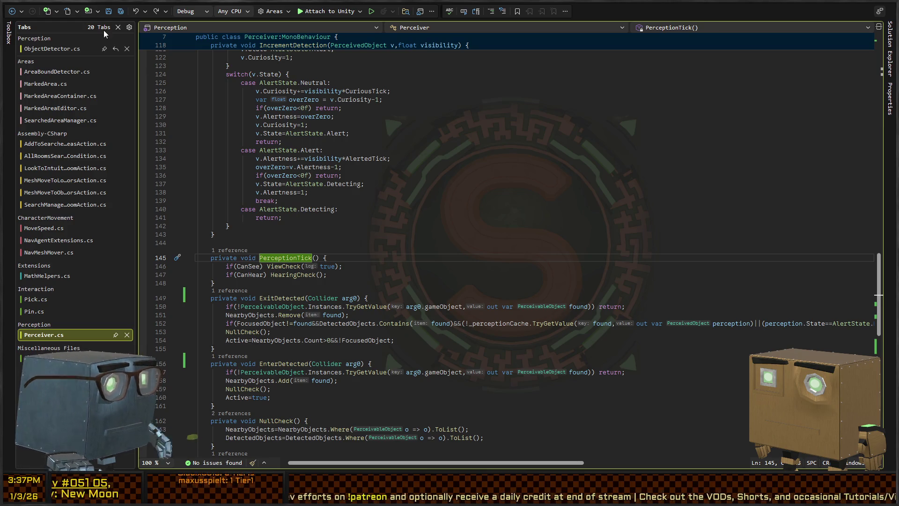
pyautogui.click(12, 11)
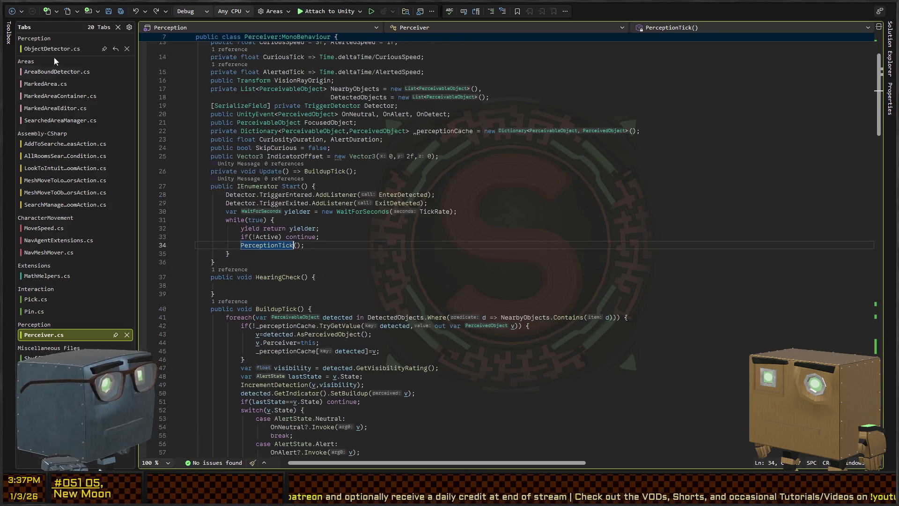
pyautogui.keyDown('ctrl'); pyautogui.click(263, 245); pyautogui.keyUp('ctrl')
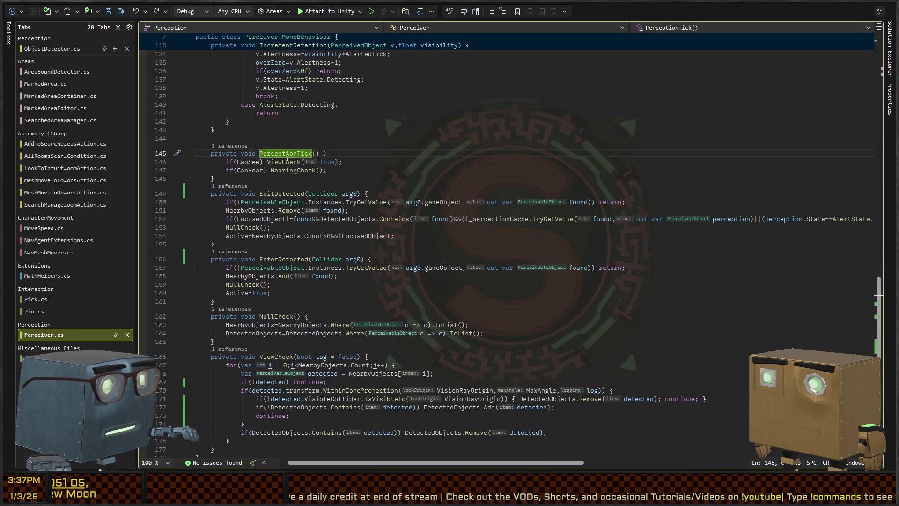
pyautogui.keyDown('ctrl'); pyautogui.click(280, 162); pyautogui.keyUp('ctrl')
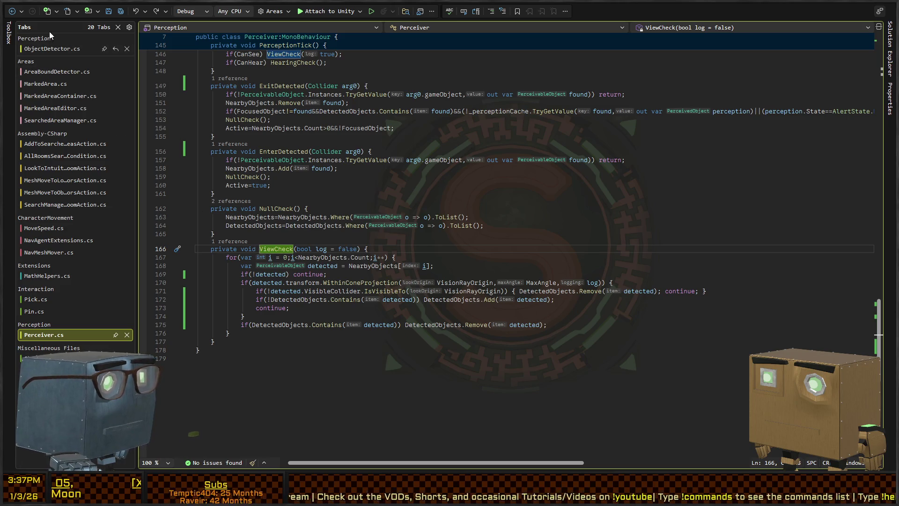
pyautogui.click(16, 13)
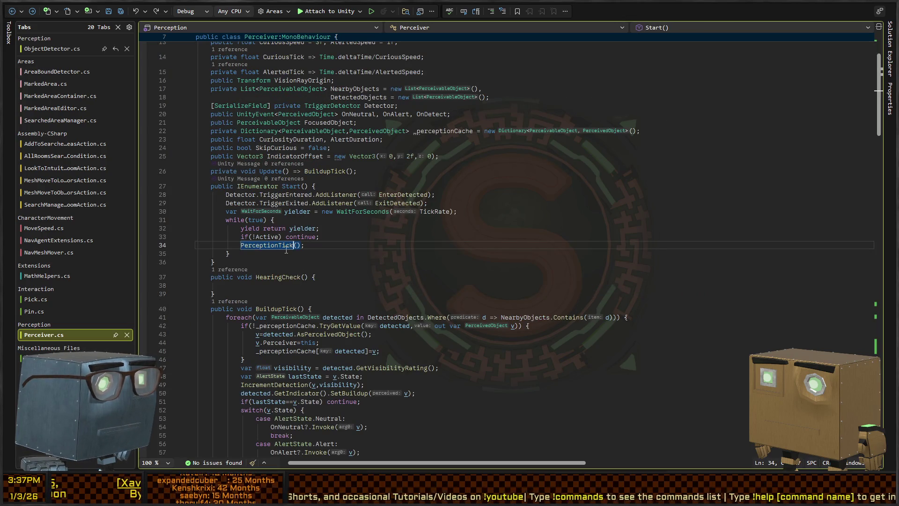
# Read through the BuildupTick method's detection decrement logic
pyautogui.scroll(-6, 286, 235)
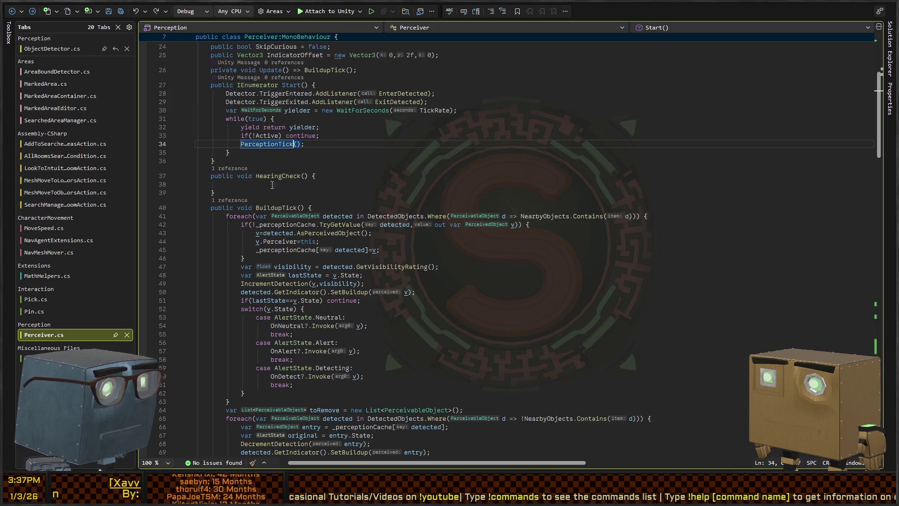
pyautogui.scroll(-2, 273, 149)
pyautogui.click(269, 117)
pyautogui.scroll(6, 281, 155)
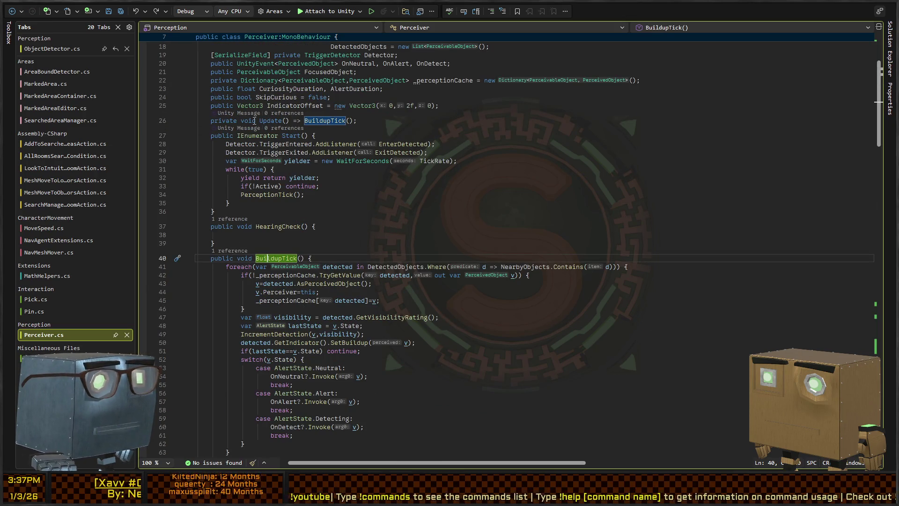
pyautogui.scroll(-4, 254, 126)
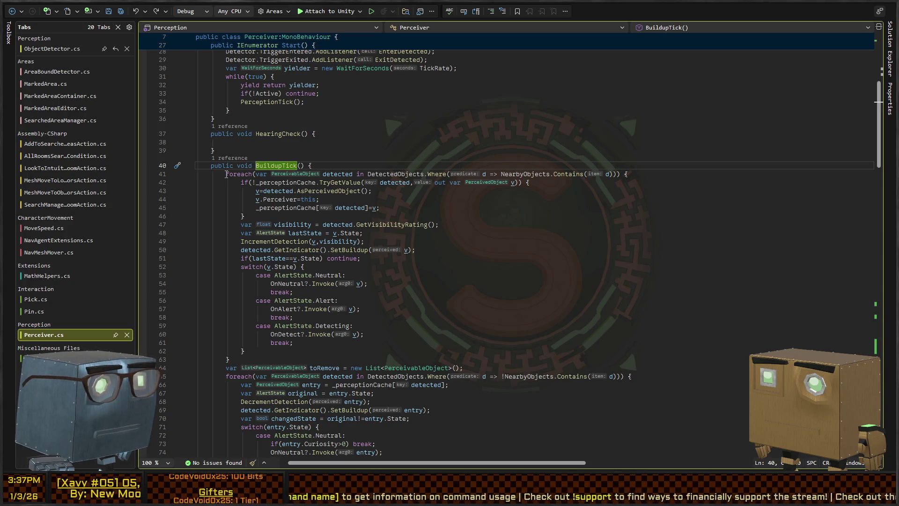
pyautogui.scroll(-6, 227, 174)
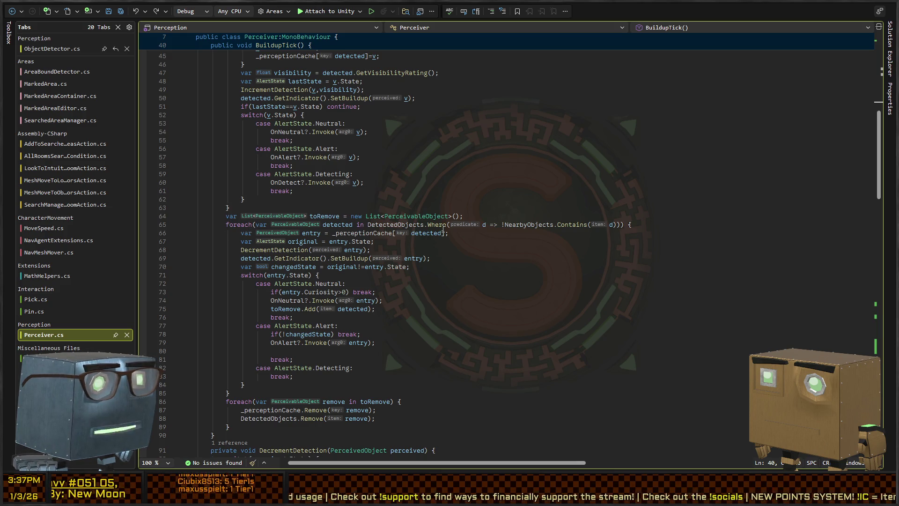
pyautogui.scroll(-4, 500, 238)
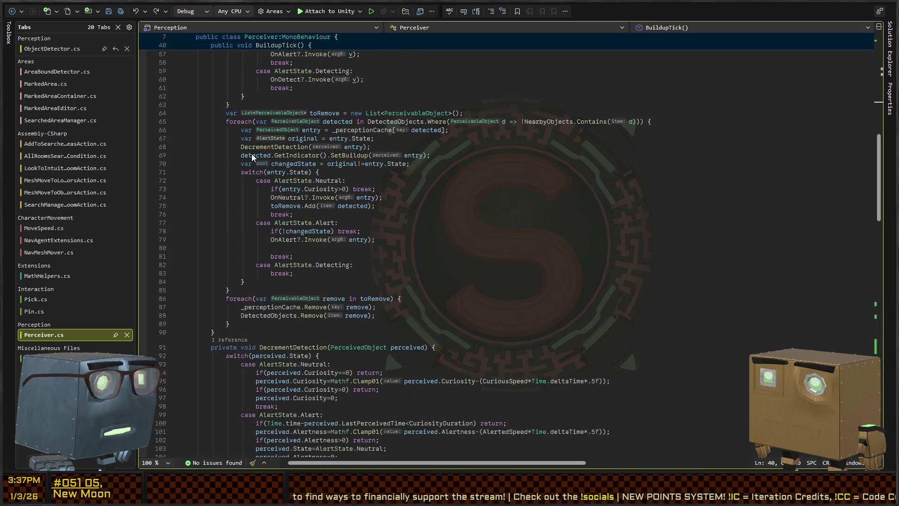
pyautogui.scroll(6, 247, 193)
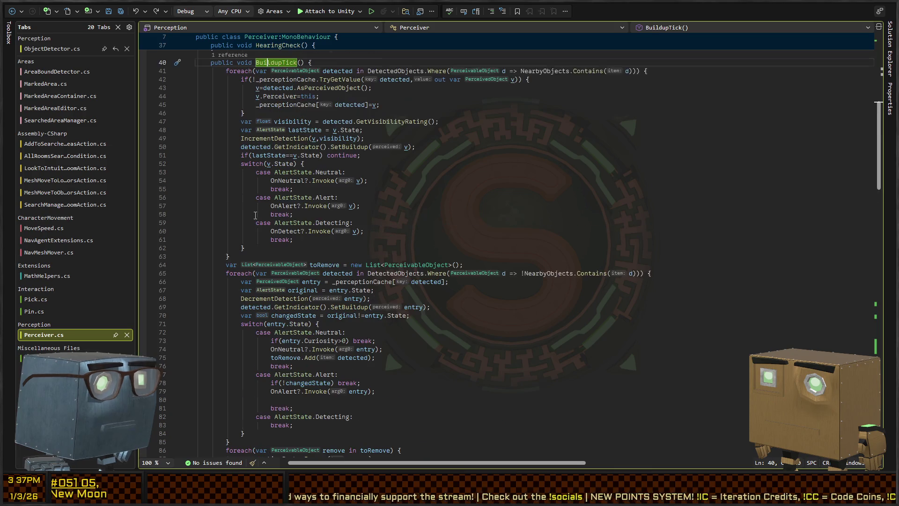
pyautogui.scroll(-2, 254, 238)
# Jump from BuildupTick into DecrementDetection and select the Detecting case's early return
pyautogui.click(267, 249)
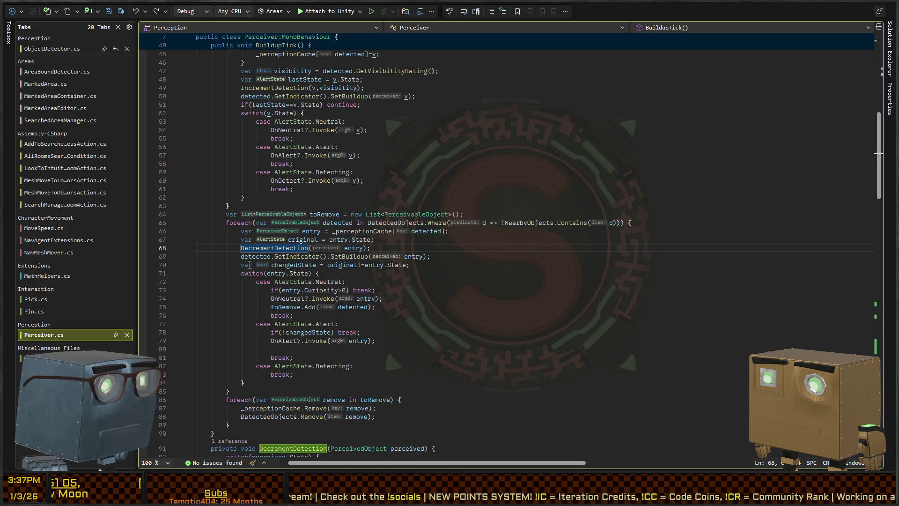
pyautogui.keyDown('ctrl'); pyautogui.click(290, 248); pyautogui.keyUp('ctrl')
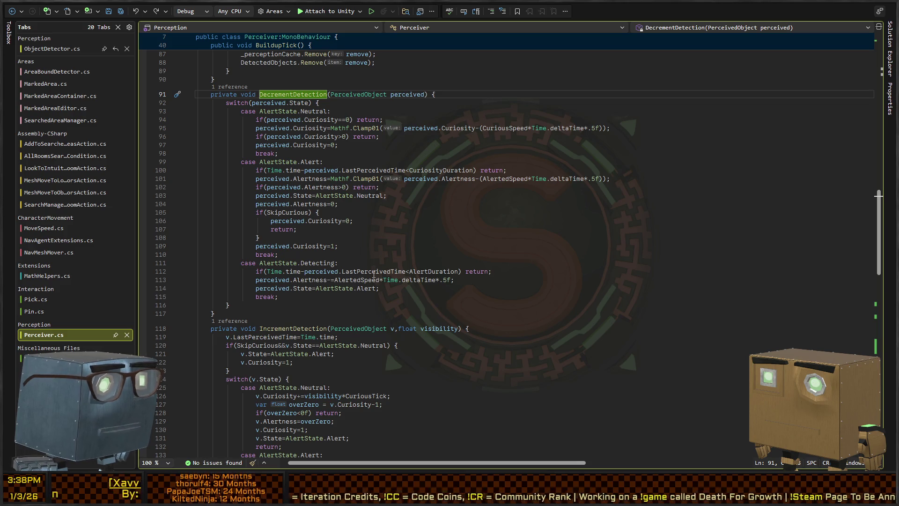
pyautogui.click(460, 271)
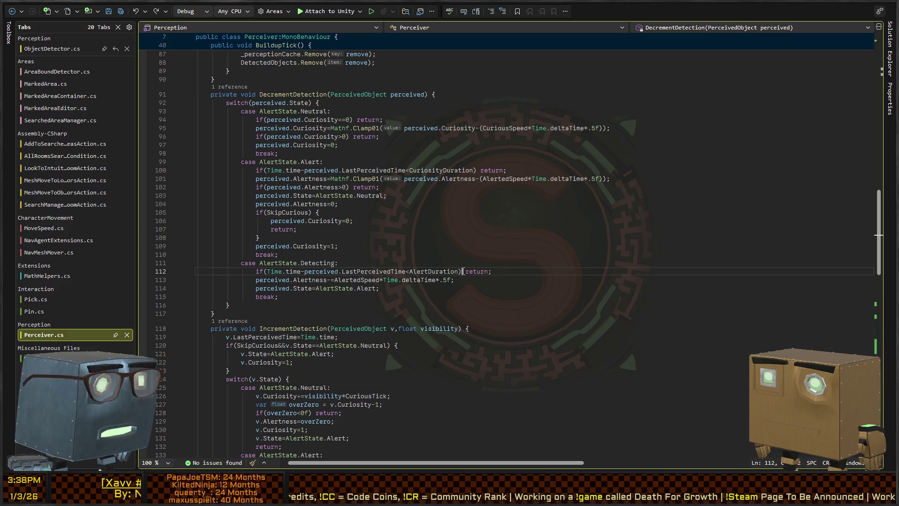
# Wrap the early return in braces and start a Debug.Log "Has not been long enough to forget" message
pyautogui.hotkey('shift', 'End')
pyautogui.write('{')
pyautogui.press('Left')
pyautogui.write('Debug.Log("')
pyautogui.write('Has not been lock')
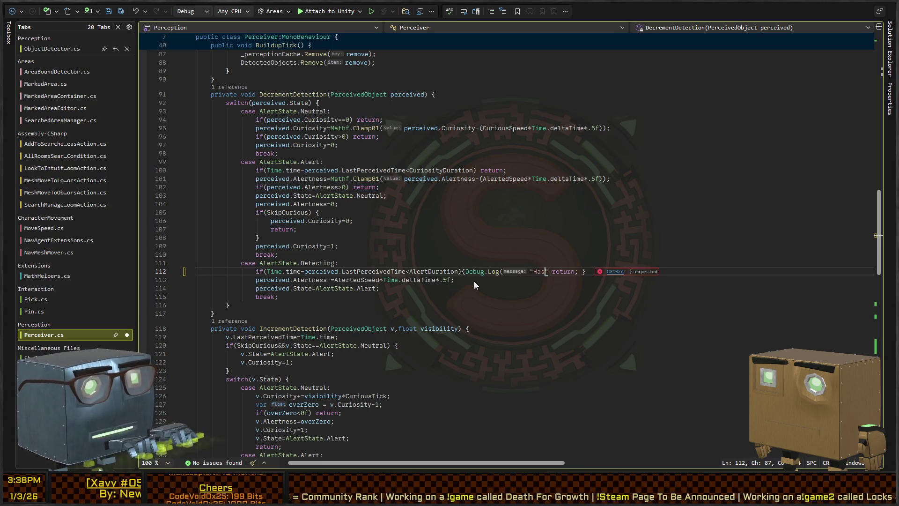
pyautogui.press('BackSpace')
pyautogui.press('BackSpace')
pyautogui.press('BackSpace')
pyautogui.write('ng enough ')
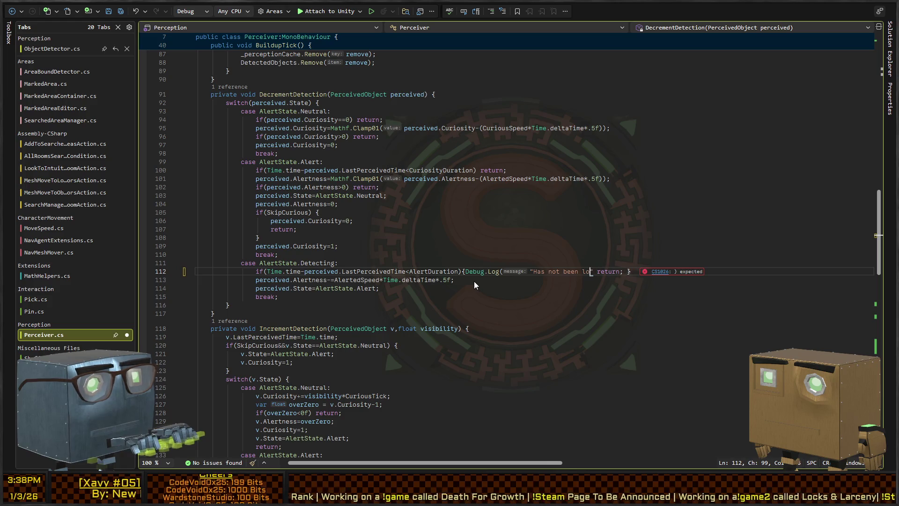
pyautogui.write('to forget targ')
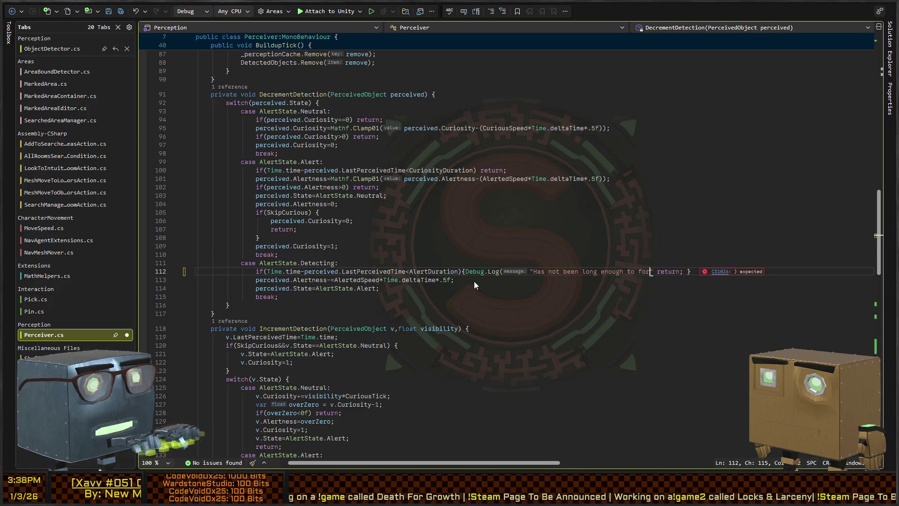
pyautogui.press('BackSpace')
pyautogui.press('BackSpace')
pyautogui.press('BackSpace')
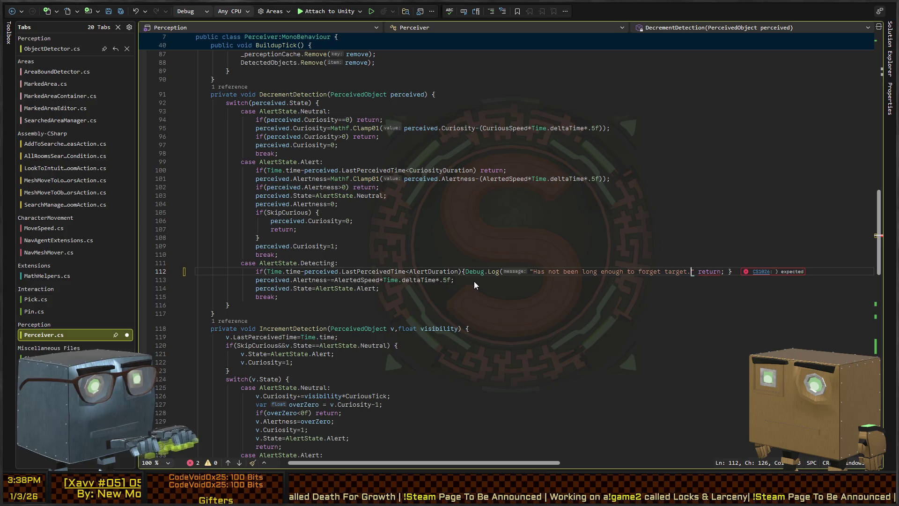
pyautogui.write('perf')
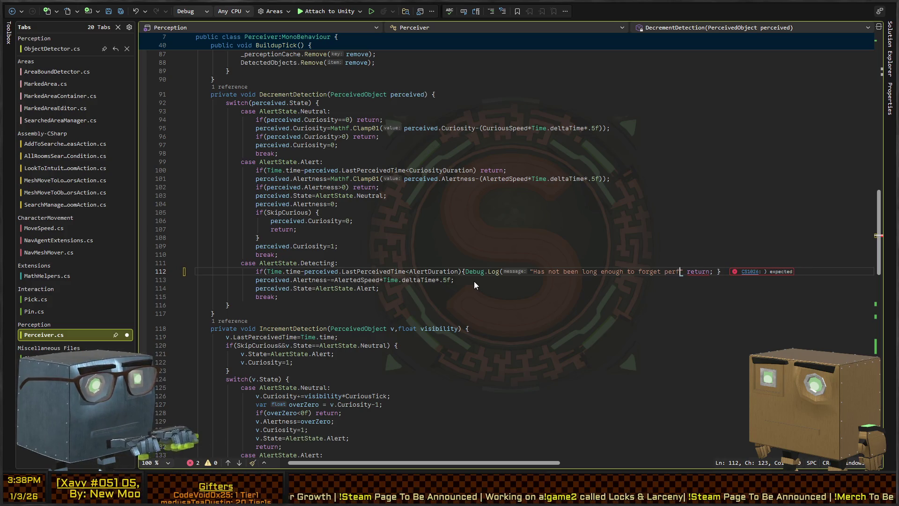
pyautogui.press('BackSpace')
pyautogui.press('BackSpace')
pyautogui.press('BackSpace')
pyautogui.write('{perceived.game')
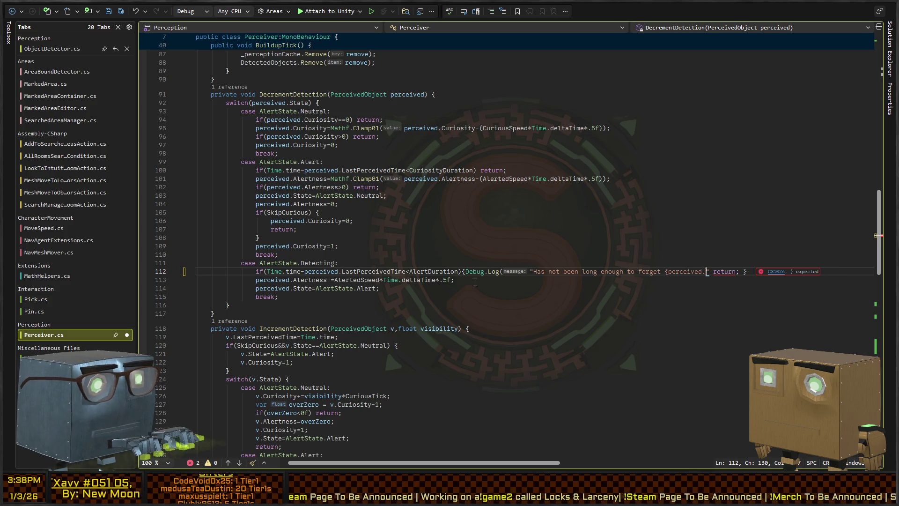
pyautogui.write('Object.na')
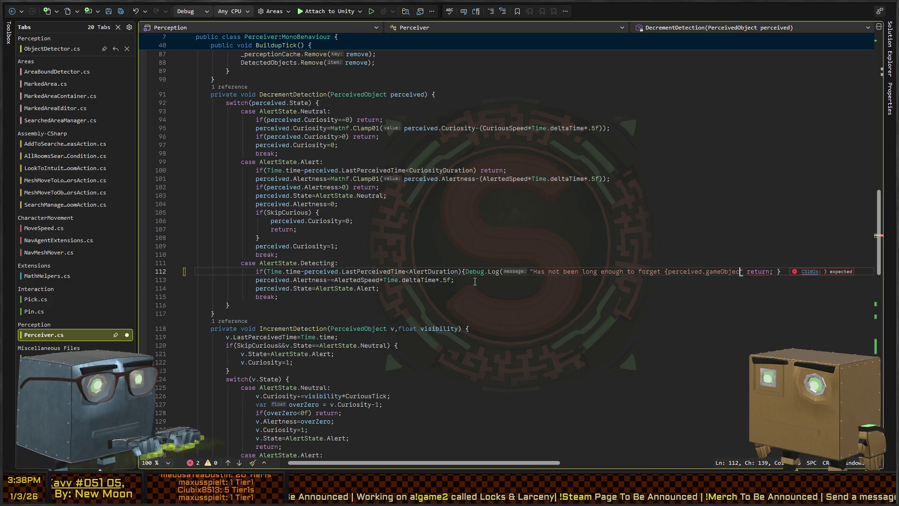
pyautogui.write('me}')
pyautogui.write('$')
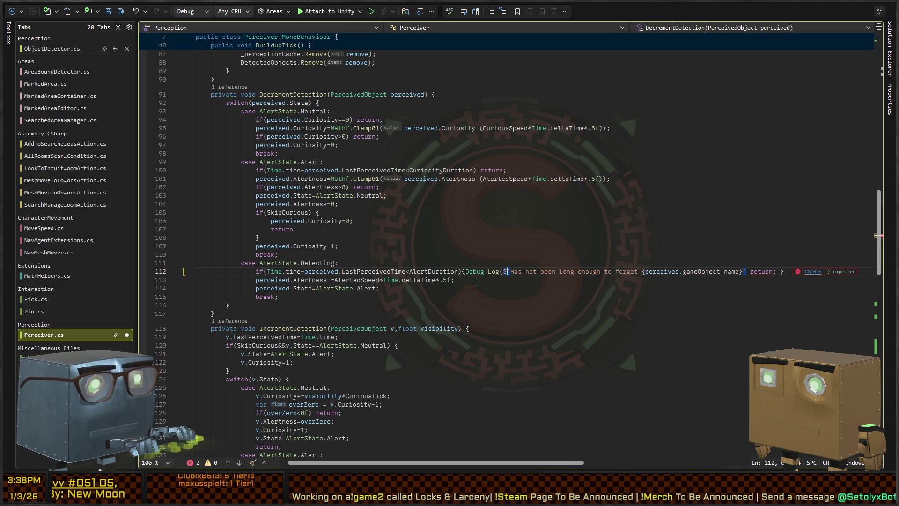
pyautogui.write(')')
# Use perceived.Object.name in the message, pass gameObject as context, and save Perceiver.cs
pyautogui.press('Left')
pyautogui.press('Left')
pyautogui.press('Left')
pyautogui.press('BackSpace')
pyautogui.press('BackSpace')
pyautogui.press('BackSpace')
pyautogui.write('Object.')
pyautogui.press('BackSpace')
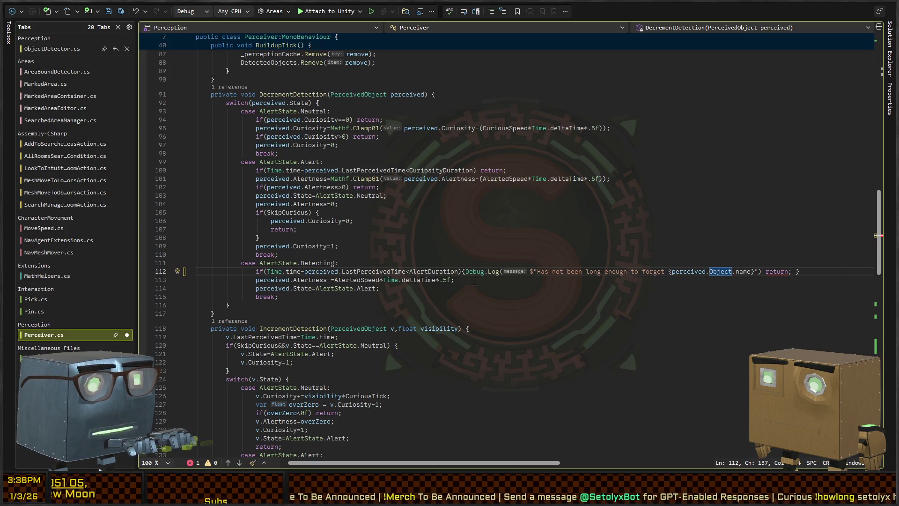
pyautogui.press('Right')
pyautogui.press('Right')
pyautogui.press('Right')
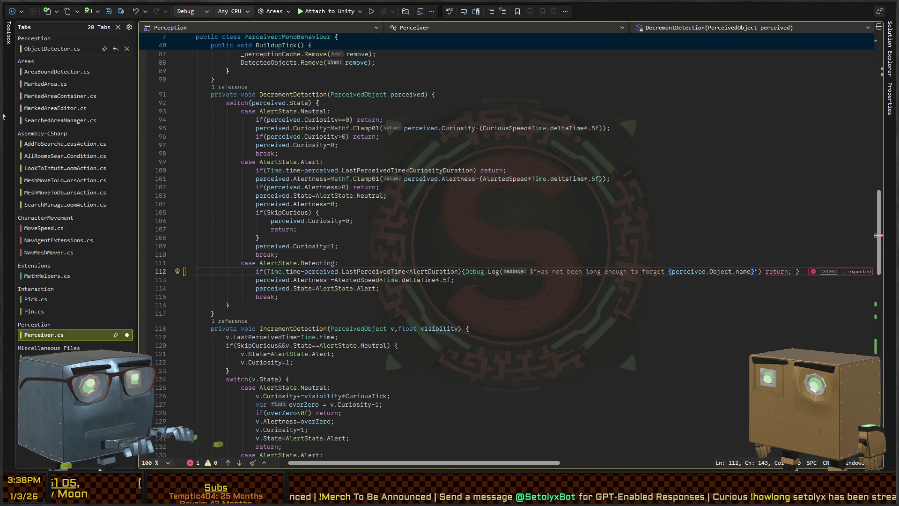
pyautogui.press('Right')
pyautogui.press('Right')
pyautogui.press('Right')
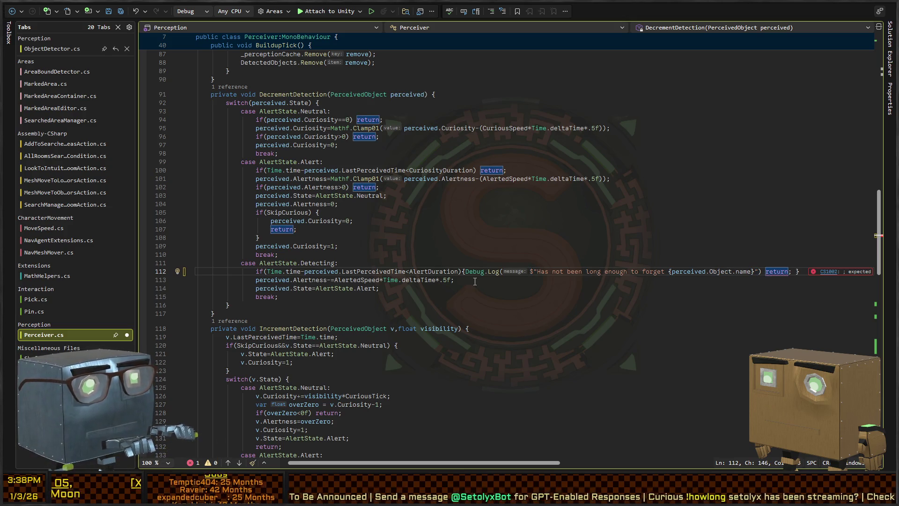
pyautogui.press('Left')
pyautogui.press('Left')
pyautogui.write(';')
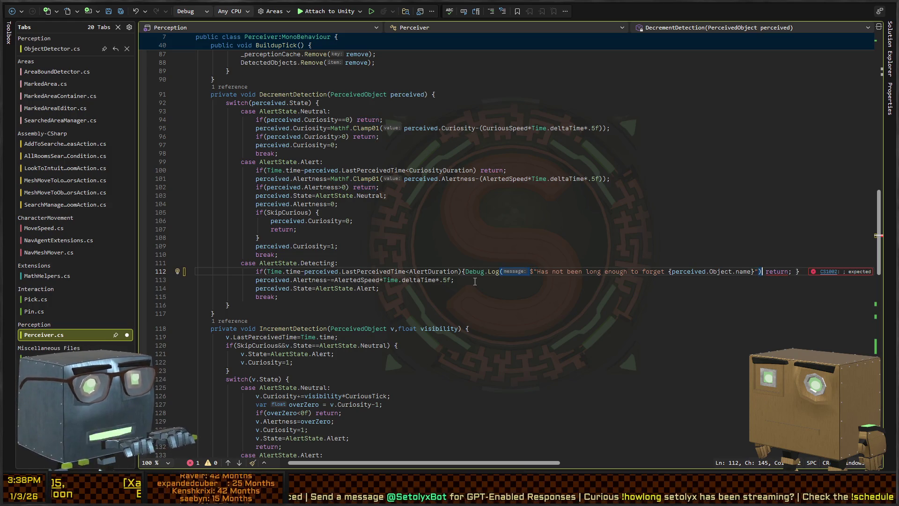
pyautogui.write(',')
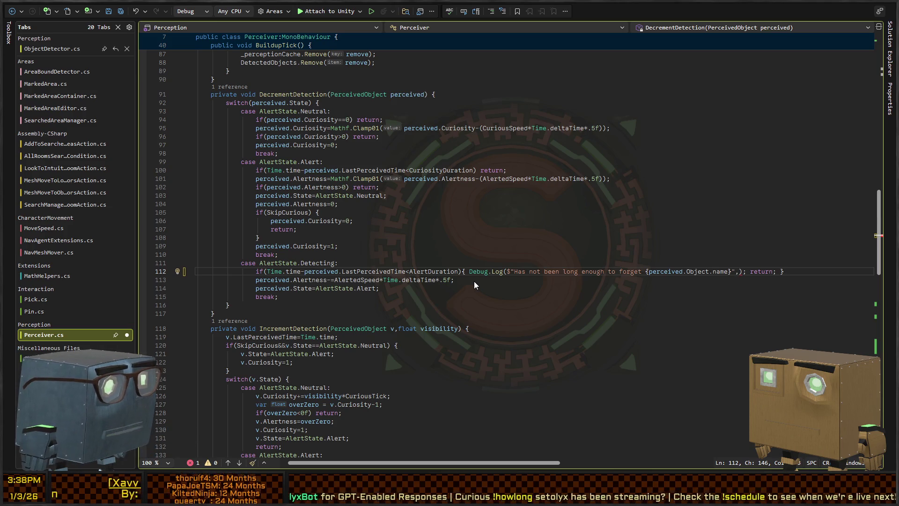
pyautogui.write('gameObject')
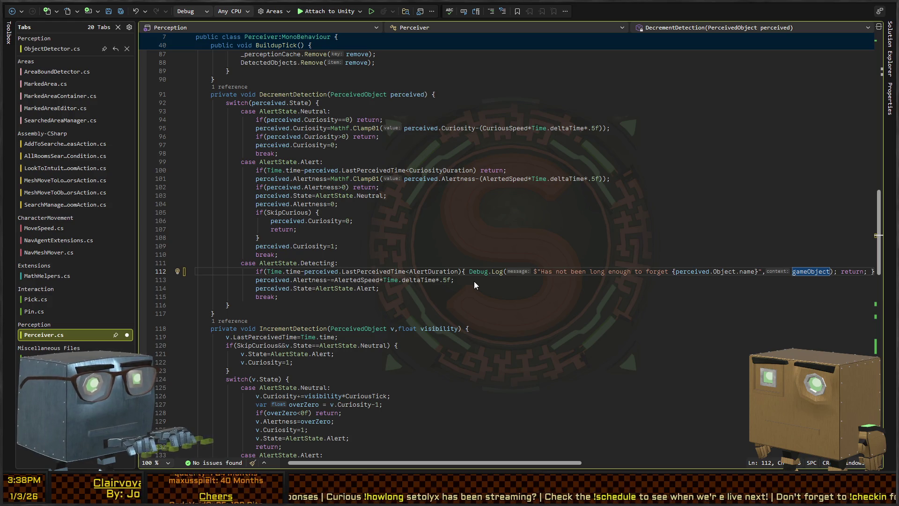
pyautogui.click(504, 272)
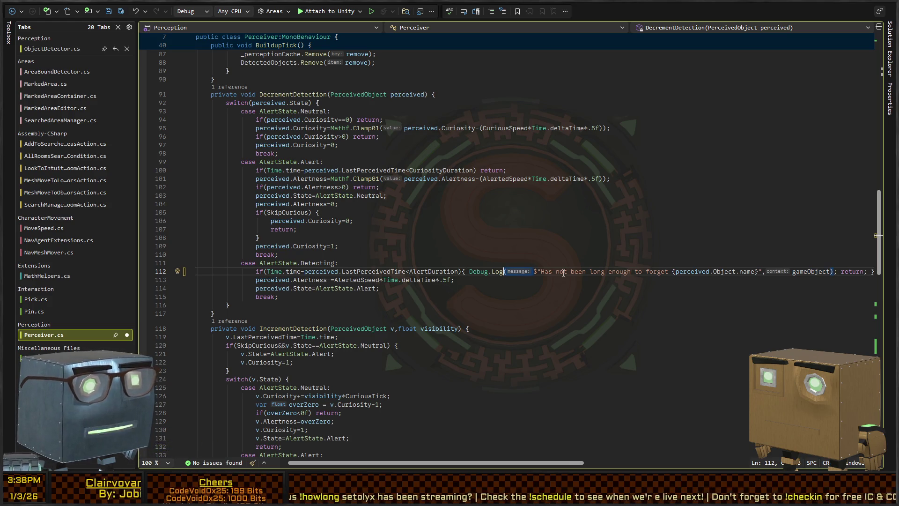
pyautogui.hotkey('ctrl', 's')
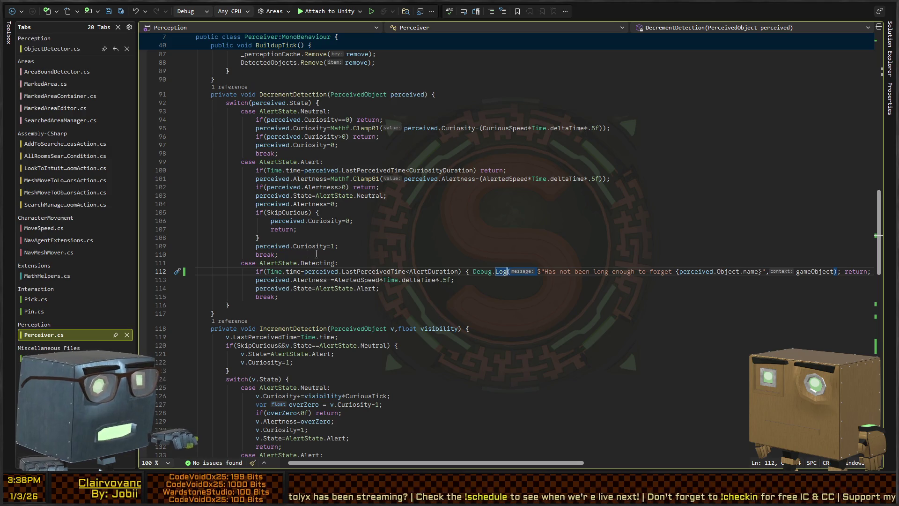
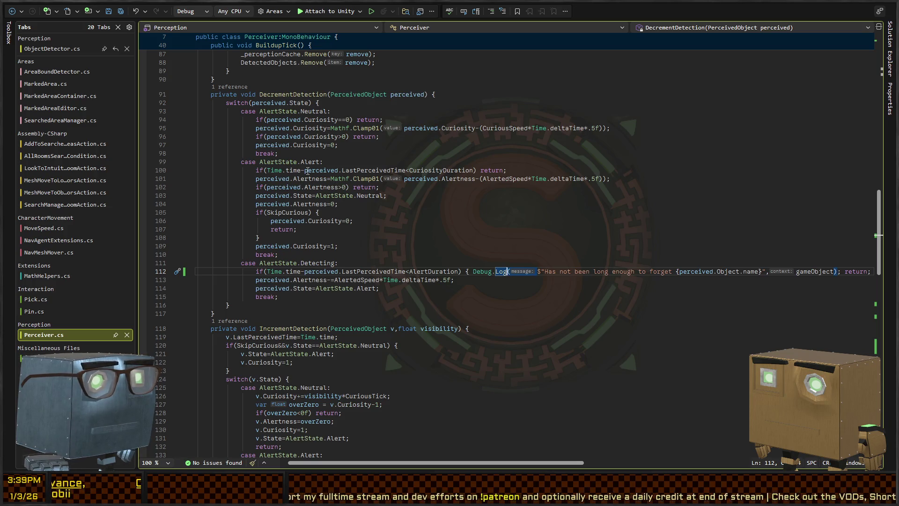
# Brace line 112's 'not long enough to forget' Debug.Log and paste it over line 100's ') return;'
pyautogui.click(472, 271)
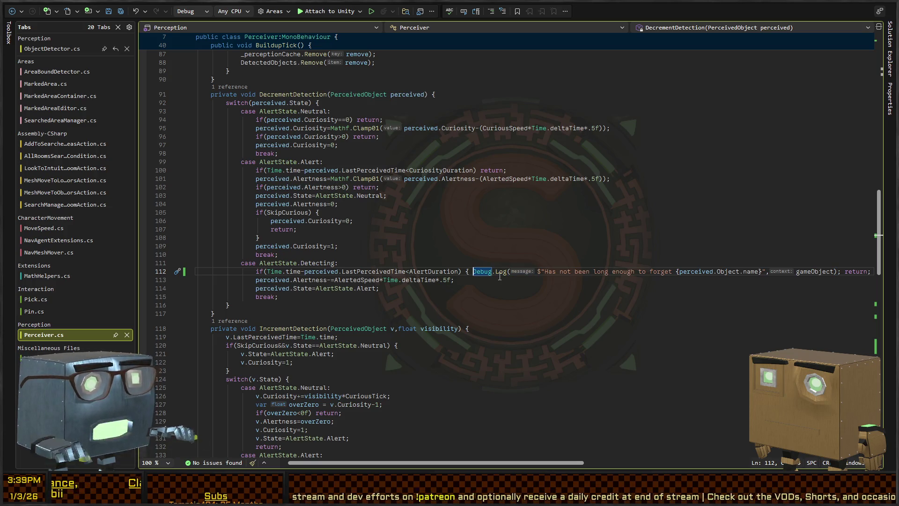
pyautogui.hotkey('ctrl', 'shift', 'Right')
pyautogui.hotkey('ctrl', 'shift', 'Right')
pyautogui.hotkey('ctrl', 'shift', 'Right')
pyautogui.hotkey('ctrl', 'shift', 'Right')
pyautogui.hotkey('ctrl', 'shift', 'Right')
pyautogui.hotkey('ctrl', 'shift', 'Right')
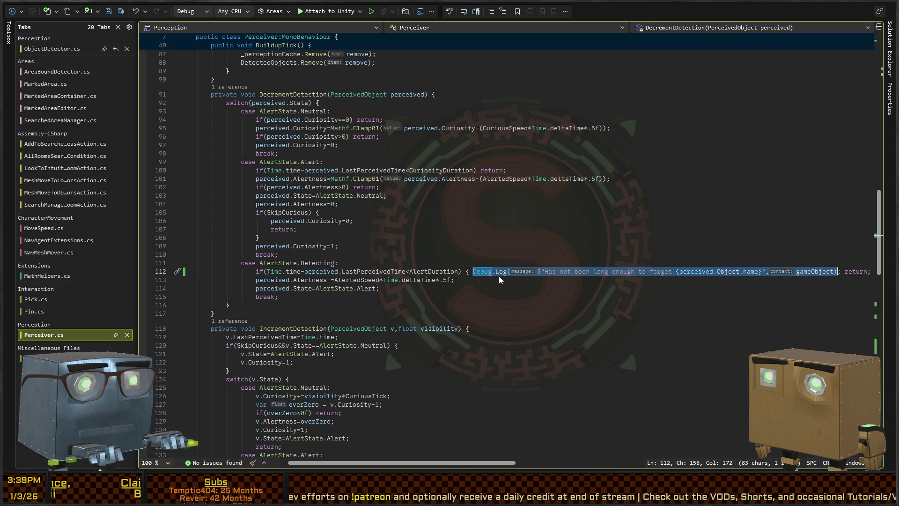
pyautogui.press('End')
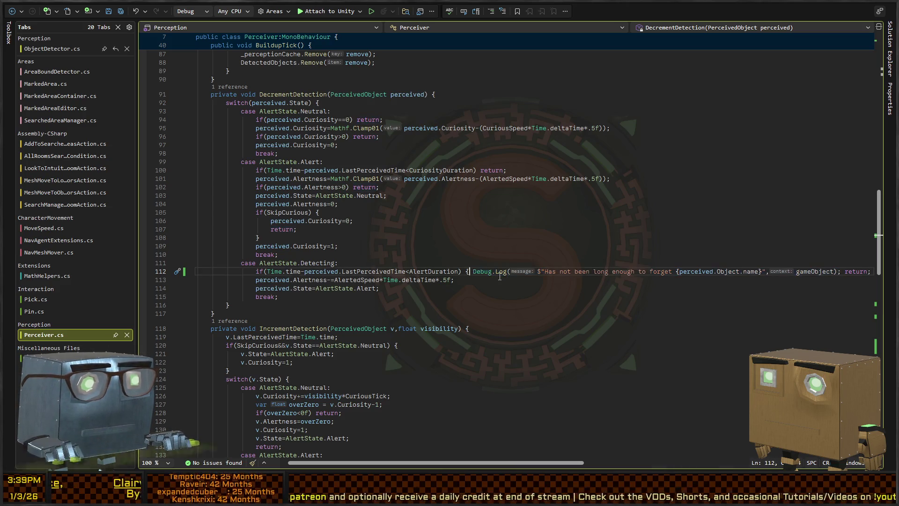
pyautogui.write('}')
pyautogui.press('Up')
pyautogui.press('Up')
pyautogui.press('Up')
pyautogui.press('Up')
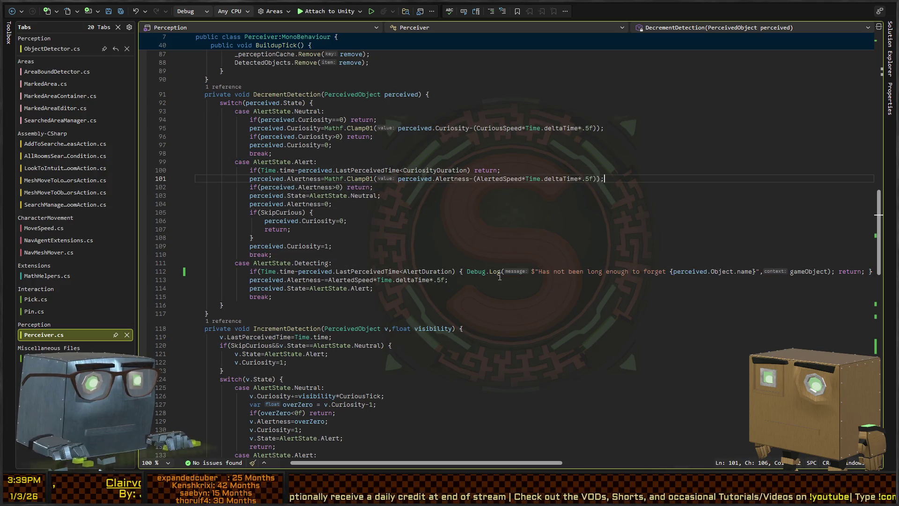
pyautogui.press('End')
pyautogui.hotkey('ctrl', 'shift', 'Left')
pyautogui.hotkey('ctrl', 'shift', 'Left')
pyautogui.hotkey('ctrl', 'shift', 'Left')
pyautogui.write('{ Debug.Log($"Has not been long enough to forget {perceived.Object.name}",gameObject); return; }')
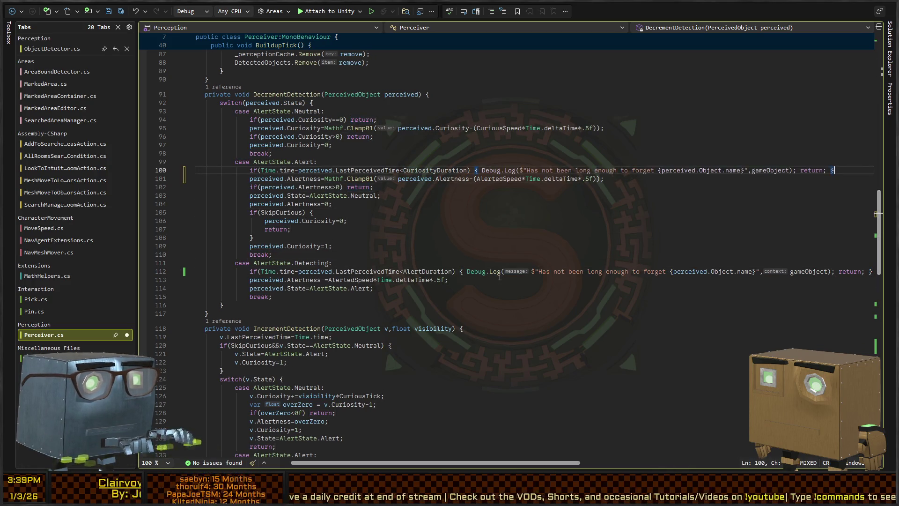
pyautogui.hotkey('alt', 'Tab')
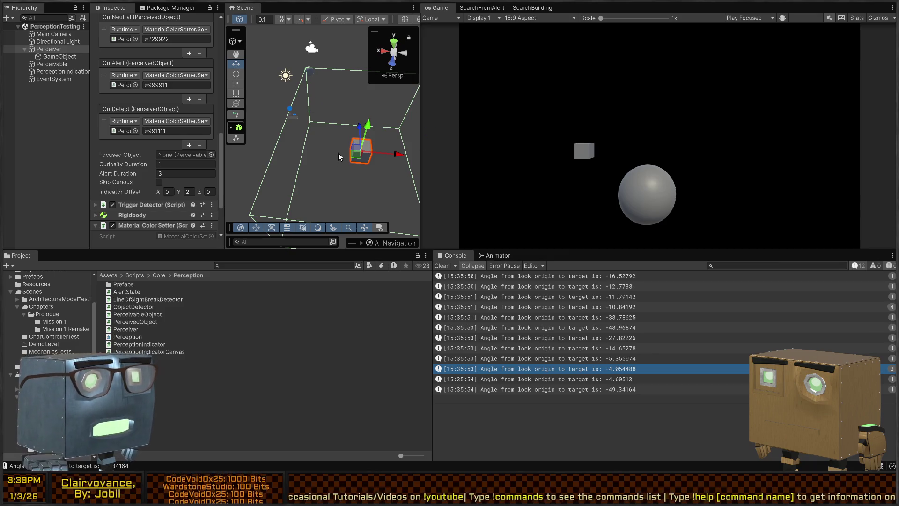
# Play the test scene, dragging the Perceivable sphere near, past and away from the Perceiver while angles log
pyautogui.click(310, 75)
pyautogui.moveTo(316, 76)
pyautogui.mouseDown()
pyautogui.moveTo(361, 97)
pyautogui.moveTo(371, 114)
pyautogui.moveTo(337, 99)
pyautogui.moveTo(306, 104)
pyautogui.moveTo(383, 117)
pyautogui.moveTo(281, 112)
pyautogui.mouseUp()
pyautogui.scroll(-1, 524, 323)
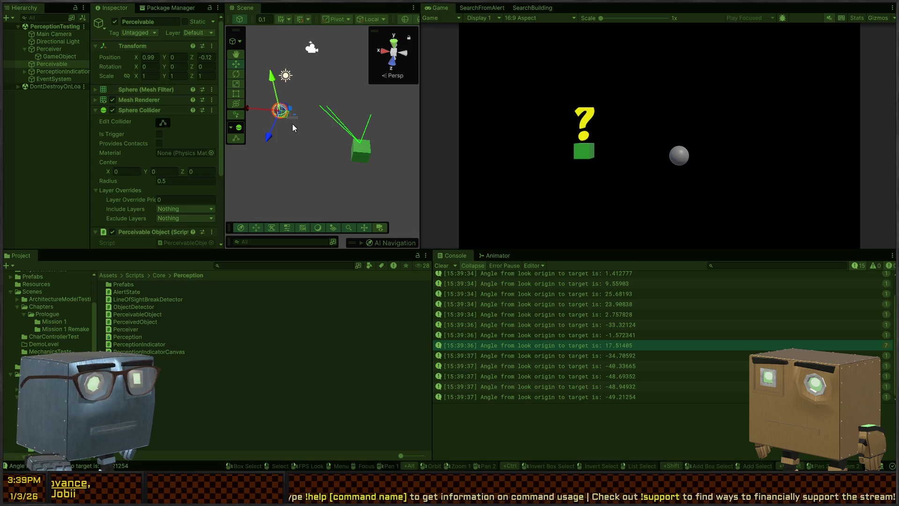
pyautogui.moveTo(286, 112)
pyautogui.mouseDown()
pyautogui.moveTo(300, 125)
pyautogui.moveTo(331, 128)
pyautogui.moveTo(264, 133)
pyautogui.moveTo(294, 159)
pyautogui.moveTo(352, 112)
pyautogui.moveTo(307, 209)
pyautogui.moveTo(328, 142)
pyautogui.moveTo(359, 96)
pyautogui.moveTo(304, 164)
pyautogui.moveTo(361, 119)
pyautogui.moveTo(356, 54)
pyautogui.mouseUp()
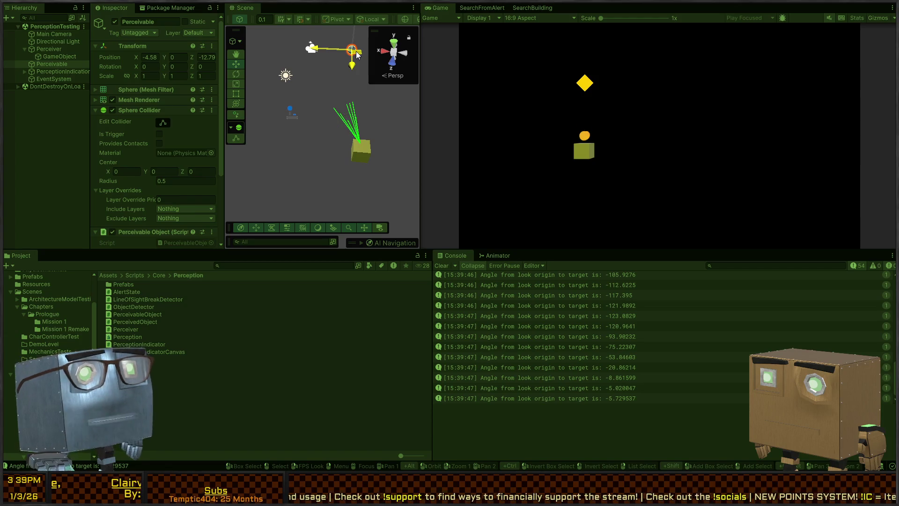
pyautogui.moveTo(357, 54)
pyautogui.mouseDown()
pyautogui.moveTo(358, 115)
pyautogui.moveTo(360, 71)
pyautogui.moveTo(331, 165)
pyautogui.moveTo(212, 176)
pyautogui.moveTo(327, 168)
pyautogui.moveTo(358, 129)
pyautogui.moveTo(361, 60)
pyautogui.moveTo(365, 117)
pyautogui.moveTo(365, 75)
pyautogui.moveTo(372, 107)
pyautogui.moveTo(335, 147)
pyautogui.moveTo(367, 119)
pyautogui.moveTo(341, 86)
pyautogui.mouseUp()
pyautogui.hotkey('ctrl', 'p')
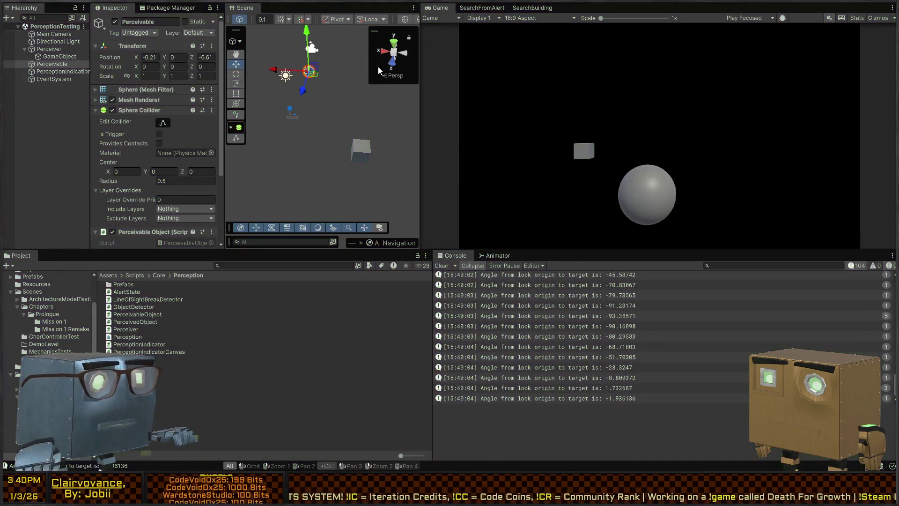
pyautogui.hotkey('alt', 'Tab')
pyautogui.scroll(4, 314, 189)
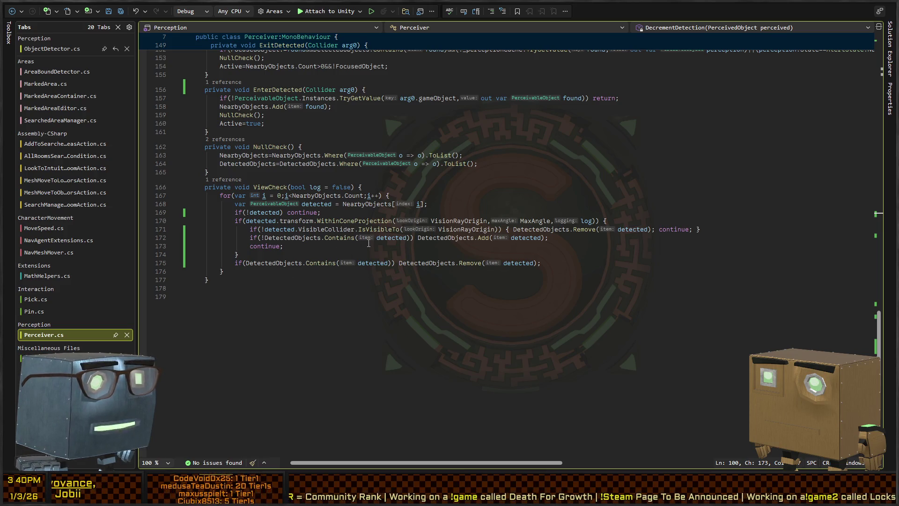
# Review Perceiver.cs, then undo the Alert-case log and the Detecting-case message edits
pyautogui.scroll(20, 368, 243)
pyautogui.scroll(10, 262, 244)
pyautogui.scroll(-10, 373, 215)
pyautogui.scroll(-20, 373, 215)
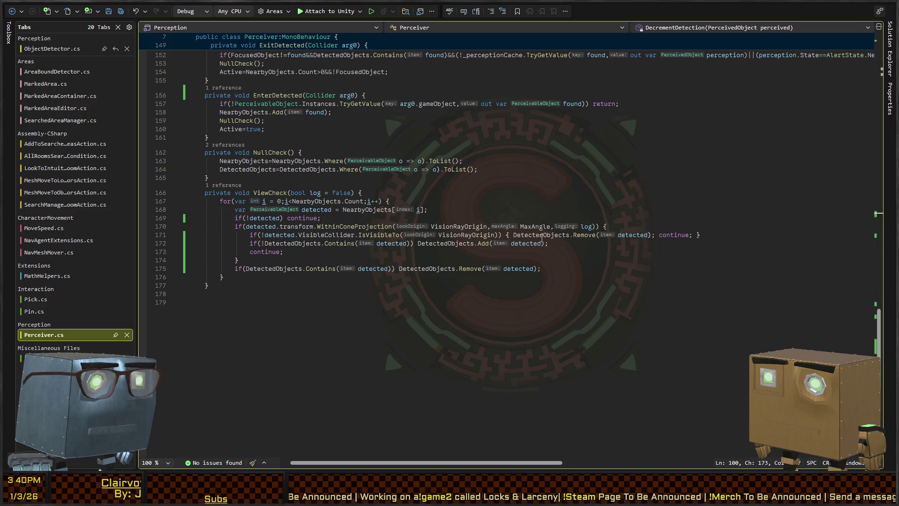
pyautogui.scroll(20, 310, 227)
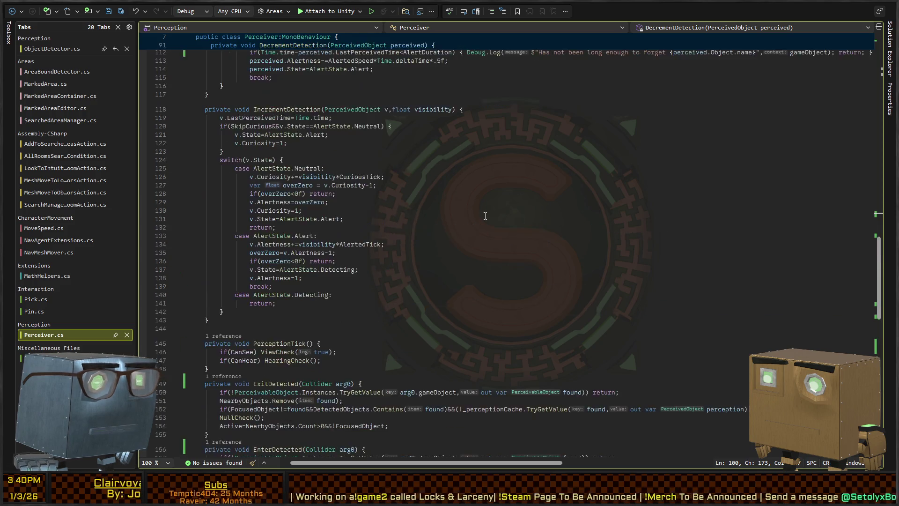
pyautogui.scroll(-6, 310, 228)
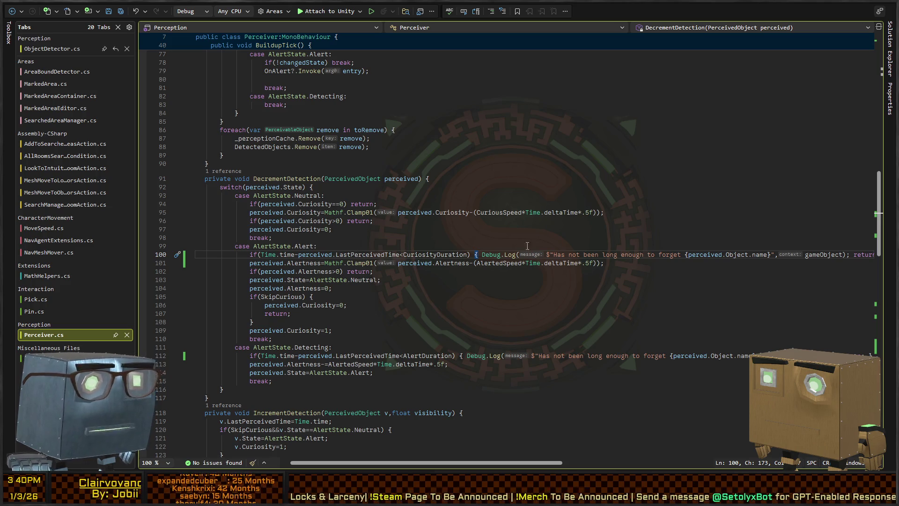
pyautogui.scroll(8, 519, 245)
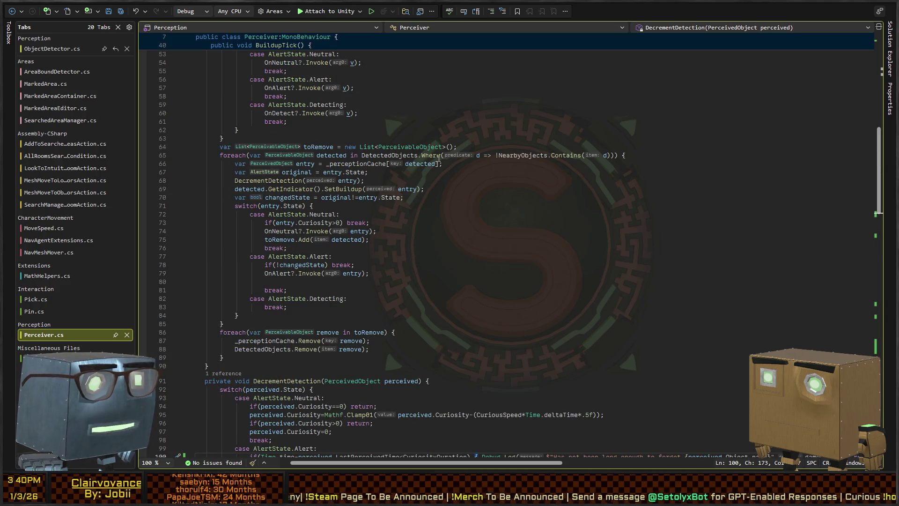
pyautogui.scroll(-20, 457, 164)
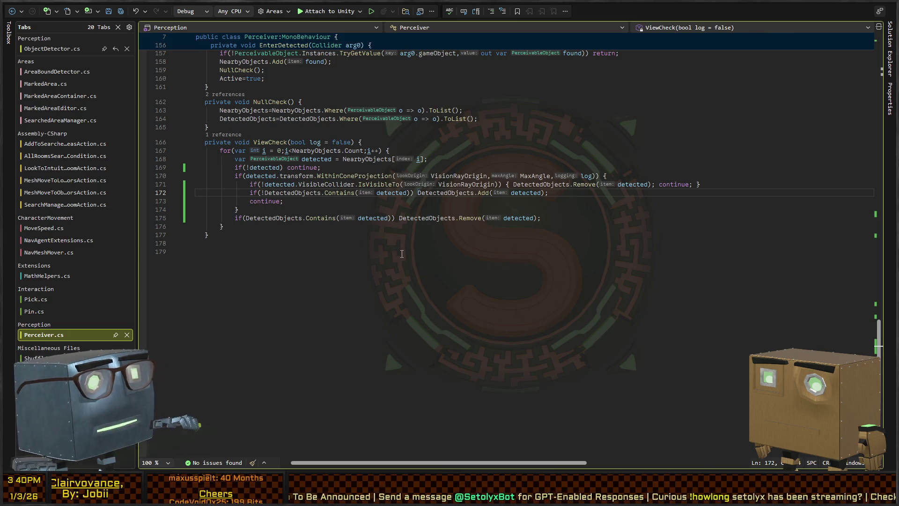
pyautogui.hotkey('ctrl', 'z')
pyautogui.hotkey('ctrl', 'z')
pyautogui.hotkey('ctrl', 'z')
pyautogui.hotkey('ctrl', 'z')
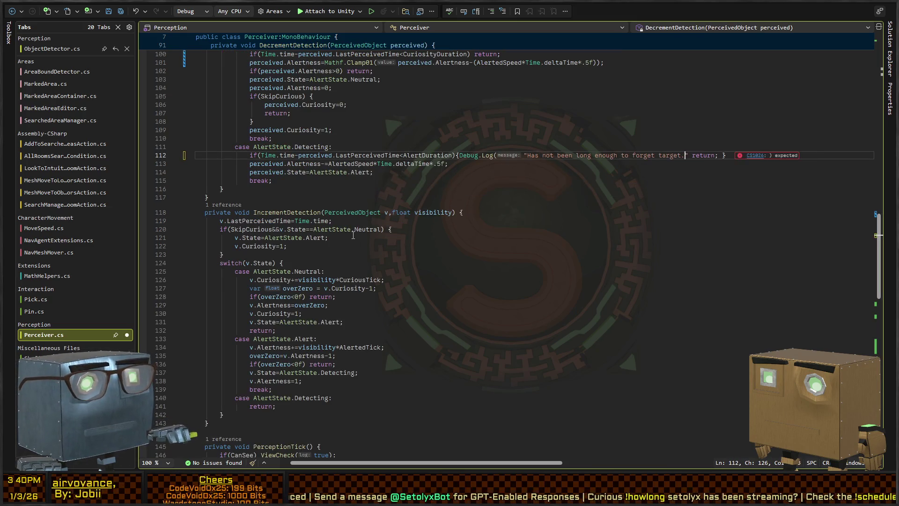
# Undo three more edits to bring ViewCheck back to its earlier version
pyautogui.hotkey('ctrl', 'z')
pyautogui.hotkey('ctrl', 'z')
pyautogui.hotkey('ctrl', 'z')
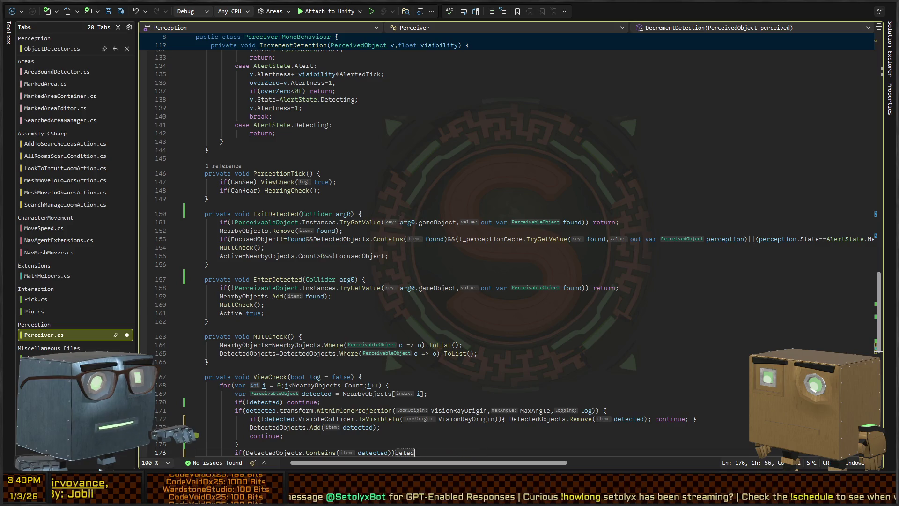
pyautogui.hotkey('ctrl', 'z')
pyautogui.hotkey('ctrl', 'z')
pyautogui.hotkey('ctrl', 'z')
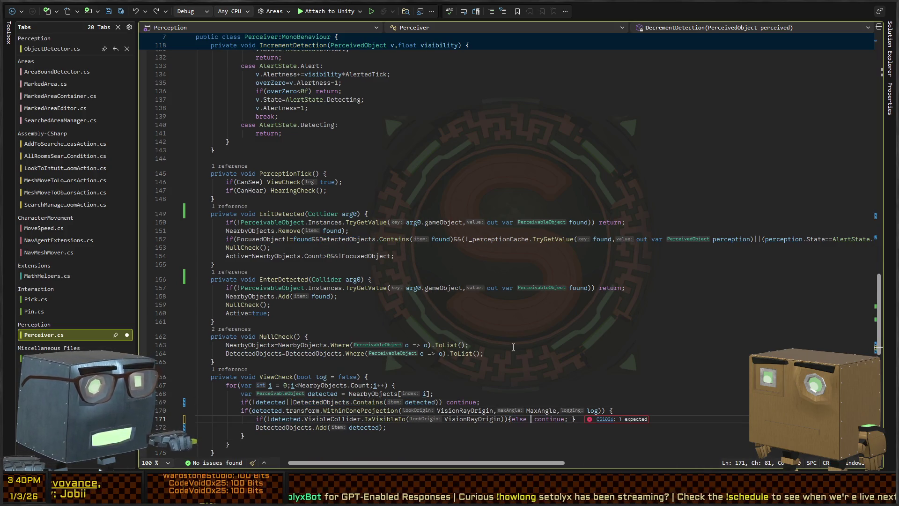
pyautogui.hotkey('ctrl', 'z')
pyautogui.hotkey('ctrl', 'z')
pyautogui.hotkey('ctrl', 'z')
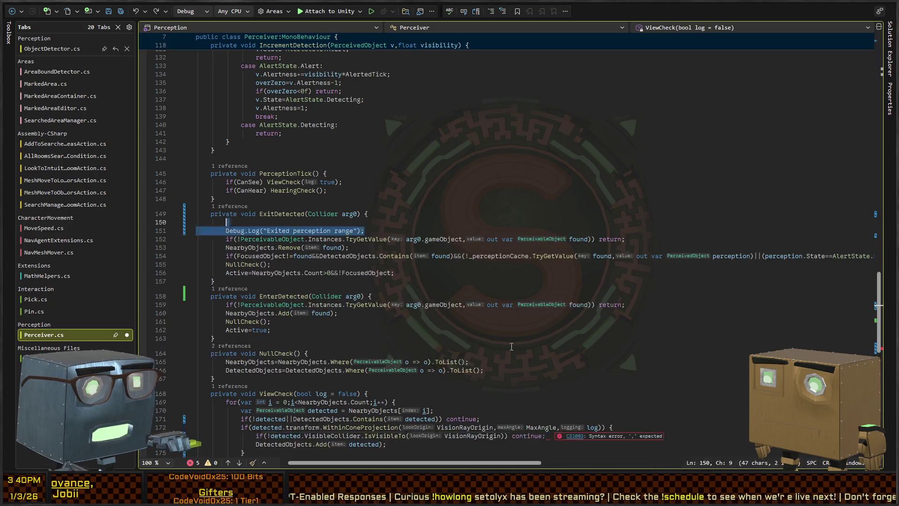
pyautogui.hotkey('ctrl', 'z')
pyautogui.hotkey('ctrl', 'z')
pyautogui.hotkey('ctrl', 'z')
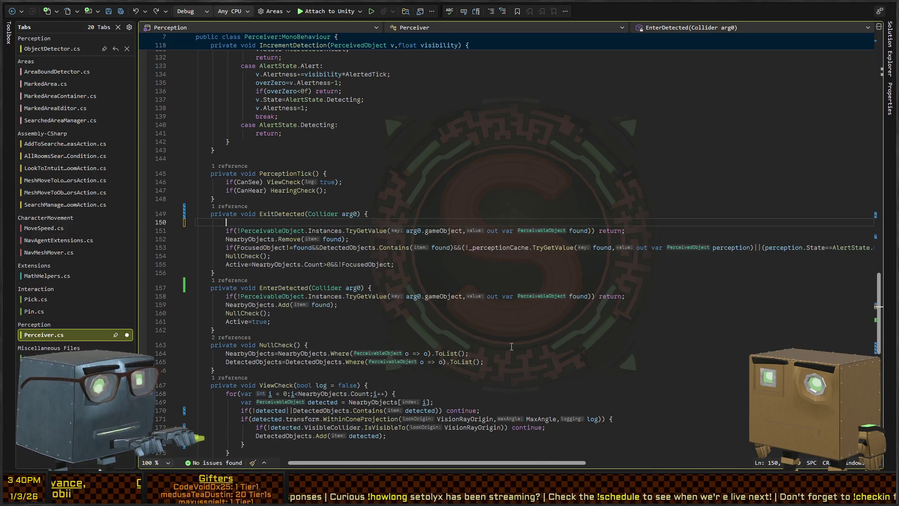
pyautogui.scroll(-4, 512, 346)
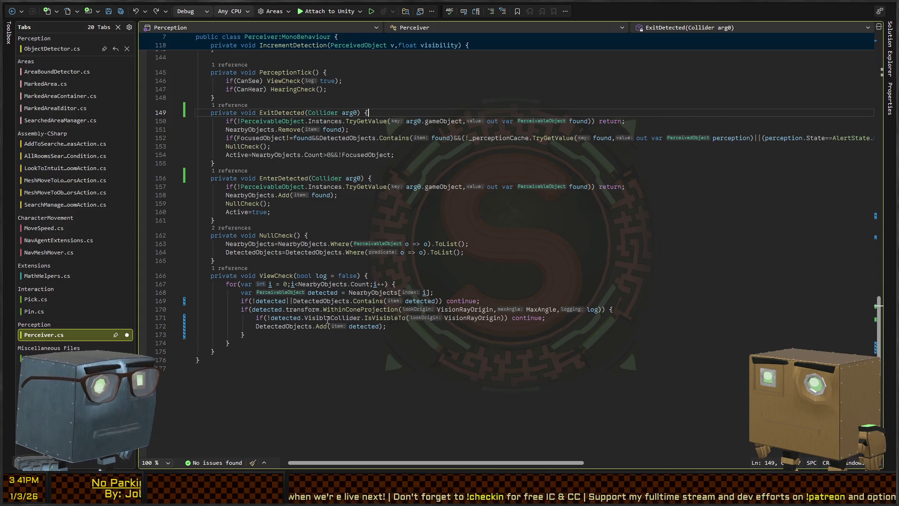
# Select WithinConeProjection on line 170 and review the restored ViewCheck code
pyautogui.doubleClick(352, 310)
pyautogui.scroll(20, 369, 290)
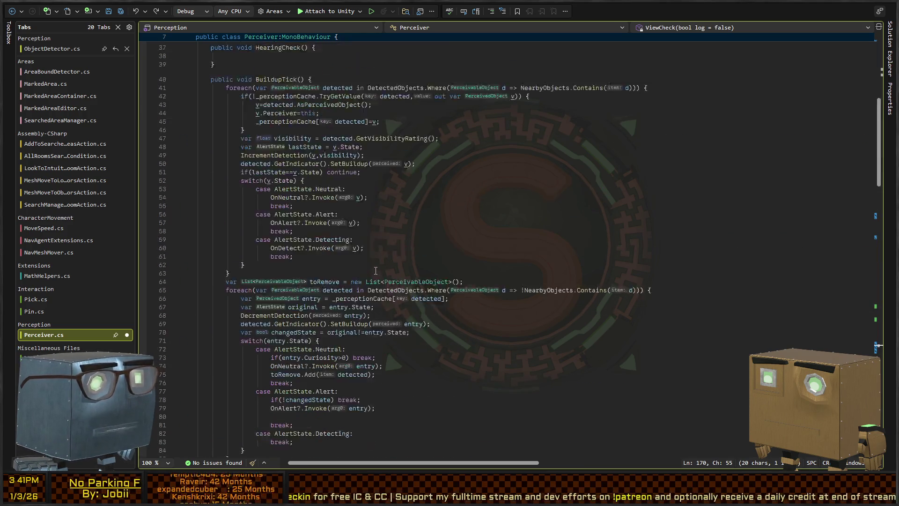
pyautogui.scroll(13, 375, 271)
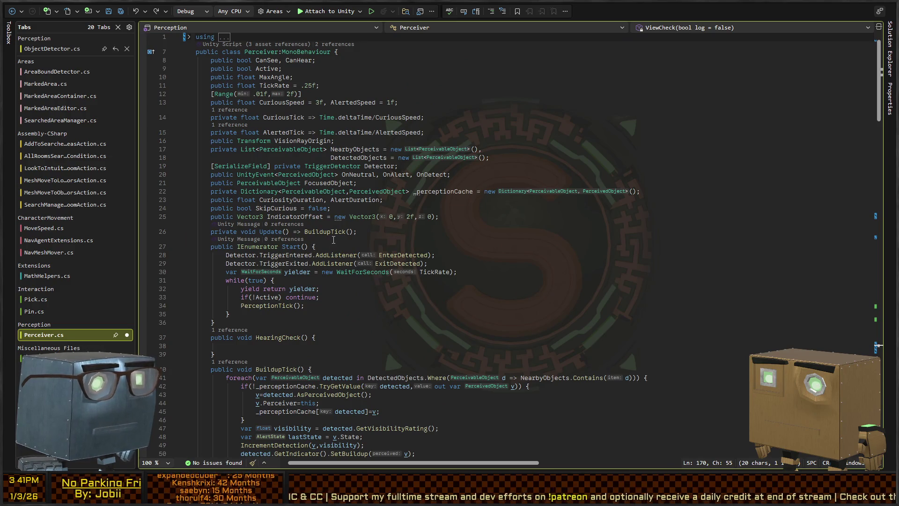
pyautogui.scroll(-20, 360, 230)
pyautogui.scroll(-6, 365, 220)
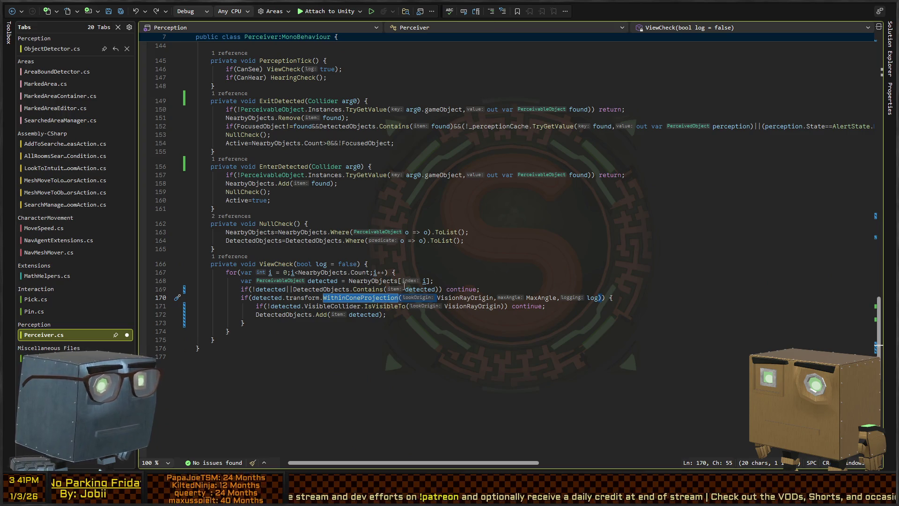
pyautogui.hotkey('alt', 'Tab')
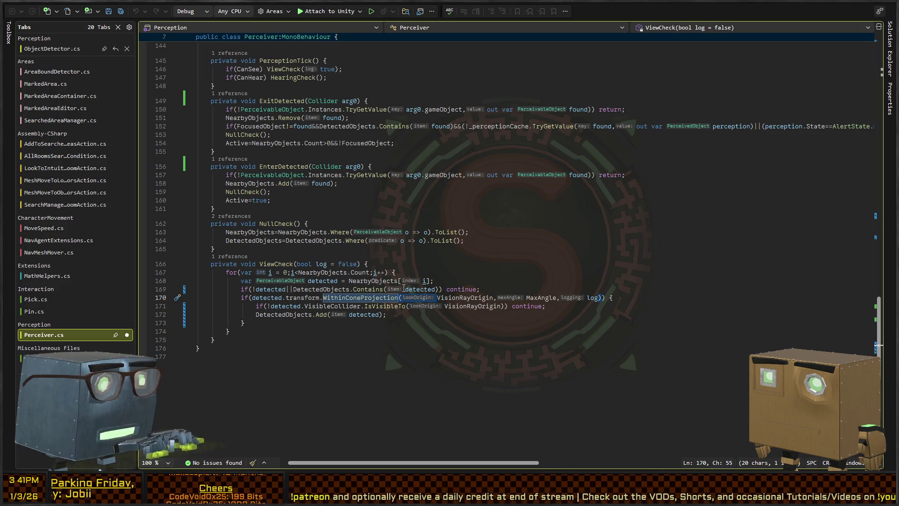
# Add 'public float LastPerceivedAngle;' above State in PerceivedObject.cs and save it
pyautogui.click(328, 112)
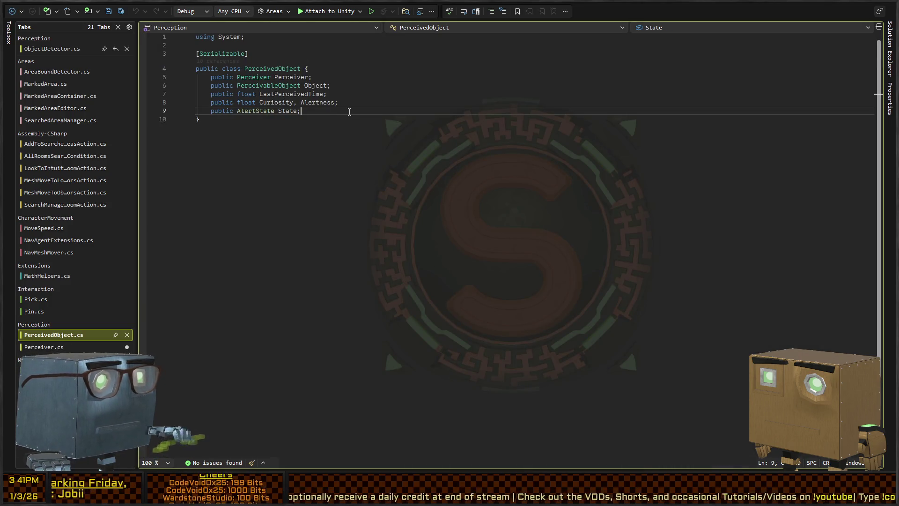
pyautogui.press('Up')
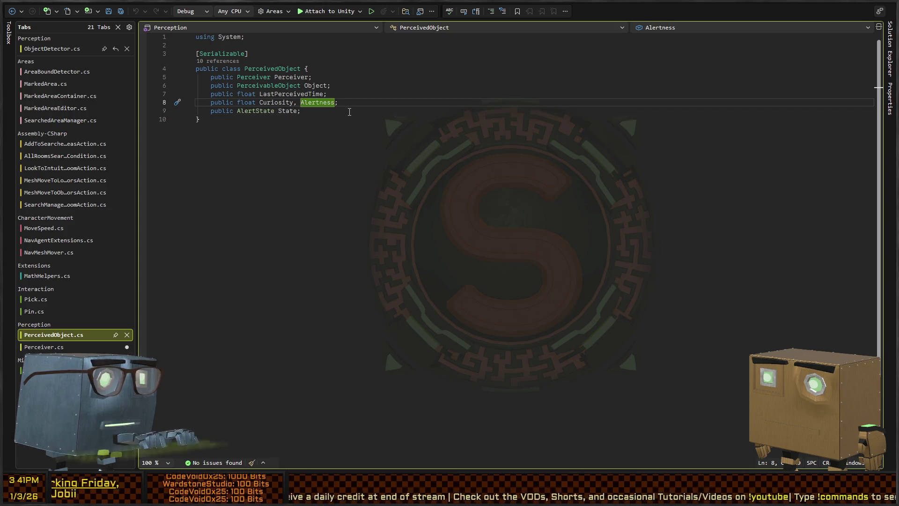
pyautogui.press('End')
pyautogui.press('Return')
pyautogui.write('public float l')
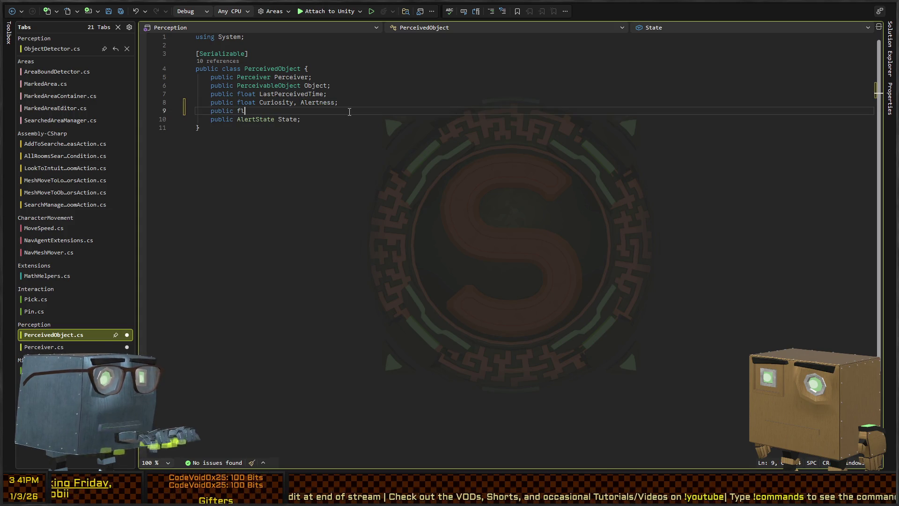
pyautogui.press('BackSpace')
pyautogui.write('Last')
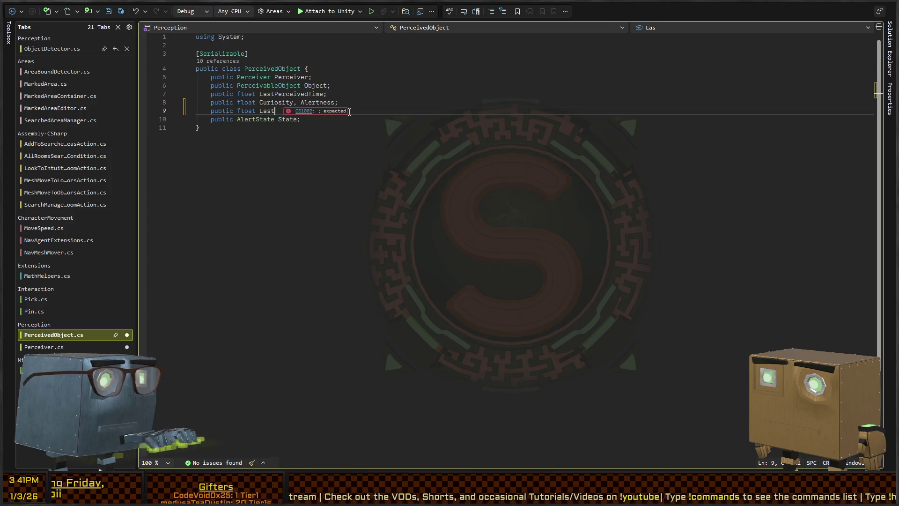
pyautogui.write('PerceivedAngle;')
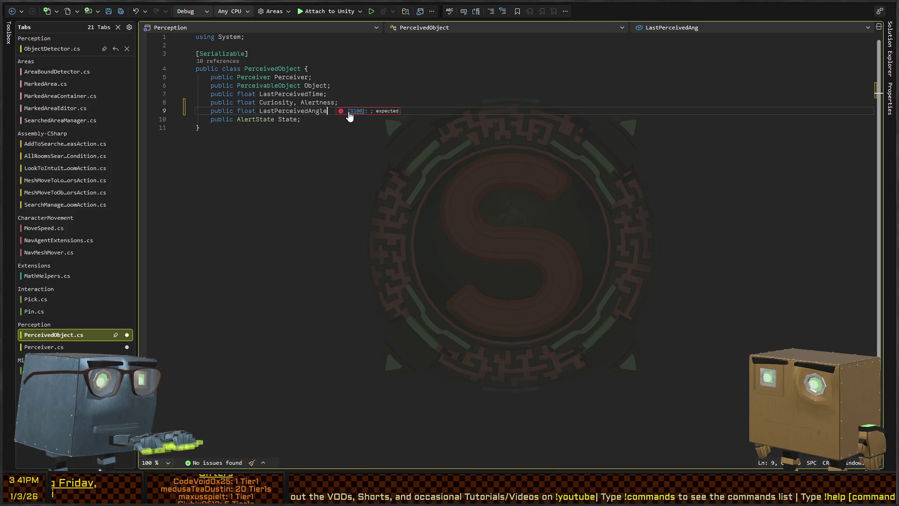
pyautogui.hotkey('ctrl', 's')
pyautogui.hotkey('ctrl', 'Tab')
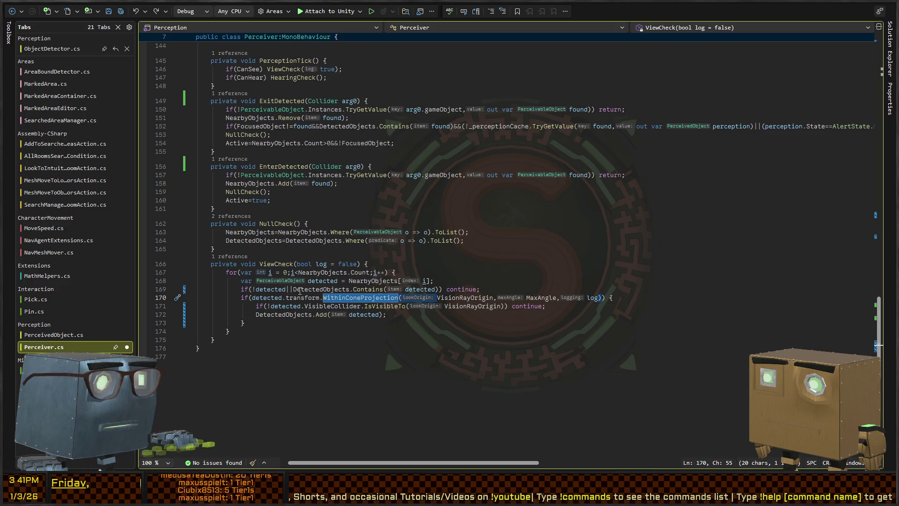
pyautogui.click(616, 309)
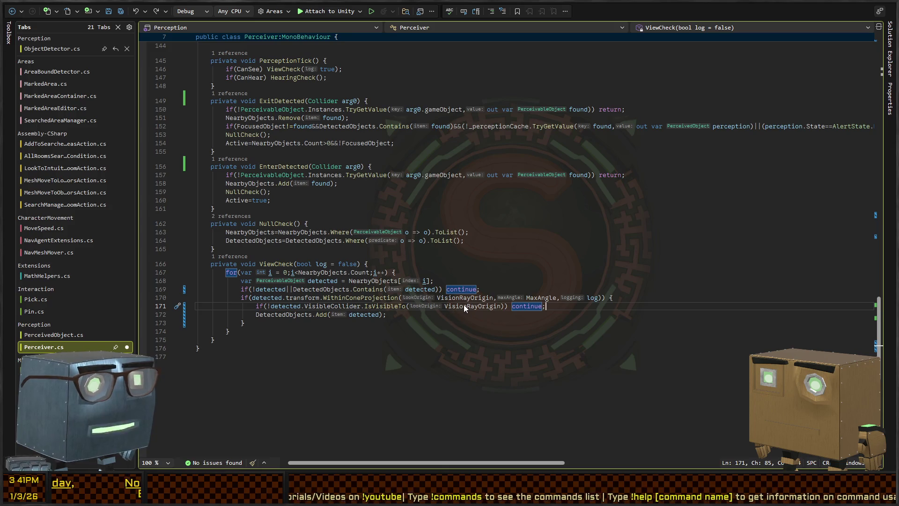
# Open an empty line above ViewCheck's visibility test and inspect both WithinConeProjection overloads
pyautogui.click(304, 315)
pyautogui.press('Up')
pyautogui.hotkey('ctrl', 'Return')
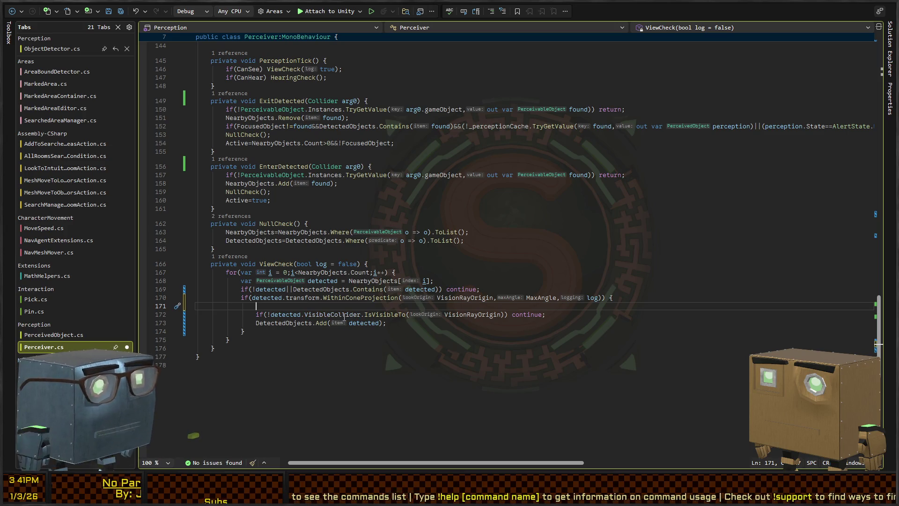
pyautogui.keyDown('ctrl'); pyautogui.click(361, 298); pyautogui.keyUp('ctrl')
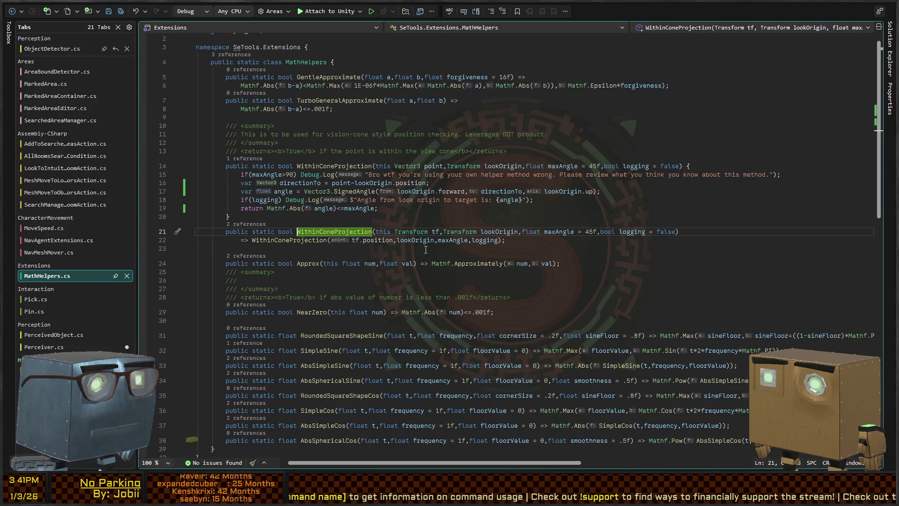
pyautogui.keyDown('ctrl'); pyautogui.click(313, 240); pyautogui.keyUp('ctrl')
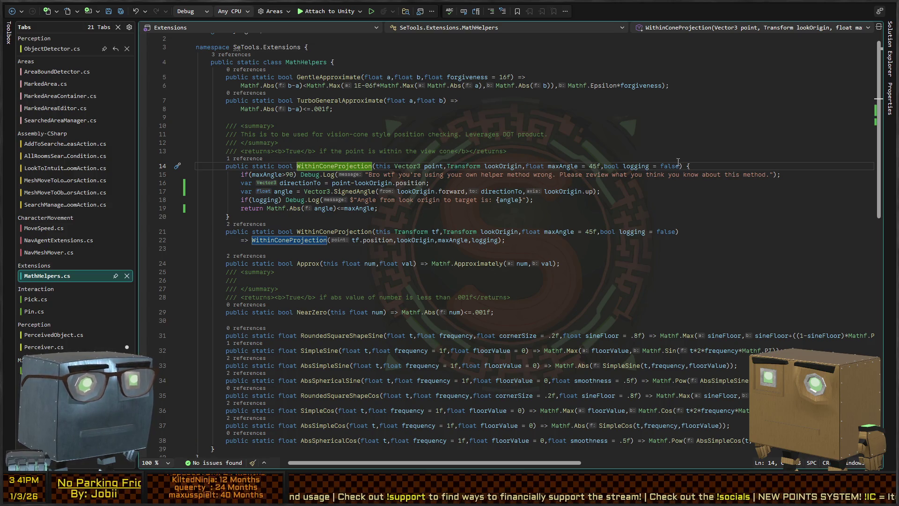
pyautogui.click(10, 11)
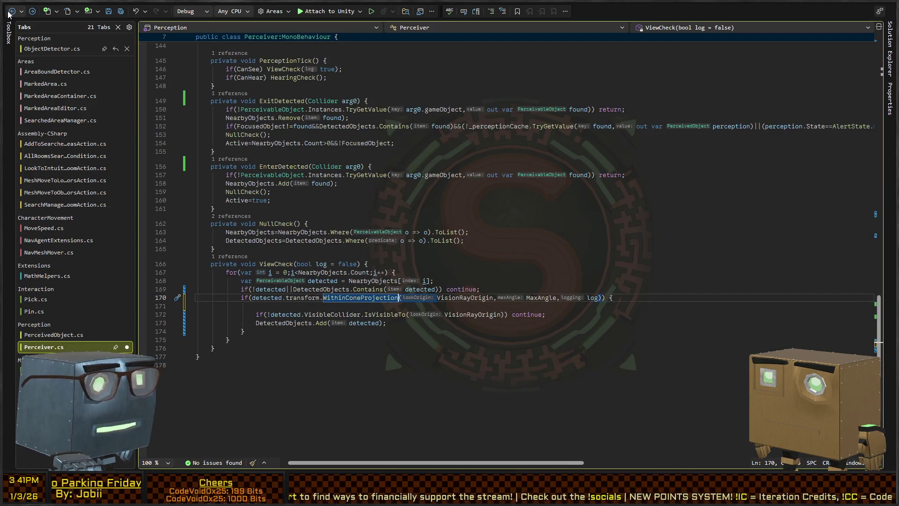
# Delete the LastPerceivedAngle field and its leftover blank line from PerceivedObject.cs
pyautogui.click(10, 12)
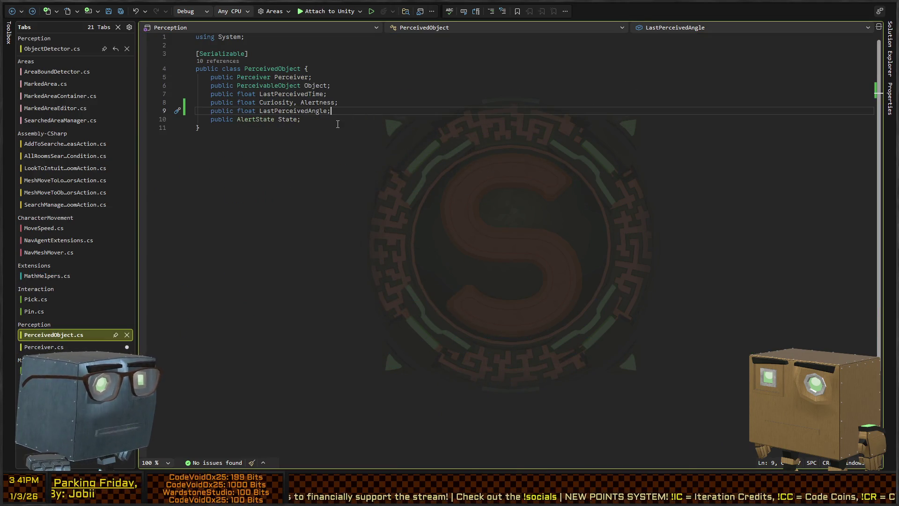
pyautogui.hotkey('shift', 'Home')
pyautogui.press('BackSpace')
pyautogui.press('BackSpace')
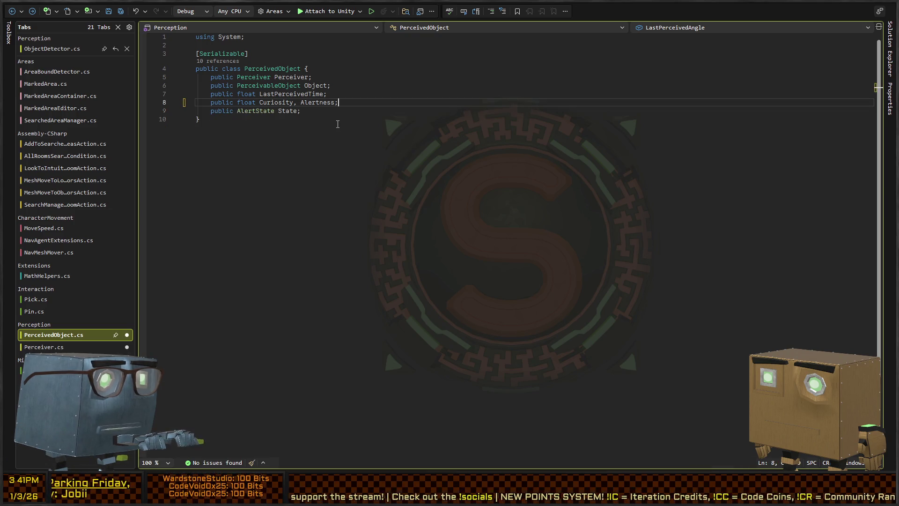
pyautogui.hotkey('ctrl', 'shift', '-')
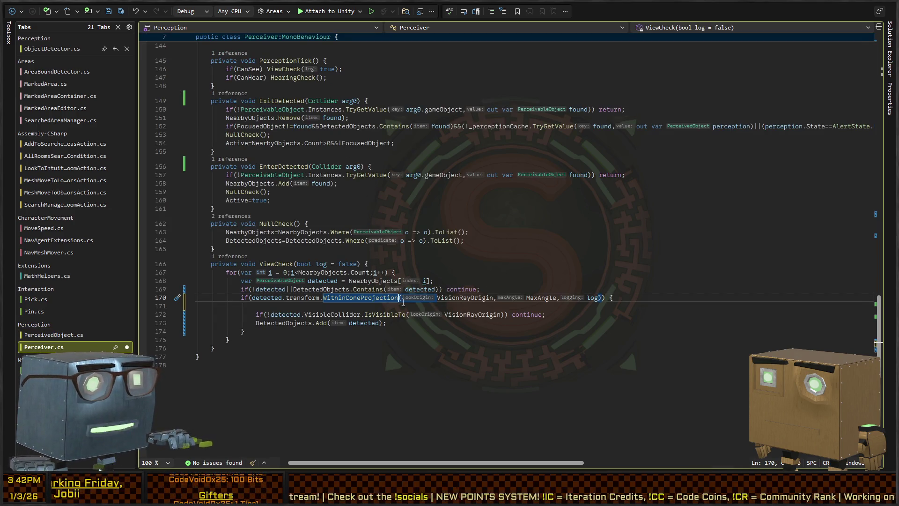
pyautogui.press('Down')
# Jump from ViewCheck's WithinConeProjection call to its Transform overload in MathHelpers.cs
pyautogui.scroll(20, 328, 298)
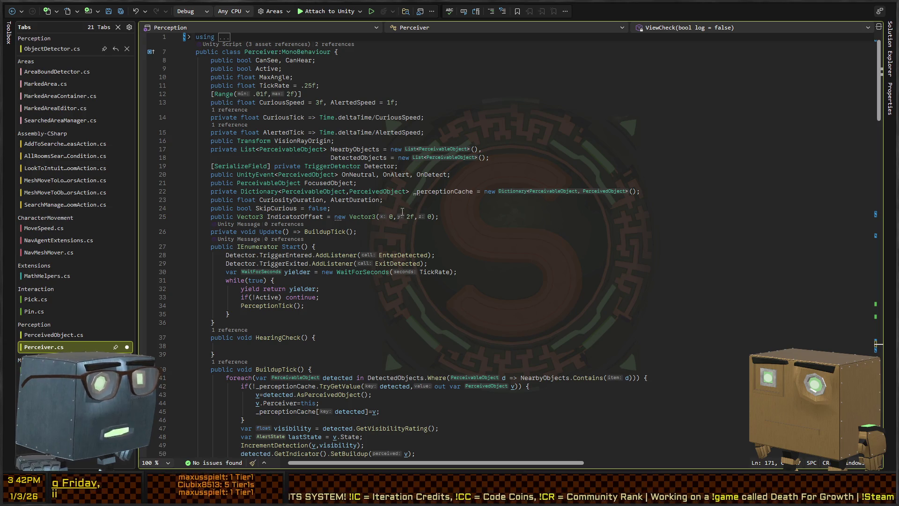
pyautogui.scroll(-10, 392, 199)
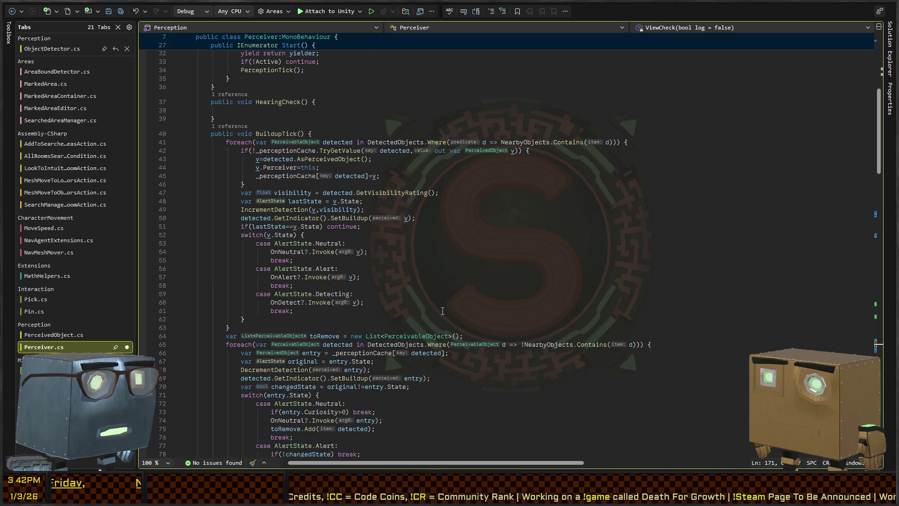
pyautogui.scroll(-4, 442, 310)
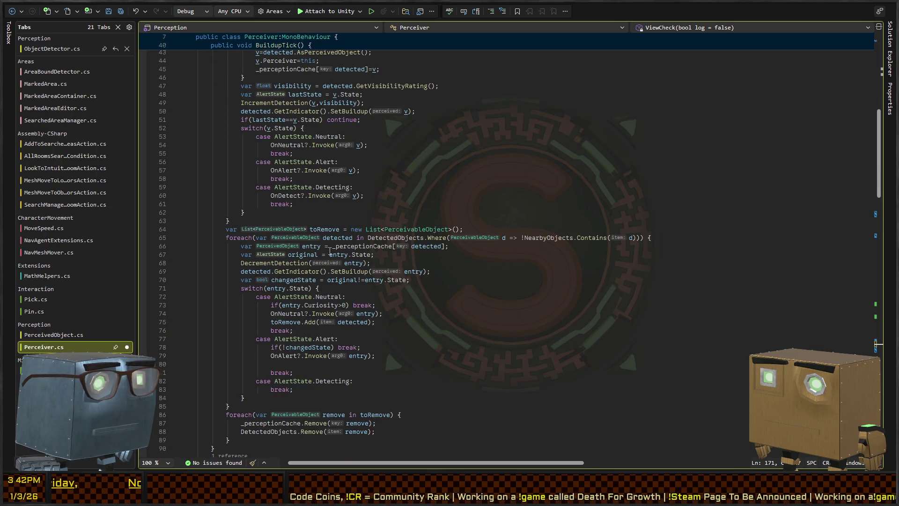
pyautogui.scroll(6, 359, 196)
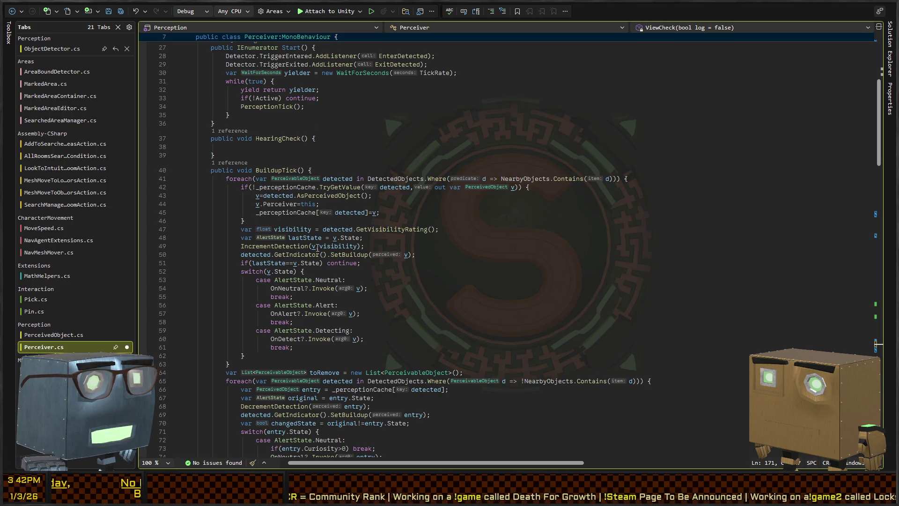
pyautogui.scroll(-20, 413, 203)
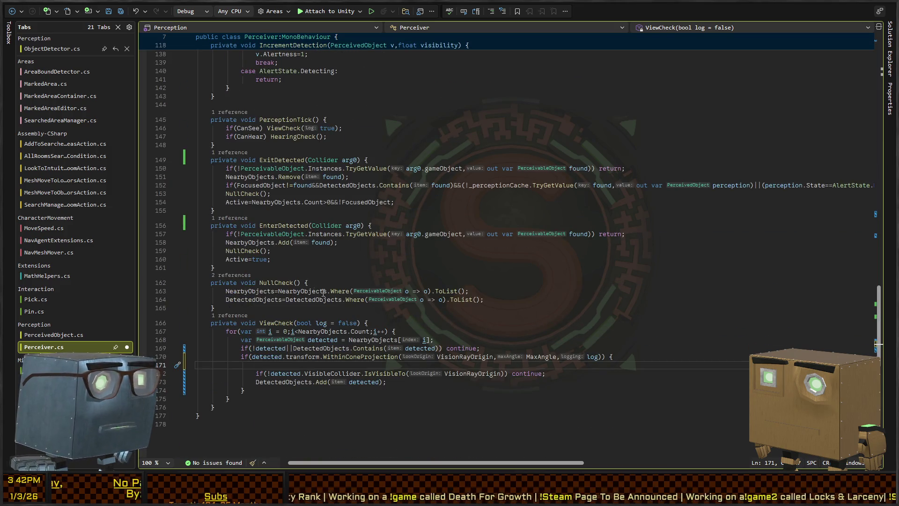
pyautogui.scroll(-6, 352, 327)
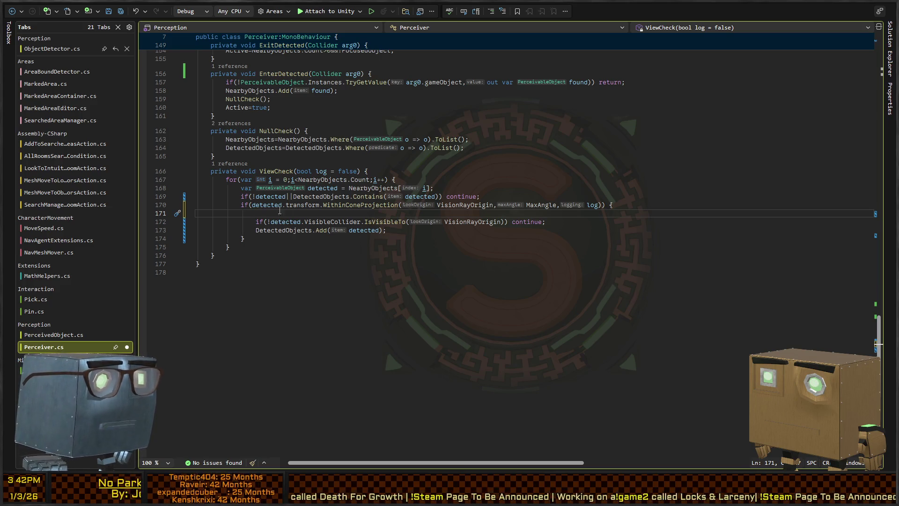
pyautogui.click(345, 204)
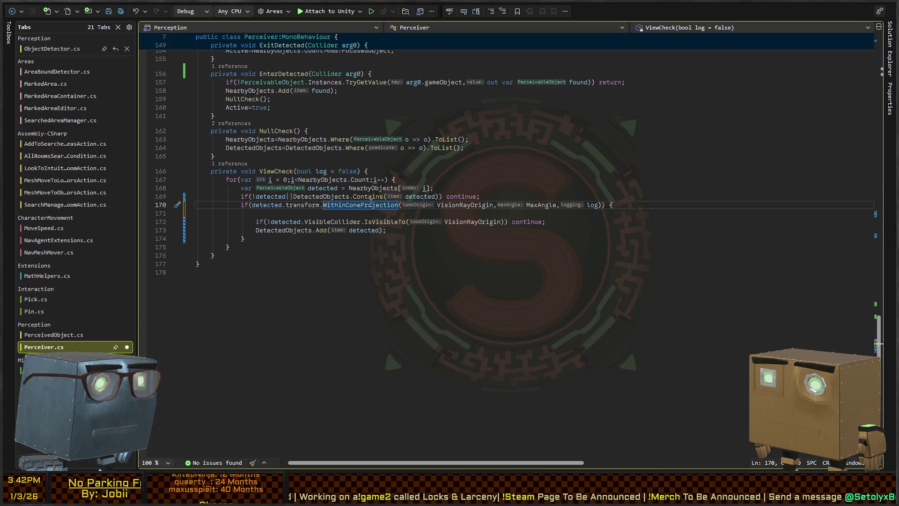
pyautogui.keyDown('ctrl'); pyautogui.click(367, 205); pyautogui.keyUp('ctrl')
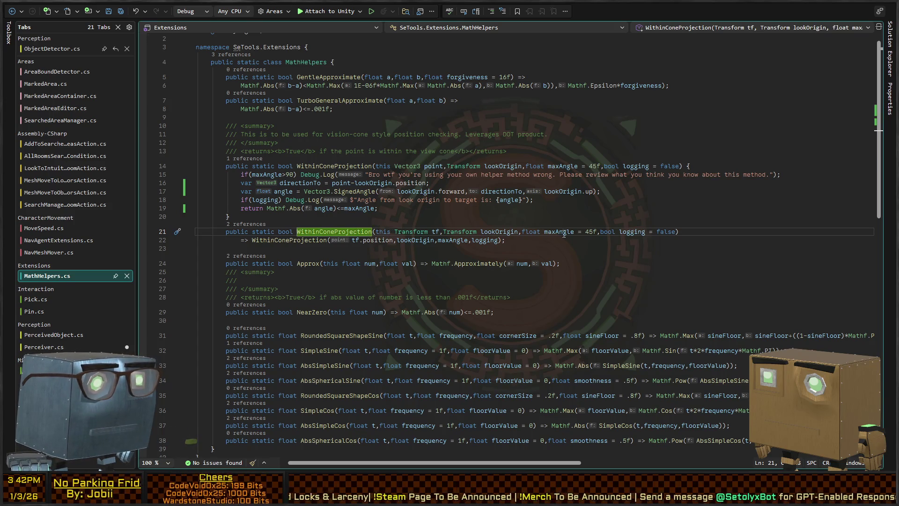
# Select the direction and SignedAngle lines in the Vector3 WithinConeProjection method
pyautogui.moveTo(521, 232); pyautogui.dragTo(601, 230)
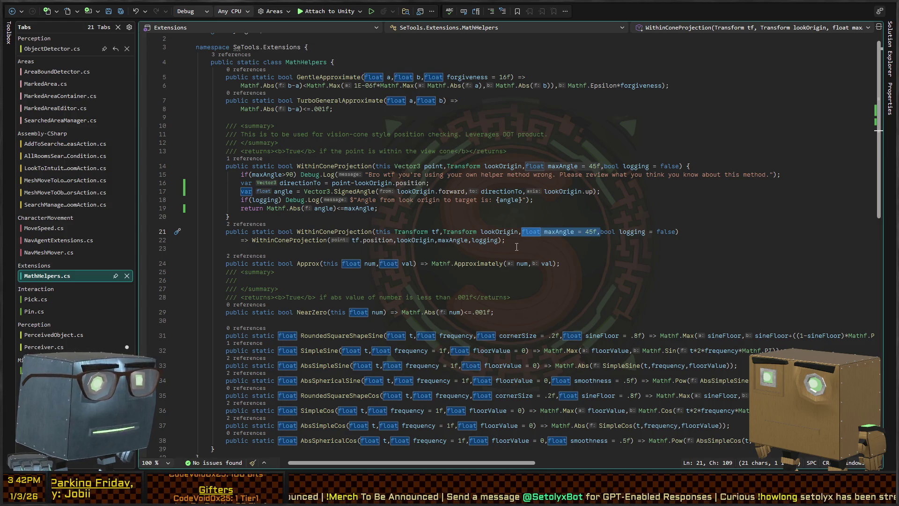
pyautogui.press('Down')
pyautogui.press('Down')
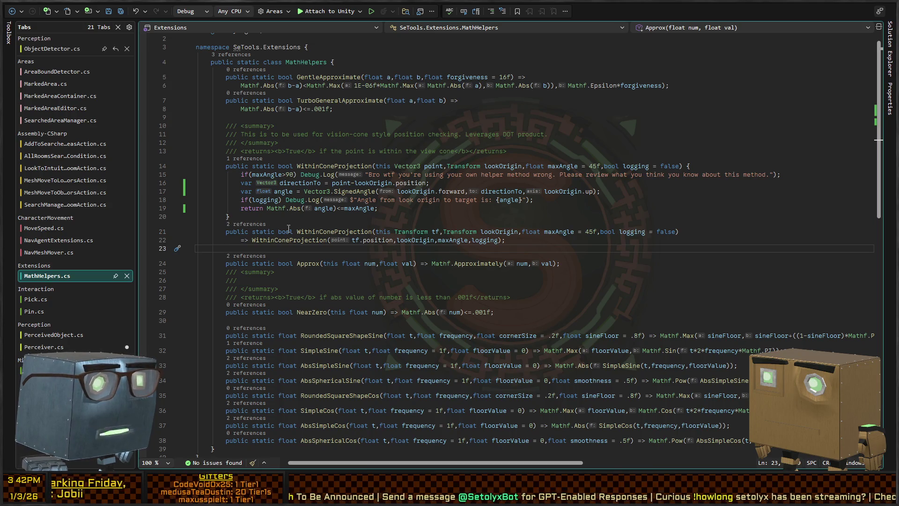
pyautogui.click(258, 206)
pyautogui.hotkey('shift', 'alt', '=')
pyautogui.hotkey('shift', 'alt', '=')
pyautogui.hotkey('shift', 'alt', '=')
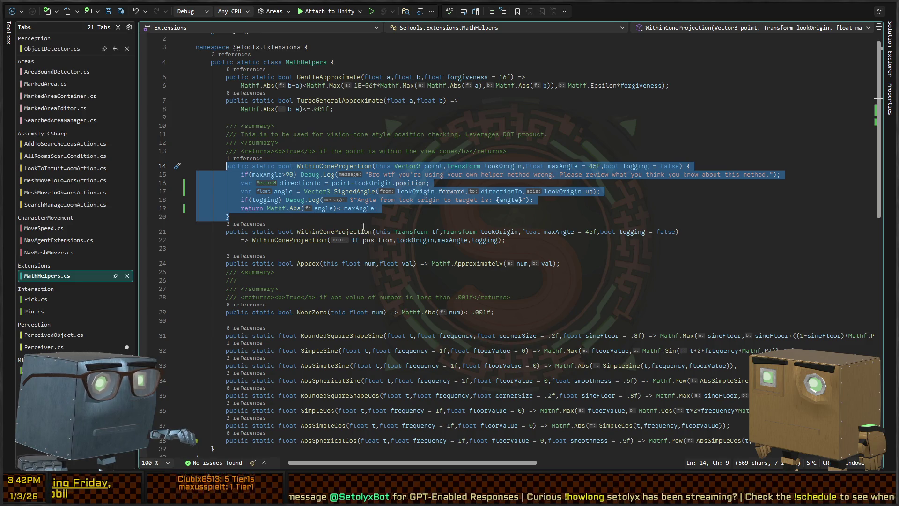
pyautogui.press('Right')
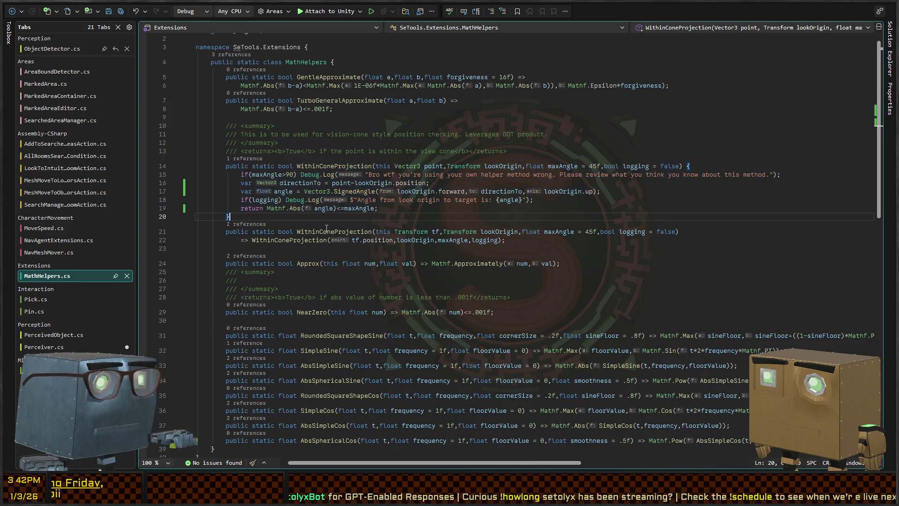
pyautogui.press('Up')
pyautogui.press('Up')
pyautogui.press('Down')
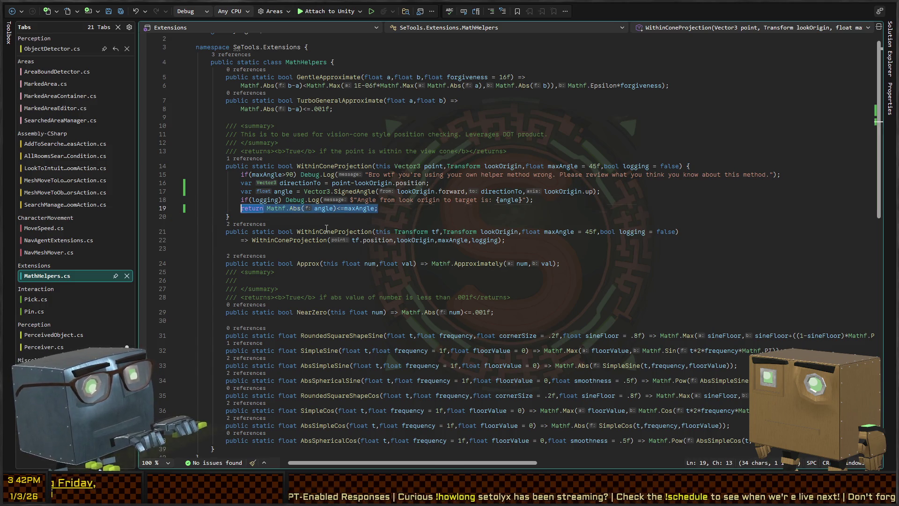
pyautogui.hotkey('shift', 'Up')
pyautogui.hotkey('shift', 'Up')
pyautogui.hotkey('shift', 'Down')
pyautogui.hotkey('shift', 'Down')
pyautogui.hotkey('ctrl', 'Right')
pyautogui.hotkey('ctrl', 'Right')
pyautogui.hotkey('ctrl', 'Right')
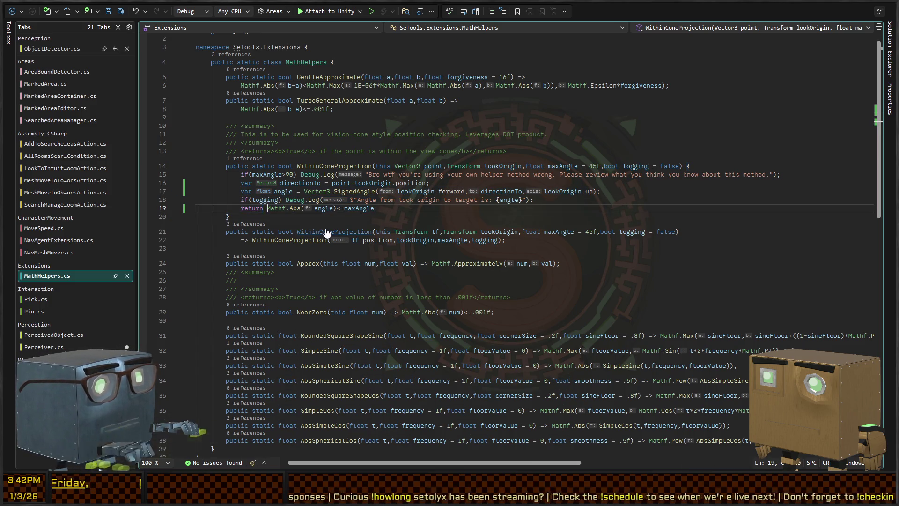
pyautogui.press('Up')
pyautogui.press('Up')
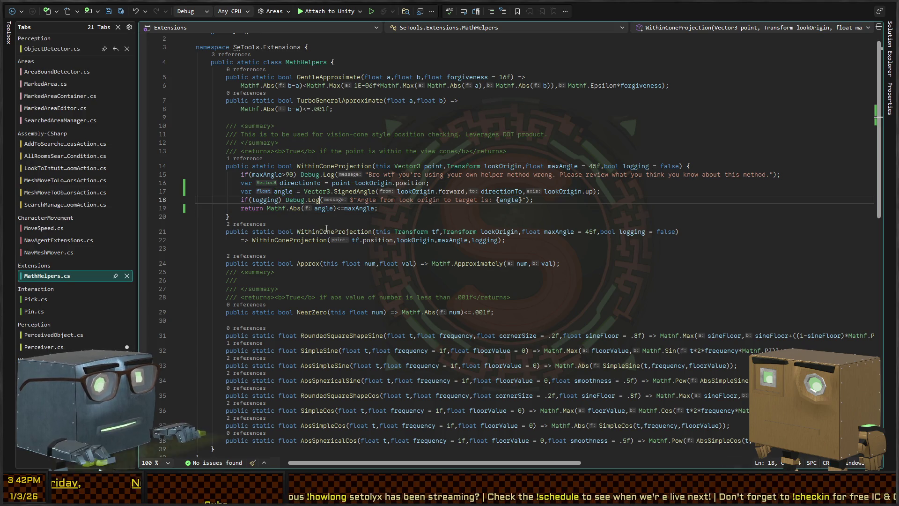
pyautogui.hotkey('ctrl', 'Left')
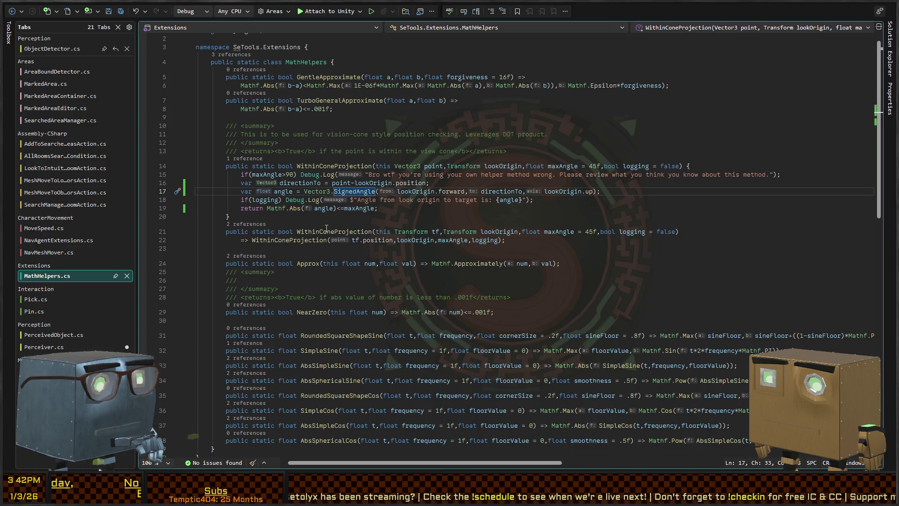
pyautogui.press('End')
pyautogui.hotkey('shift', 'Home')
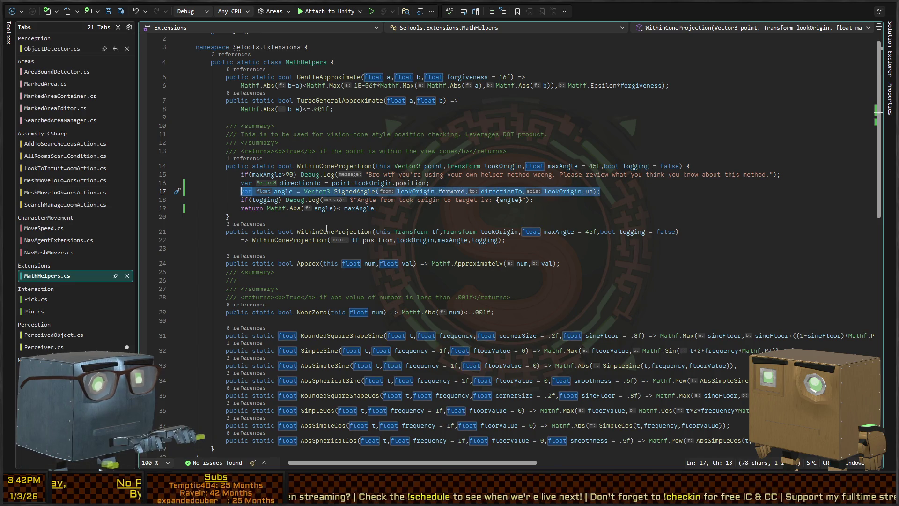
pyautogui.hotkey('shift', 'Up')
# Extract those lines into a new GetViewAngle method and save MathHelpers.cs
pyautogui.press('Escape')
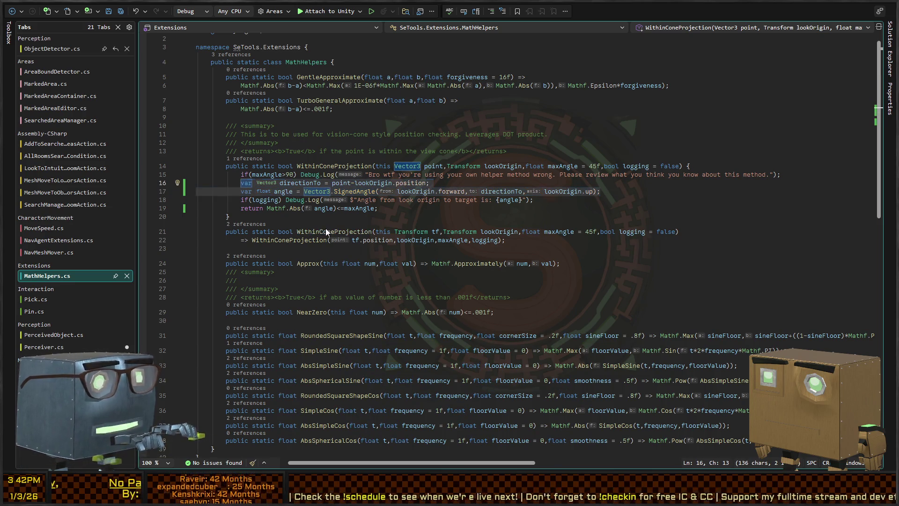
pyautogui.hotkey('shift', 'Down')
pyautogui.hotkey('shift', 'End')
pyautogui.hotkey('ctrl', 'r')
pyautogui.hotkey('ctrl', 'm')
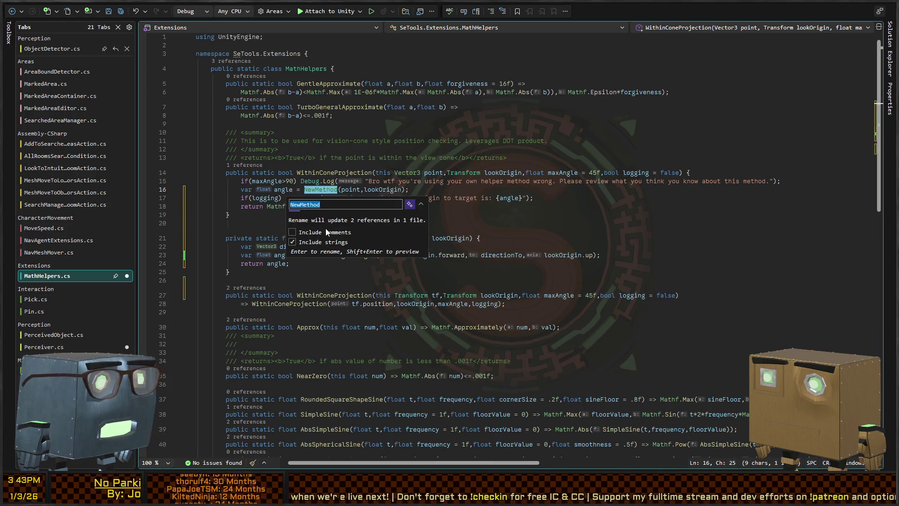
pyautogui.write('GetV')
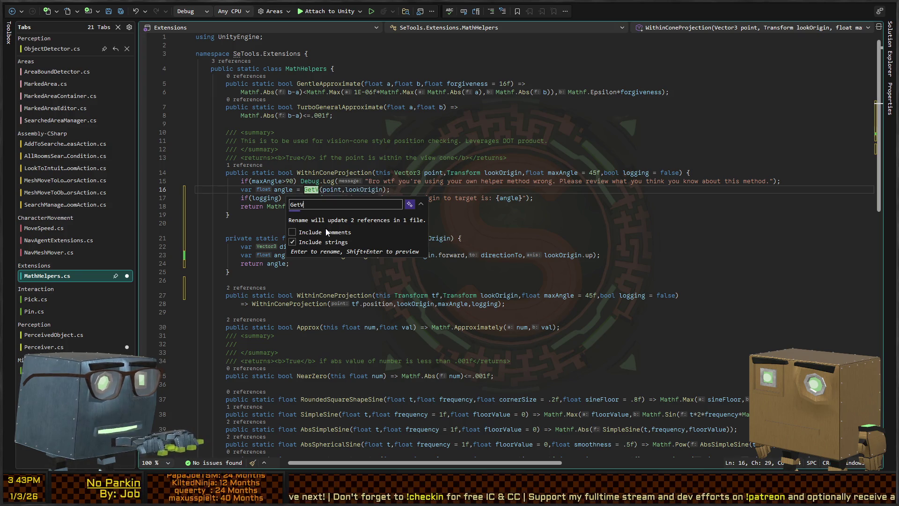
pyautogui.write('iewAngle')
pyautogui.press('Return')
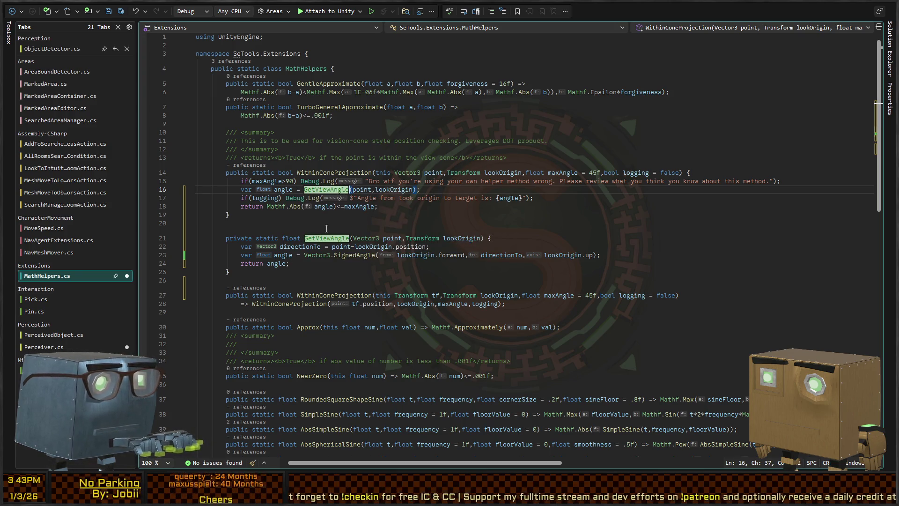
pyautogui.hotkey('ctrl', 's')
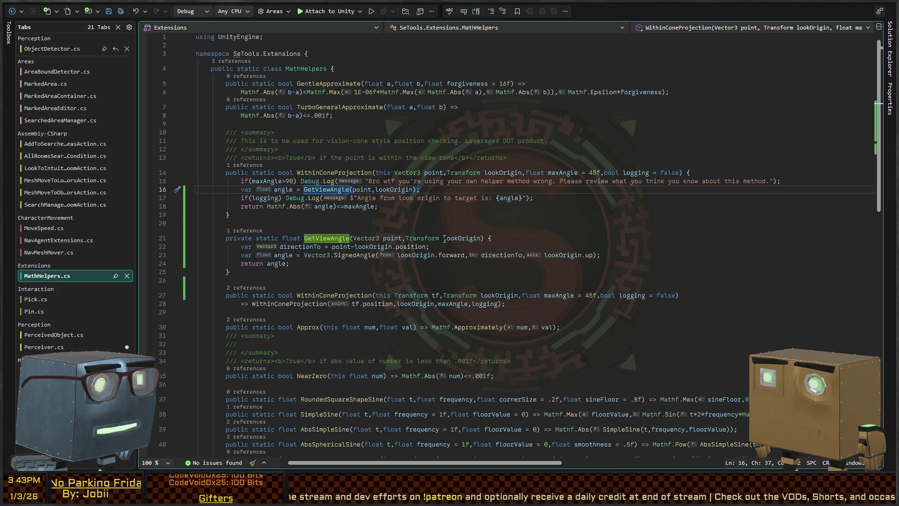
pyautogui.click(327, 238)
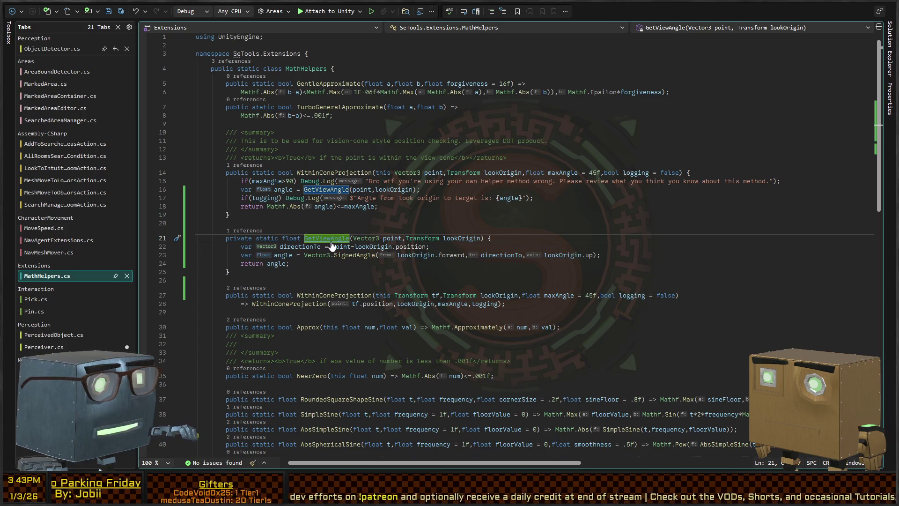
pyautogui.hotkey('ctrl', 'Right')
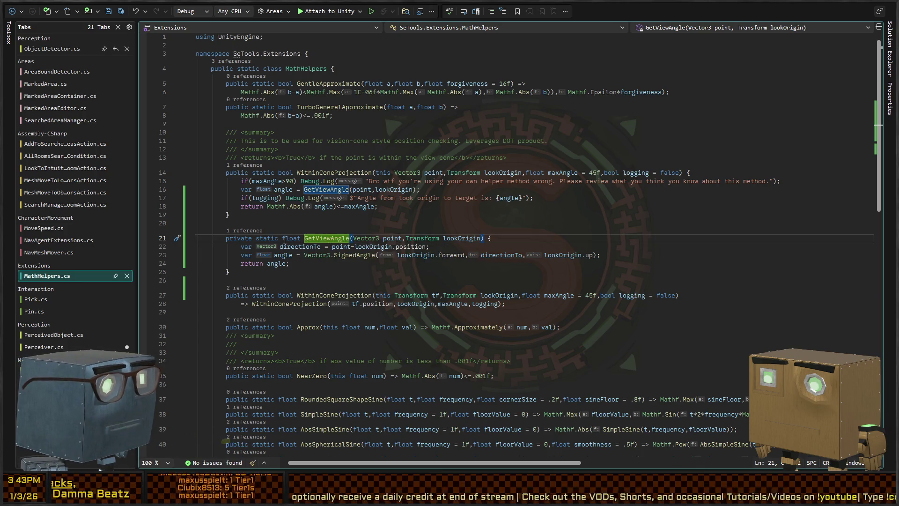
pyautogui.hotkey('ctrl', '-')
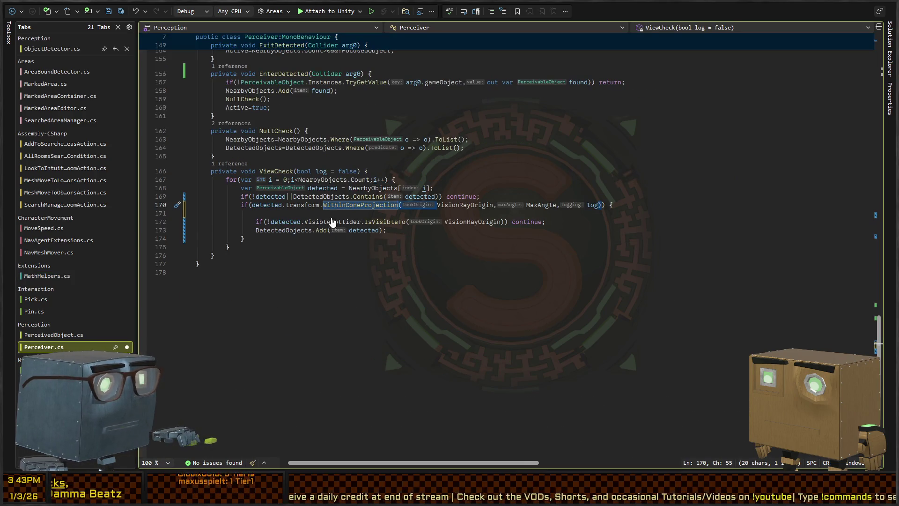
# Start 'var angle = detected.transform.getview' above the cone check, looking up GetViewAngle's parameters
pyautogui.hotkey('ctrl', 'shift', '-')
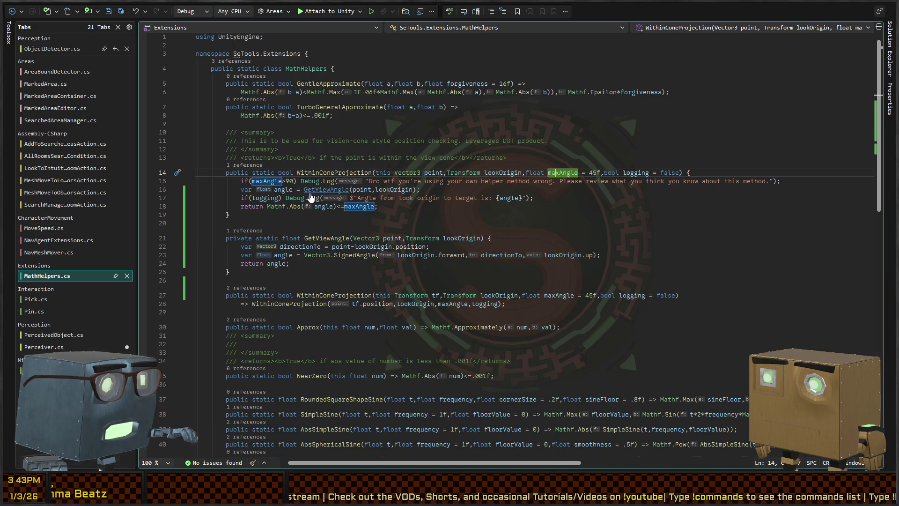
pyautogui.hotkey('ctrl', '-')
pyautogui.click(262, 205)
pyautogui.hotkey('ctrl', 'Return')
pyautogui.write('var angle = detected.transform.getview')
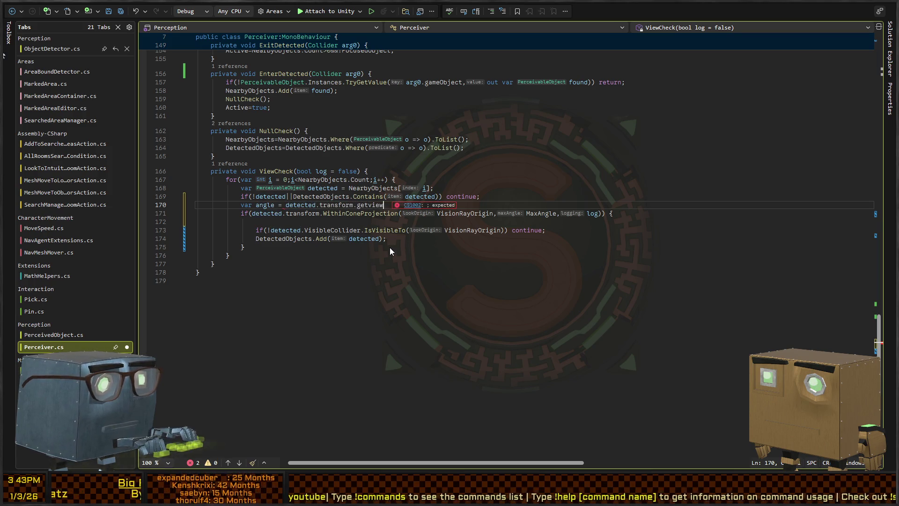
pyautogui.press('F12')
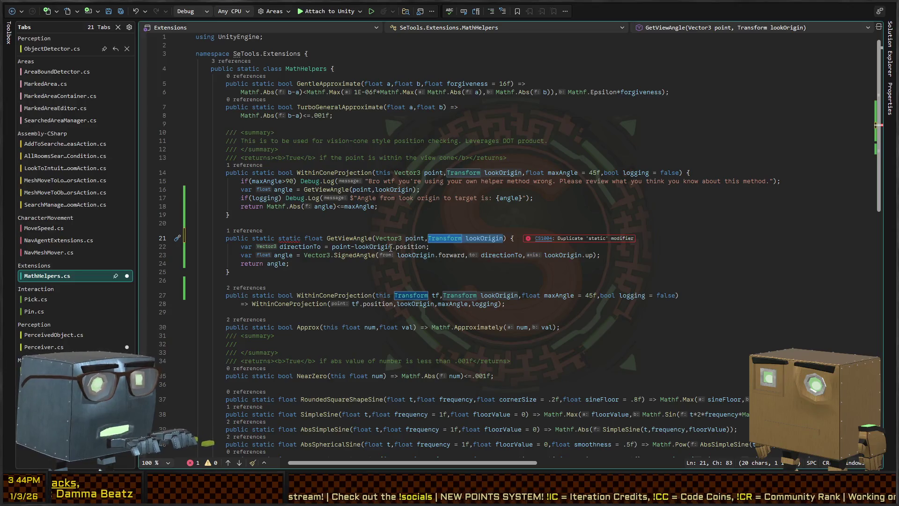
pyautogui.hotkey('ctrl', '-')
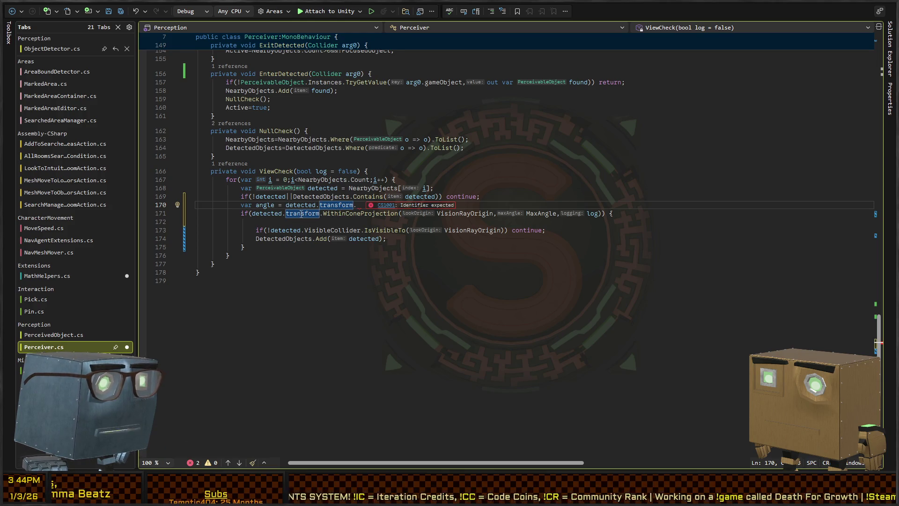
pyautogui.keyDown('ctrl'); pyautogui.click(347, 214); pyautogui.keyUp('ctrl')
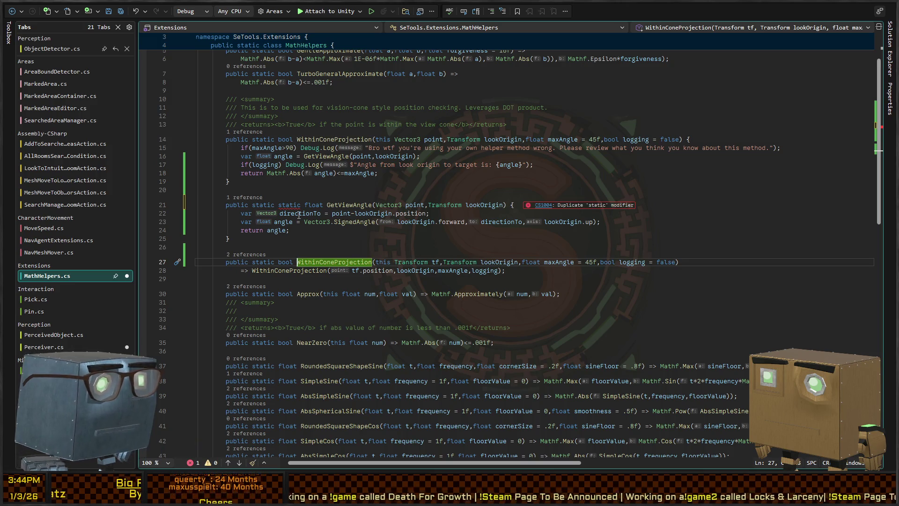
# Paste the Transform overload's parameter list over GetViewAngle's parameters
pyautogui.doubleClick(388, 205)
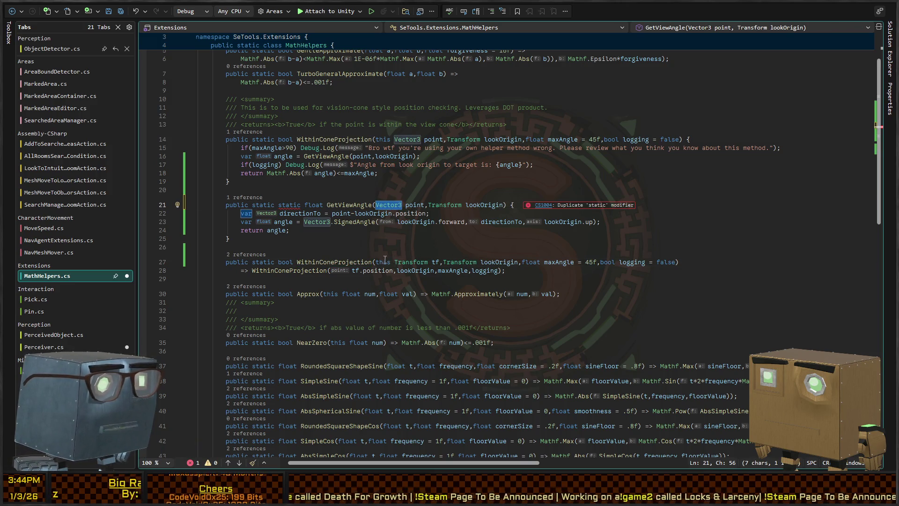
pyautogui.moveTo(374, 261)
pyautogui.mouseDown()
pyautogui.moveTo(561, 262)
pyautogui.moveTo(518, 261)
pyautogui.mouseUp()
pyautogui.hotkey('ctrl', 'c')
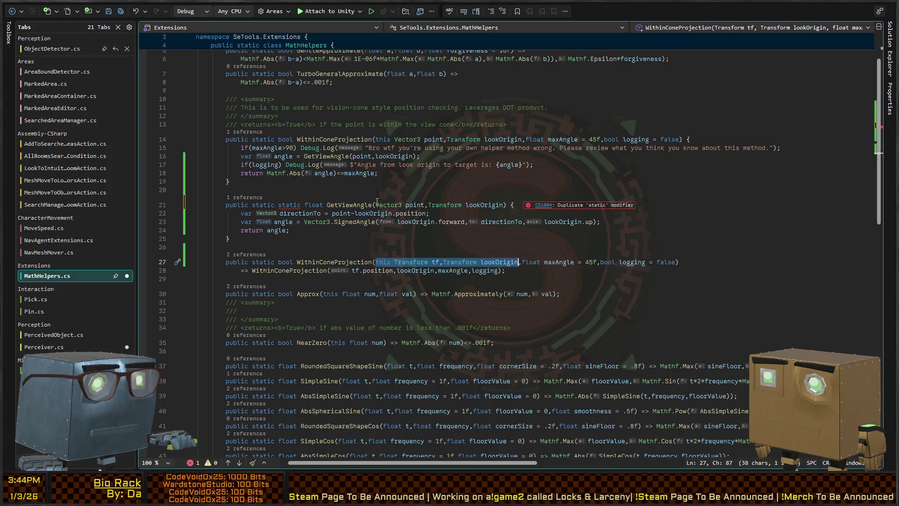
pyautogui.moveTo(376, 204); pyautogui.dragTo(504, 205)
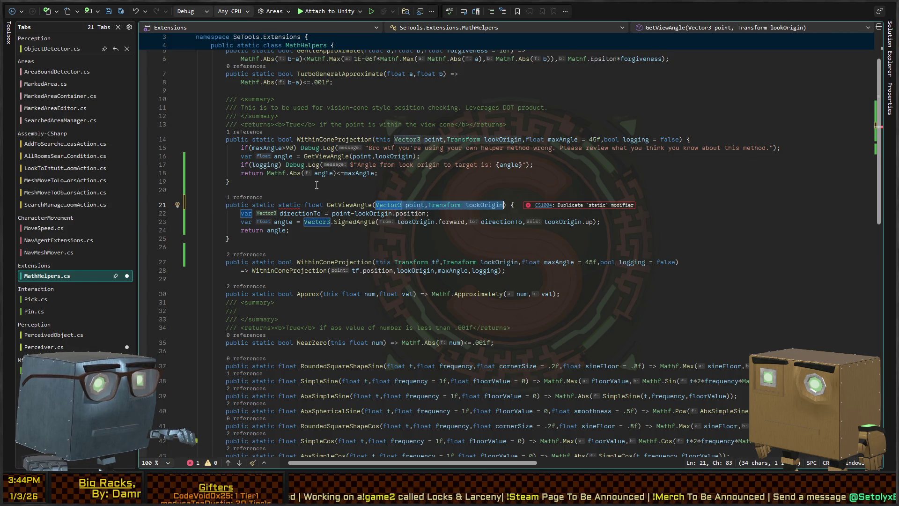
pyautogui.hotkey('ctrl', 'v')
pyautogui.doubleClick(371, 157)
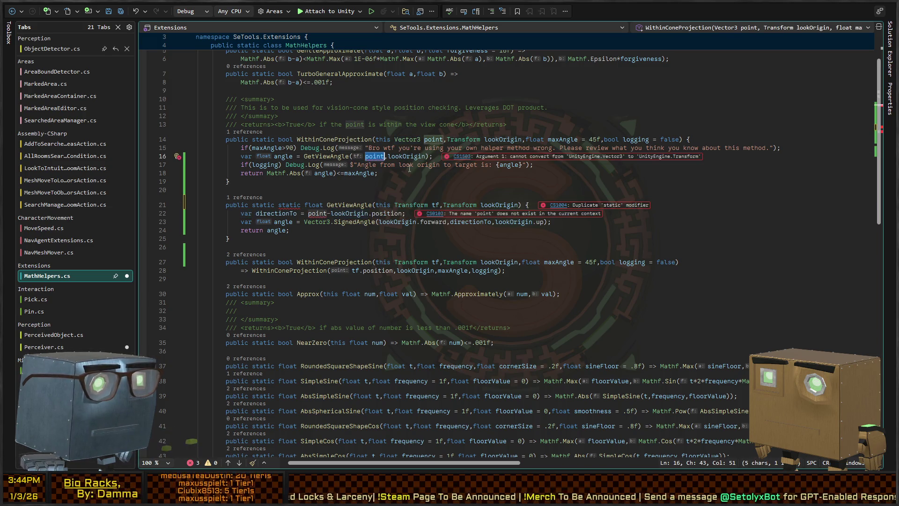
# Undo the parameter change until GetViewAngle shows no errors, then return to Perceiver.cs
pyautogui.hotkey('ctrl', 'z')
pyautogui.hotkey('ctrl', 'z')
pyautogui.hotkey('ctrl', 'z')
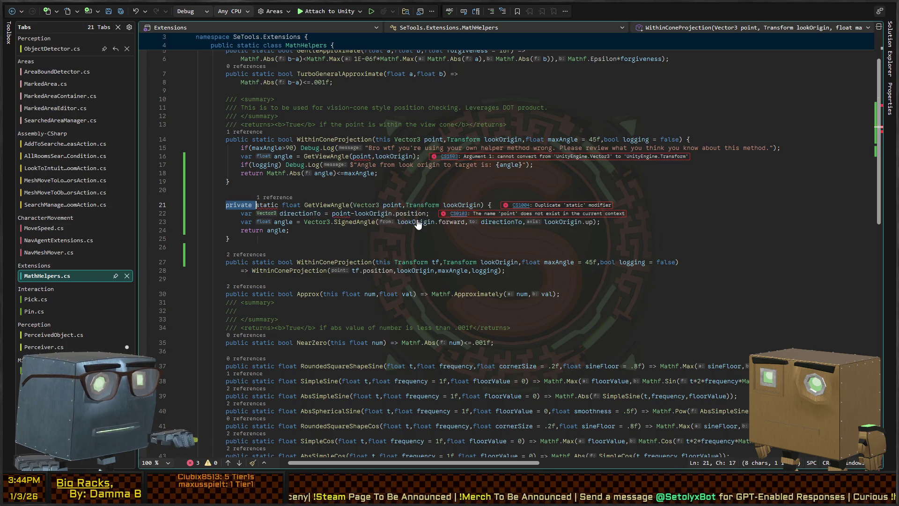
pyautogui.hotkey('ctrl', 'y')
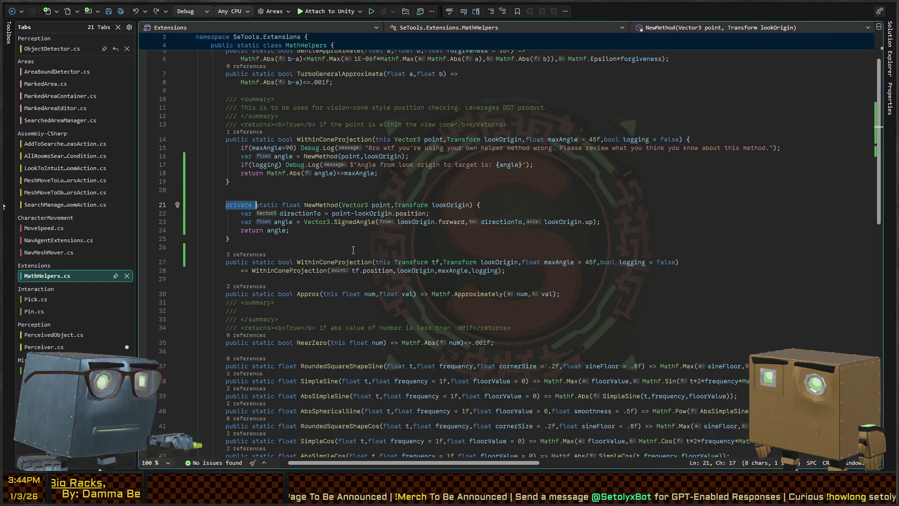
pyautogui.press('Up')
pyautogui.press('Up')
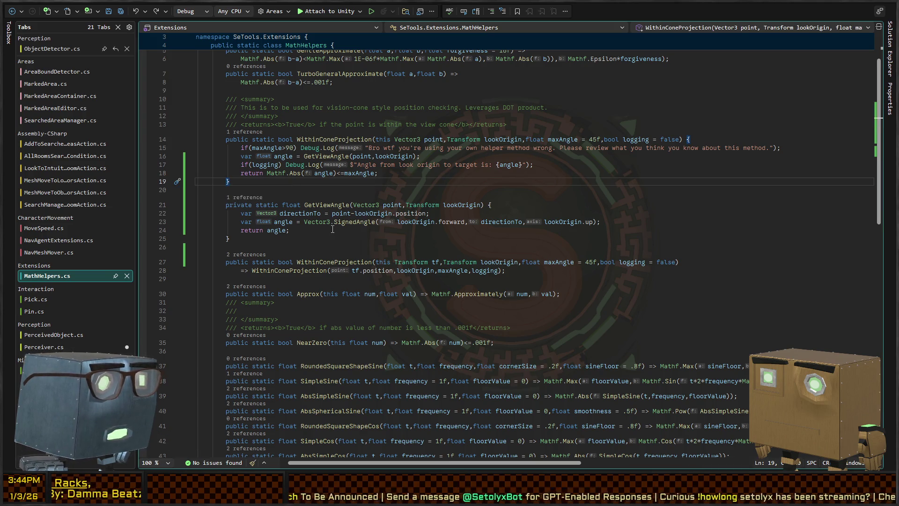
pyautogui.press('Down')
pyautogui.press('Down')
pyautogui.press('Down')
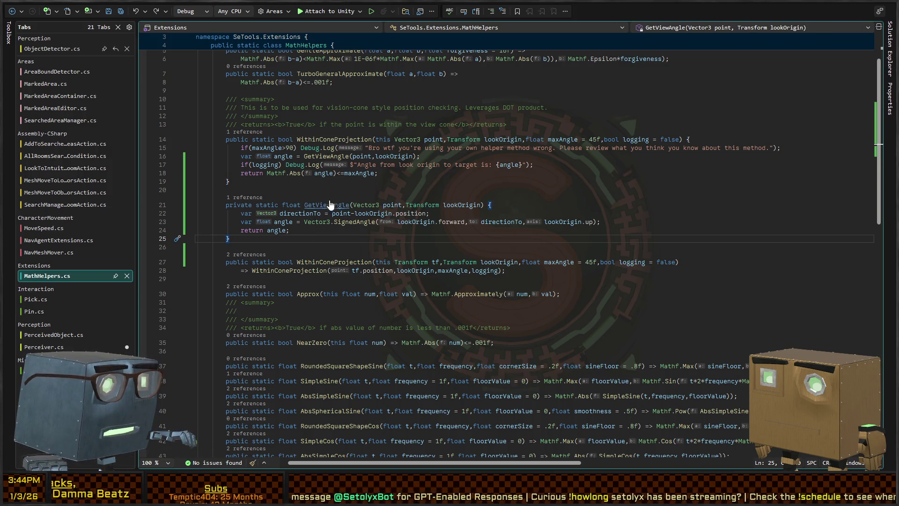
pyautogui.hotkey('ctrl', '-')
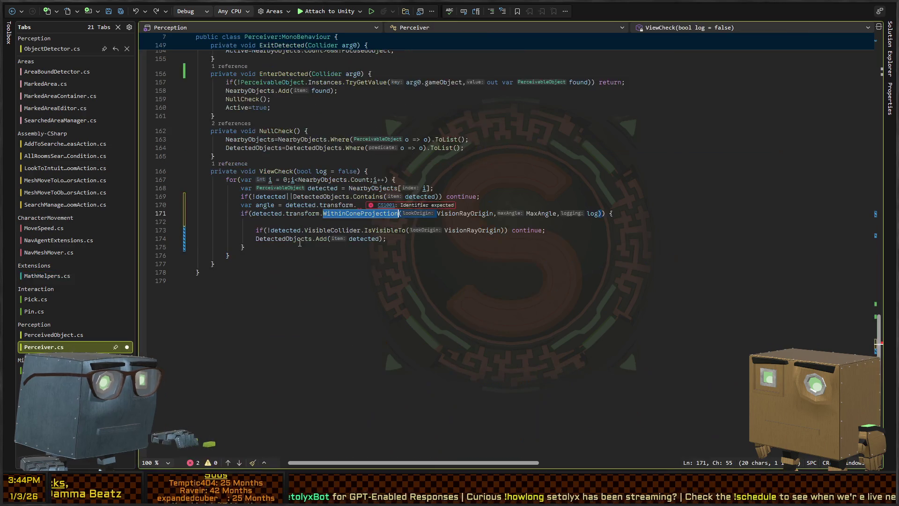
# Change MathHelpers.GetViewAngle from private to public
pyautogui.press('BackSpace')
pyautogui.press('BackSpace')
pyautogui.press('BackSpace')
pyautogui.press('BackSpace')
pyautogui.write('MathHelpers.V')
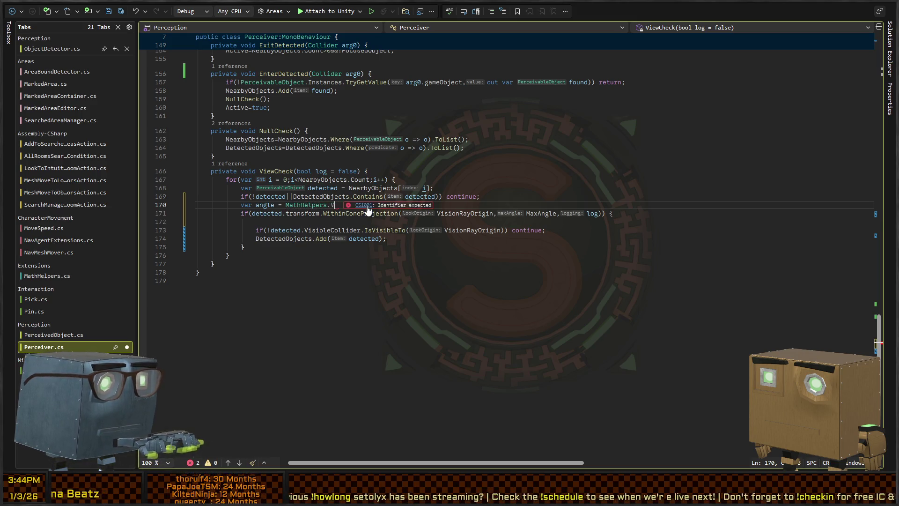
pyautogui.press('BackSpace')
pyautogui.hotkey('ctrl', 'shift', '-')
pyautogui.press('Up')
pyautogui.press('Up')
pyautogui.press('Home')
pyautogui.hotkey('ctrl', 'shift', 'Right')
pyautogui.write('public')
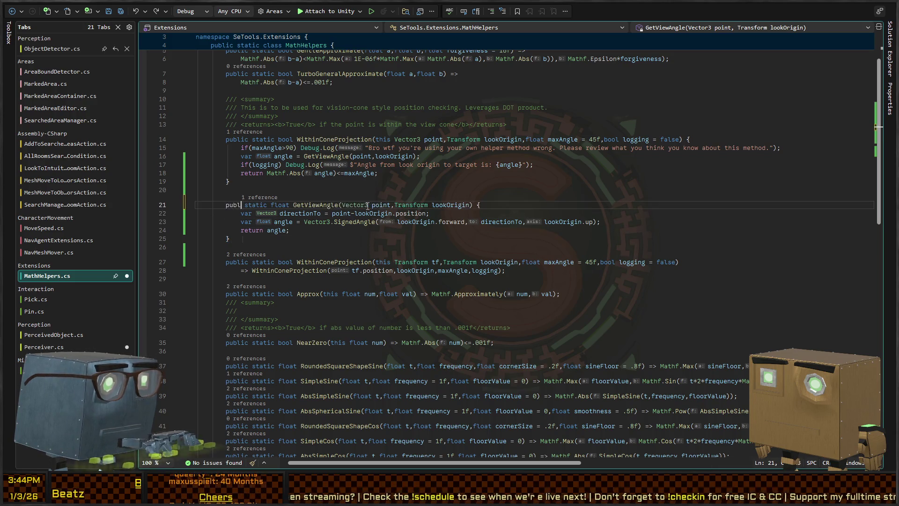
# Assign var angle = MathHelpers.GetViewAngle(detected.transform.position, VisionRayOrigin) in ViewCheck
pyautogui.hotkey('ctrl', '-')
pyautogui.press('BackSpace')
pyautogui.press('BackSpace')
pyautogui.press('BackSpace')
pyautogui.write('G')
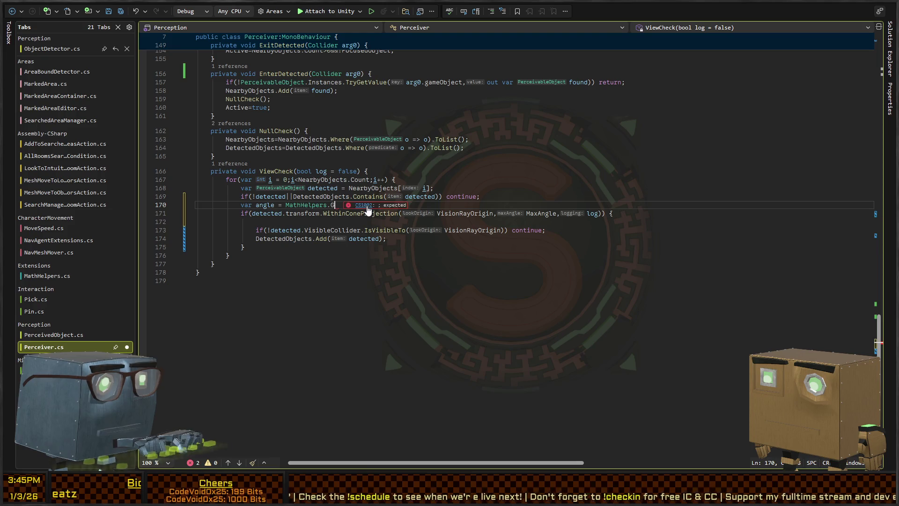
pyautogui.write('etViewAngle()')
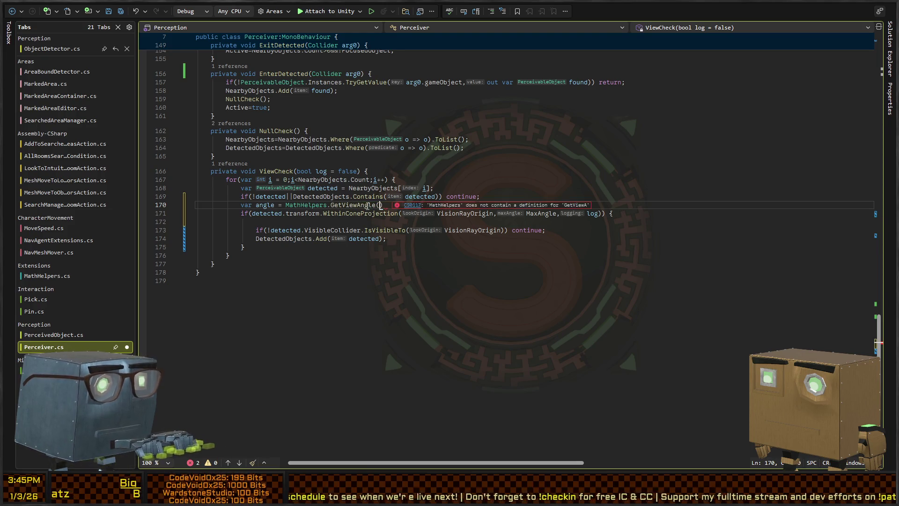
pyautogui.press('Left')
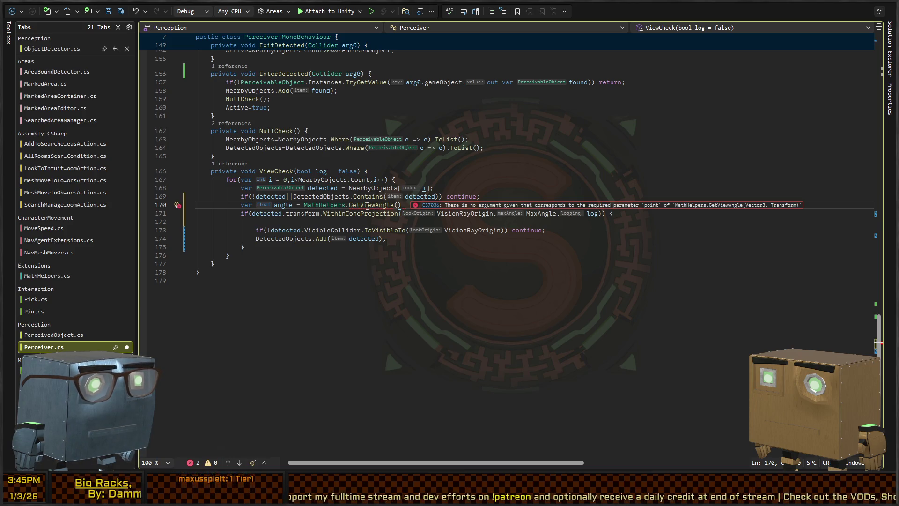
pyautogui.write(')')
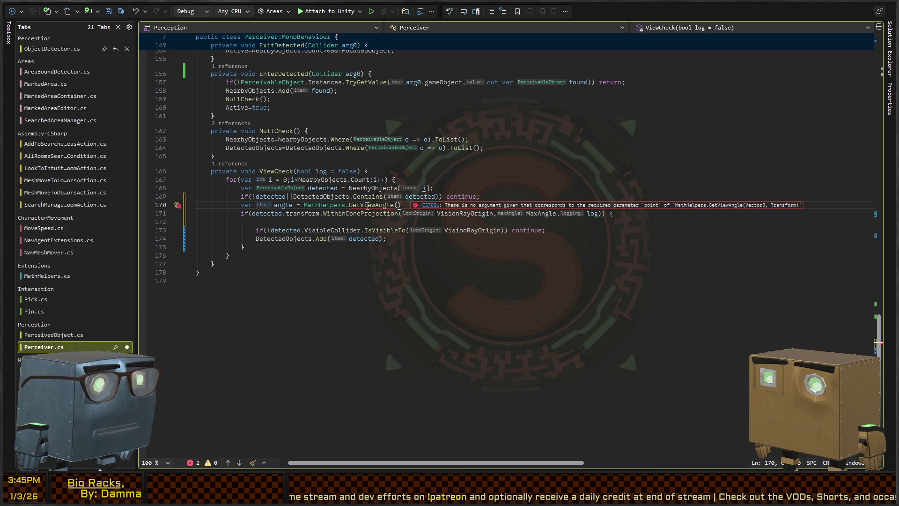
pyautogui.write('detecte')
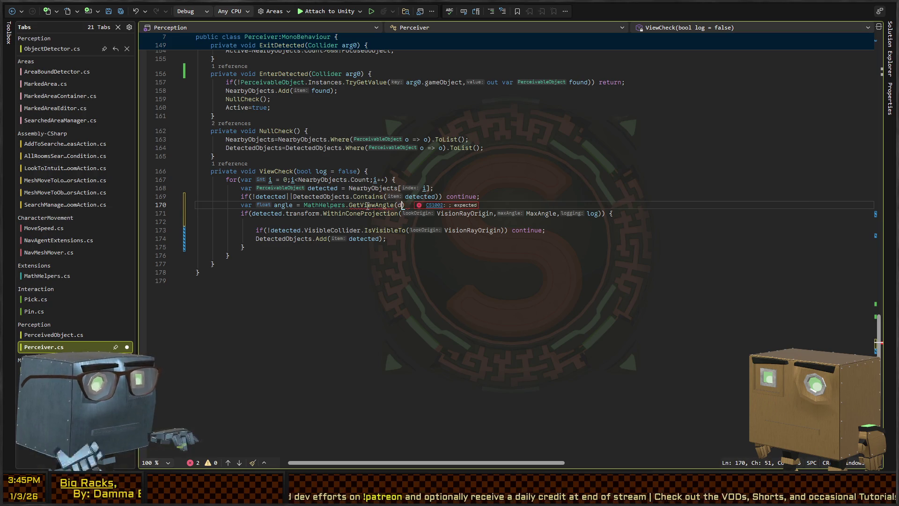
pyautogui.write('d.transform.posit')
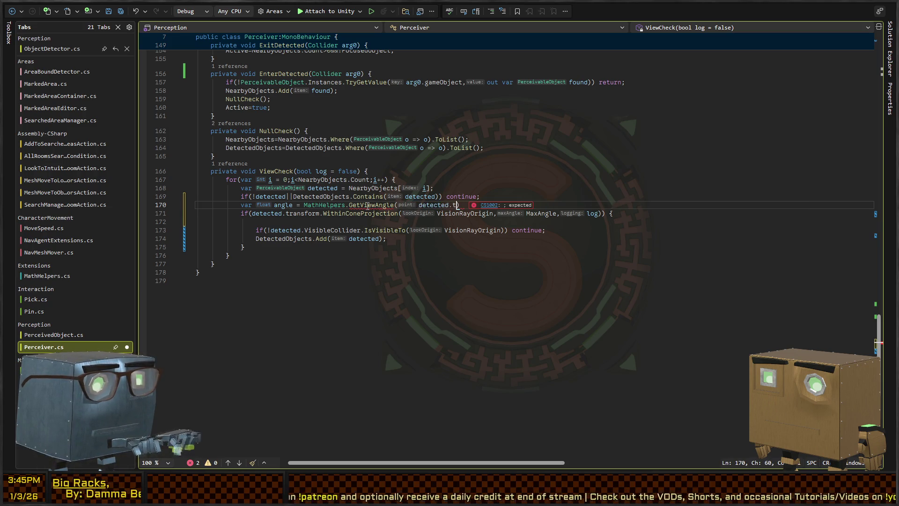
pyautogui.write('ion, ViewRa')
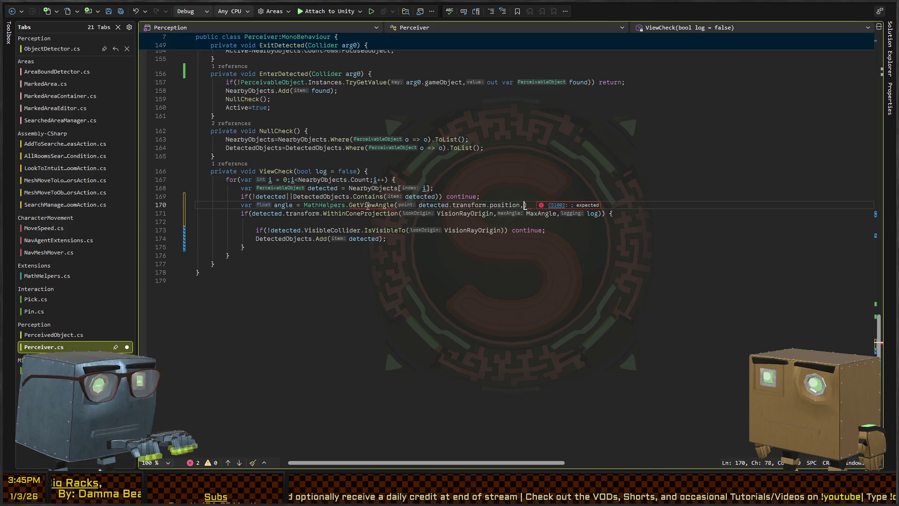
pyautogui.press('BackSpace')
pyautogui.press('BackSpace')
pyautogui.press('BackSpace')
pyautogui.write('V')
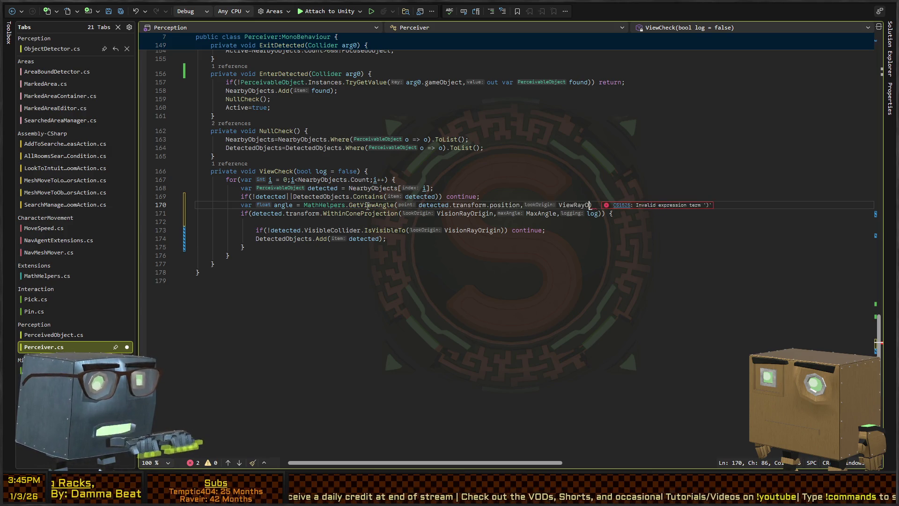
pyautogui.write('iew')
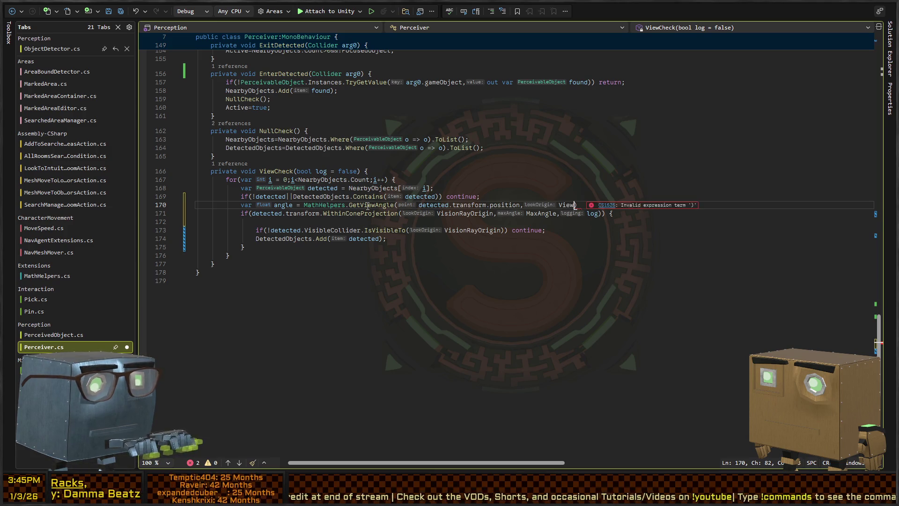
pyautogui.press('BackSpace')
pyautogui.press('BackSpace')
pyautogui.write('sionRayOrigin);')
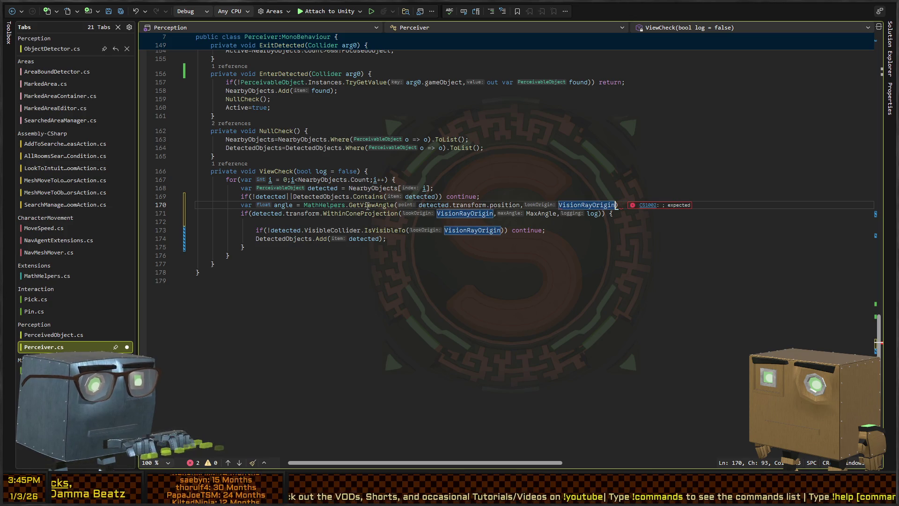
# Add Debug.Log($"Angle of view is: {angle}") below the angle assignment
pyautogui.press('Return')
pyautogui.write('Debug')
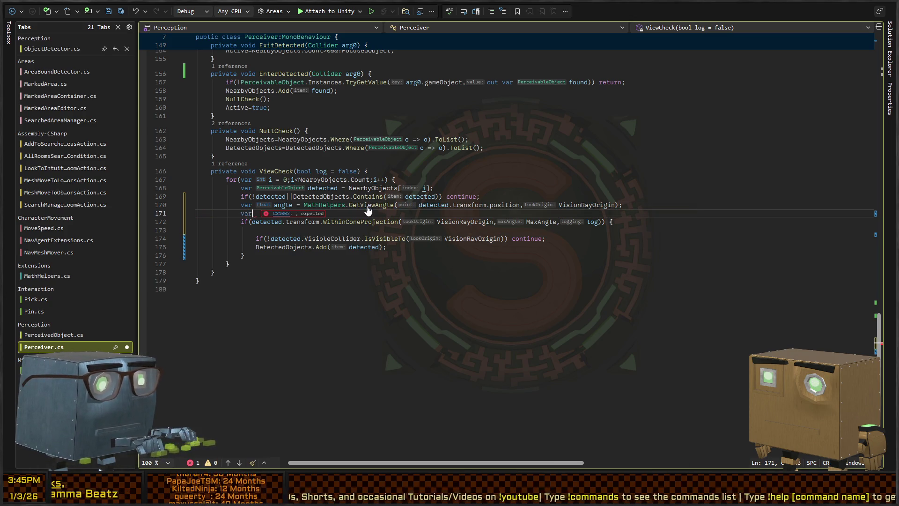
pyautogui.write('.Log("Angle of v')
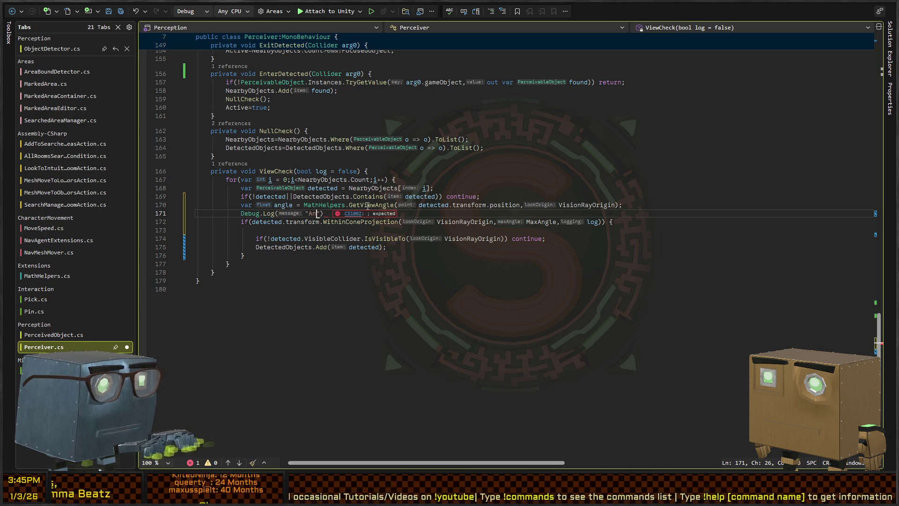
pyautogui.write('iew is: {angle}')
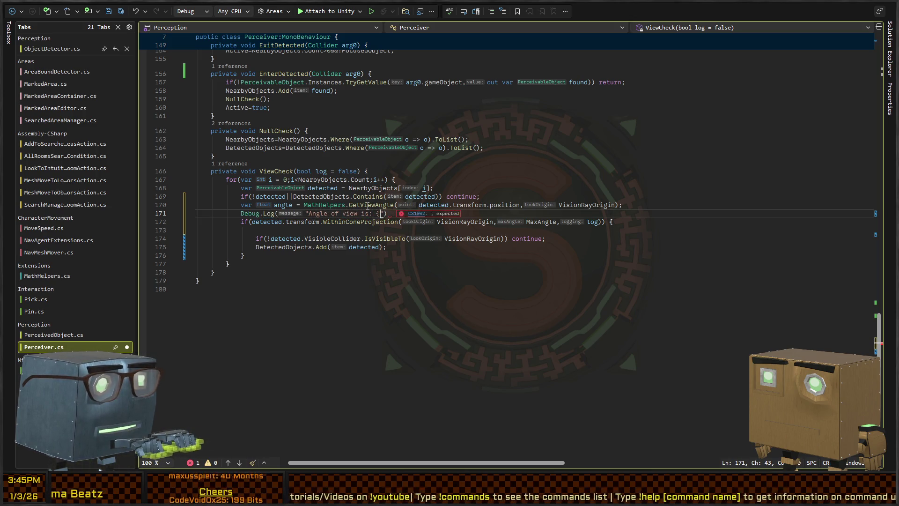
pyautogui.write('$;')
pyautogui.press('Down')
pyautogui.hotkey('ctrl', 'Left')
pyautogui.hotkey('ctrl', 'Left')
pyautogui.hotkey('ctrl', 'Left')
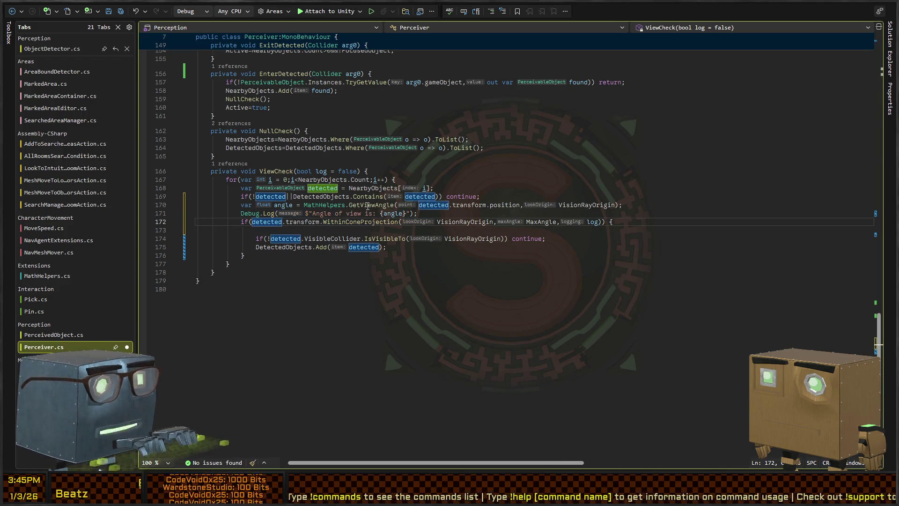
pyautogui.hotkey('ctrl', 'shift', 'Right')
pyautogui.hotkey('ctrl', 'shift', 'Right')
pyautogui.hotkey('ctrl', 'shift', 'Right')
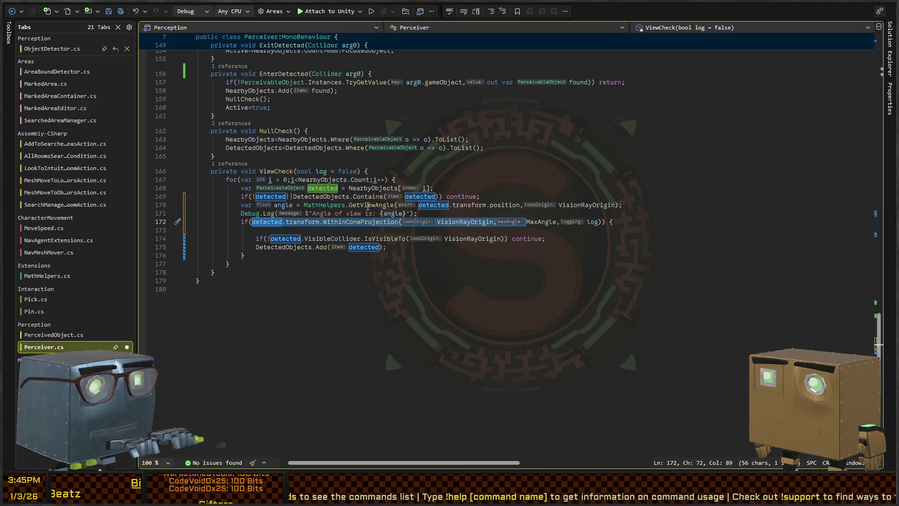
# Rewrite the line 172 condition as if(angle<=MaxAngle), clearing the leftover characters
pyautogui.write('angle<')
pyautogui.press('Right')
pyautogui.press('Delete')
pyautogui.press('Delete')
pyautogui.press('Delete')
pyautogui.write(')')
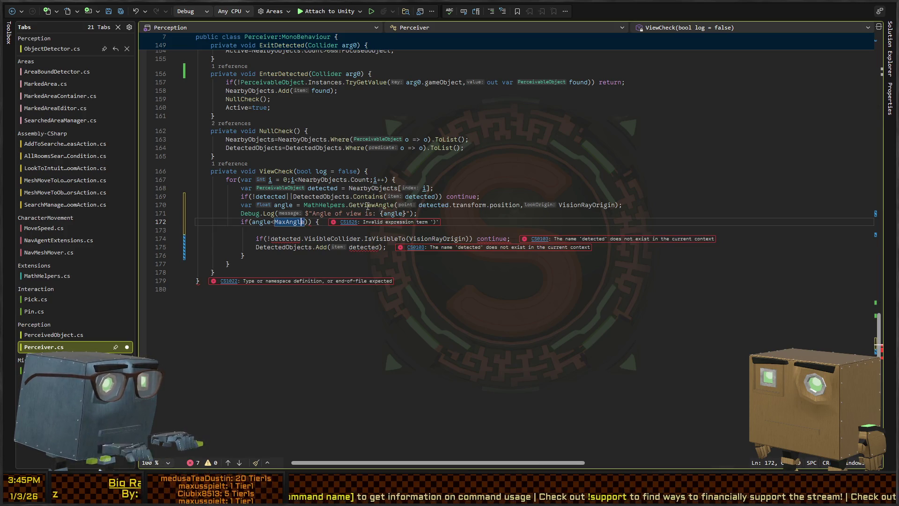
pyautogui.write('=')
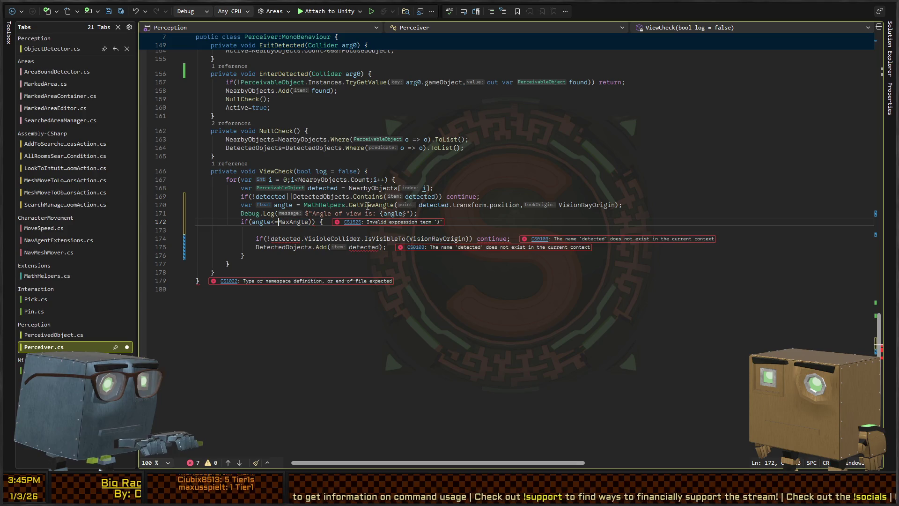
pyautogui.hotkey('ctrl', 'Right')
pyautogui.press('Delete')
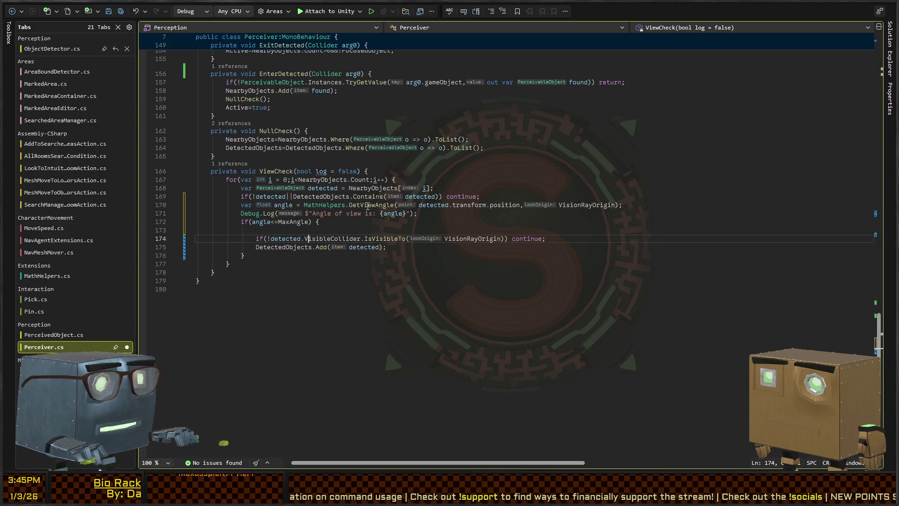
# Delete the blank line in the if block and start a 'detected.' line above Debug.Log
pyautogui.press('Down')
pyautogui.hotkey('ctrl', 'shift', 'l')
pyautogui.press('Up')
pyautogui.press('Up')
pyautogui.hotkey('ctrl', 'Return')
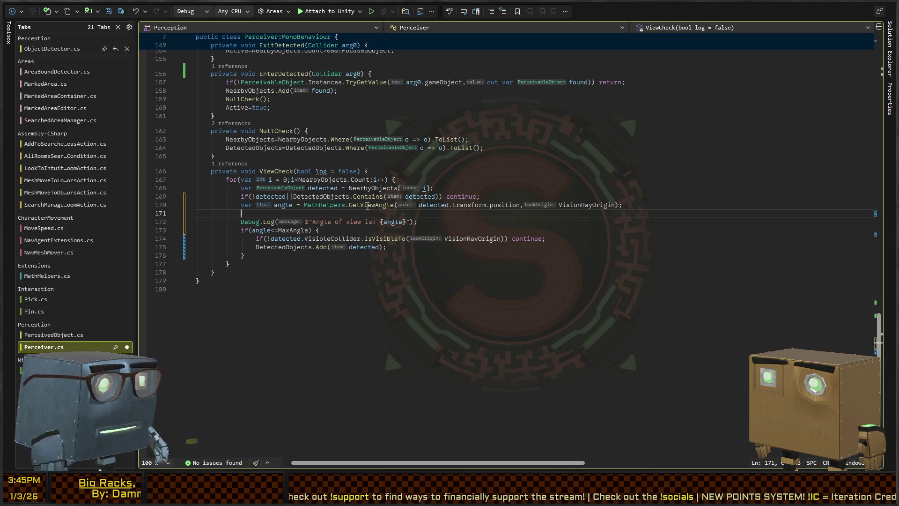
pyautogui.write('detected.')
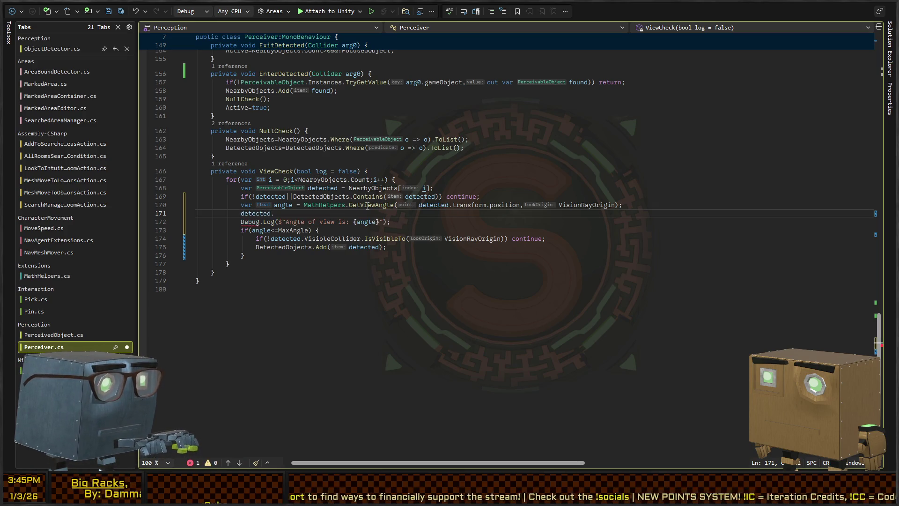
pyautogui.hotkey('ctrl', 'Tab')
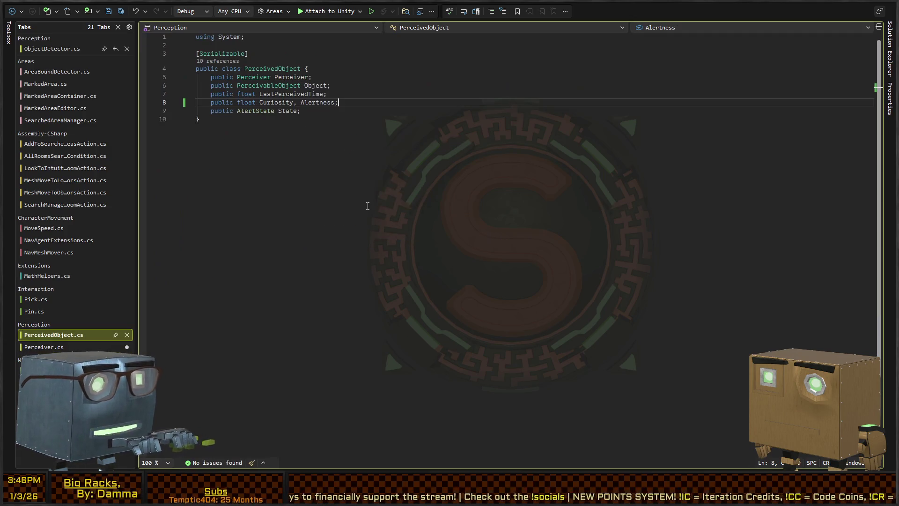
# Add 'public float LastPerceivedAngle;' below Alertness in PerceivedObject.cs
pyautogui.press('Return')
pyautogui.write('public float LastPerceivedAngle;')
pyautogui.hotkey('shift', 'Home')
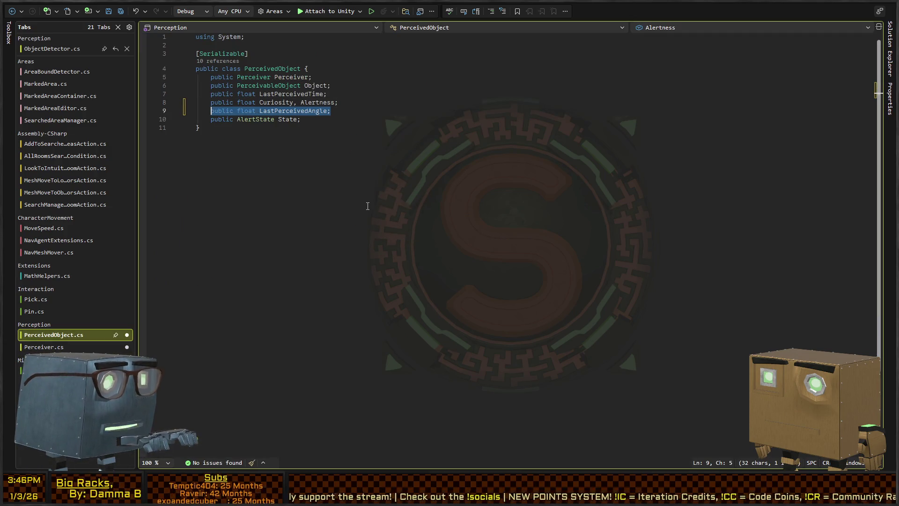
# Retype 'detected.' in ViewCheck and confirm LastPerceivedAngle's declaration in PerceivedObject
pyautogui.hotkey('ctrl', 'Tab')
pyautogui.write('LastP')
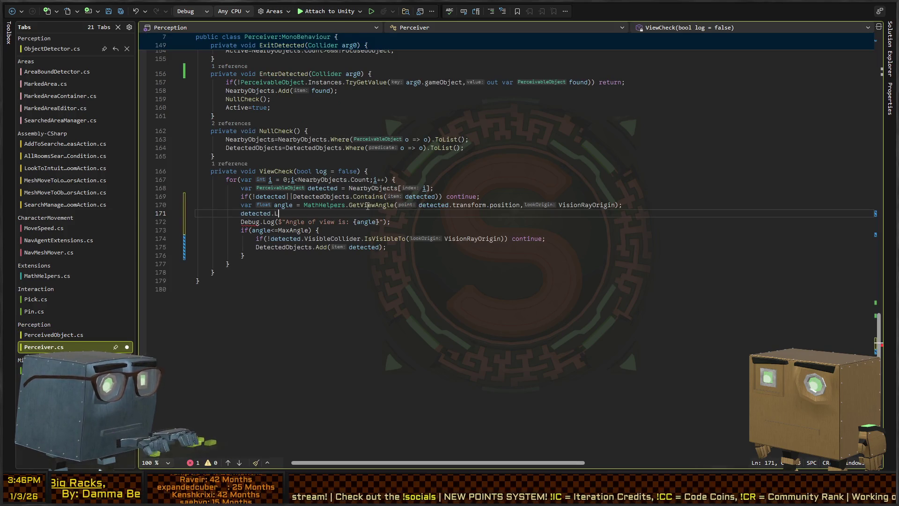
pyautogui.press('BackSpace')
pyautogui.press('BackSpace')
pyautogui.press('BackSpace')
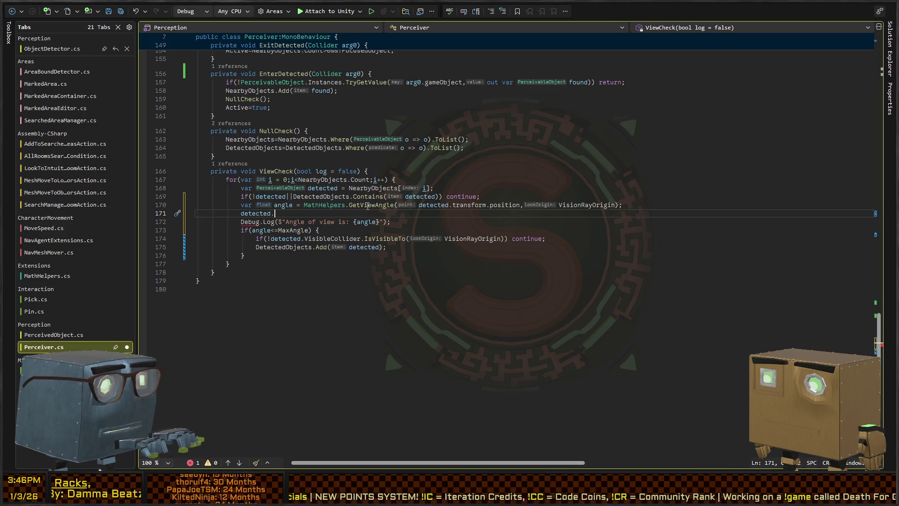
pyautogui.hotkey('ctrl', 'BackSpace')
pyautogui.hotkey('ctrl', 'BackSpace')
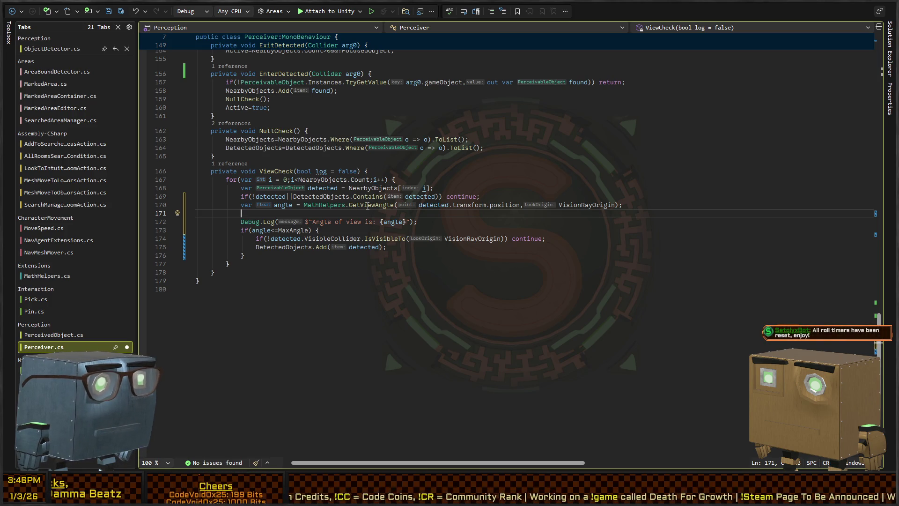
pyautogui.write('detected.')
pyautogui.press('F12')
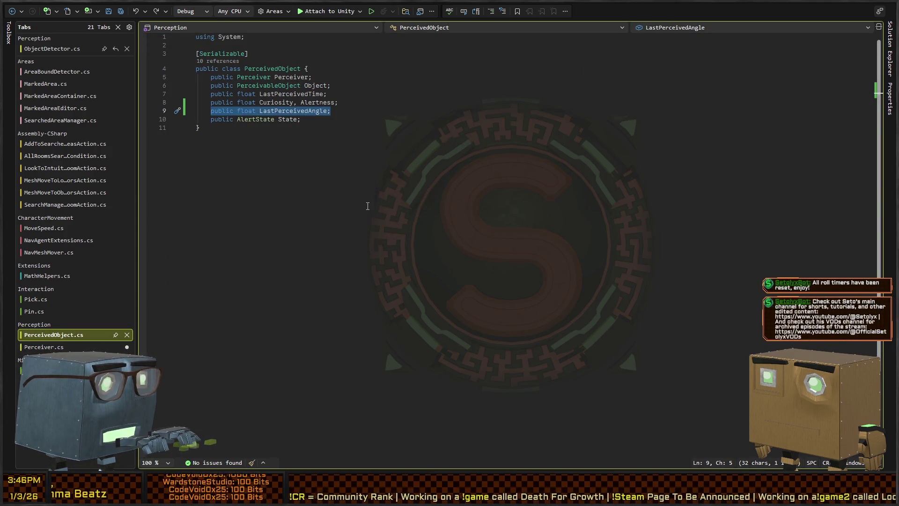
pyautogui.hotkey('ctrl', '-')
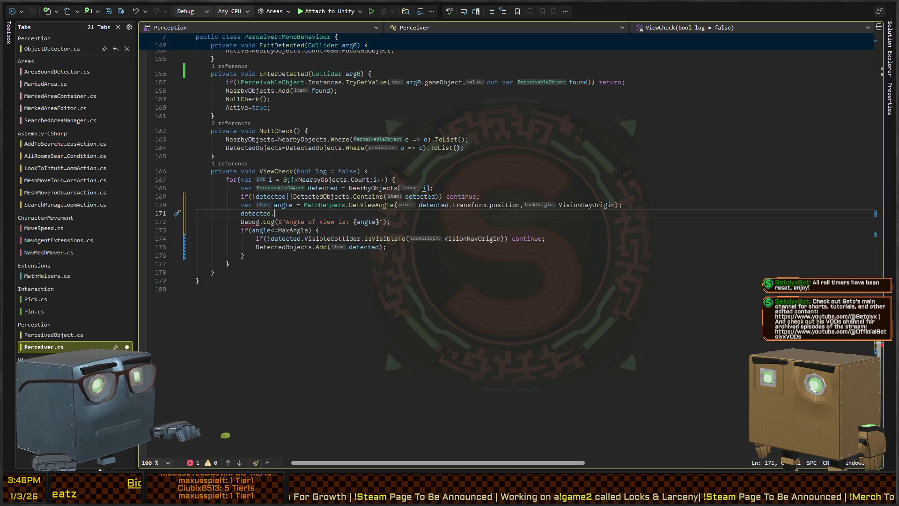
pyautogui.hotkey('ctrl', 'Tab')
pyautogui.hotkey('ctrl', 'Tab')
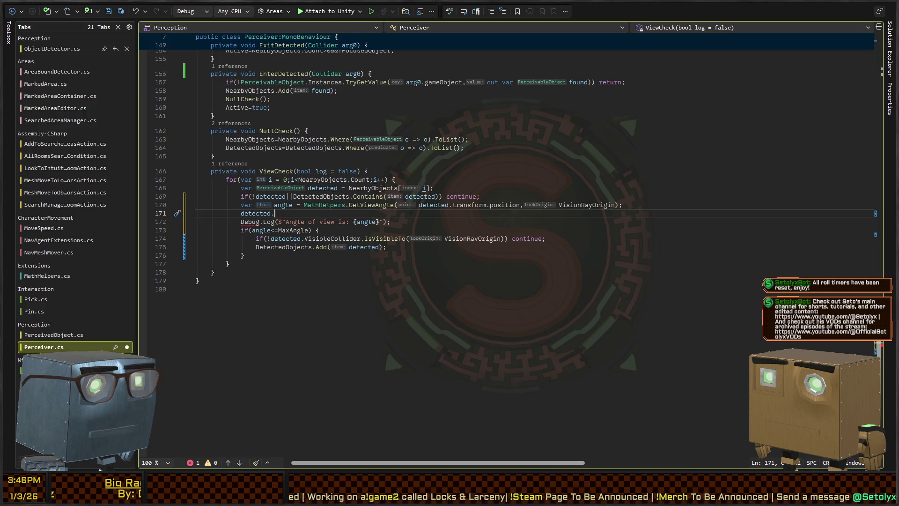
# Insert an unfinished 'var perceived = ' line above the dangling 'detected.' line on line 171
pyautogui.scroll(20, 316, 205)
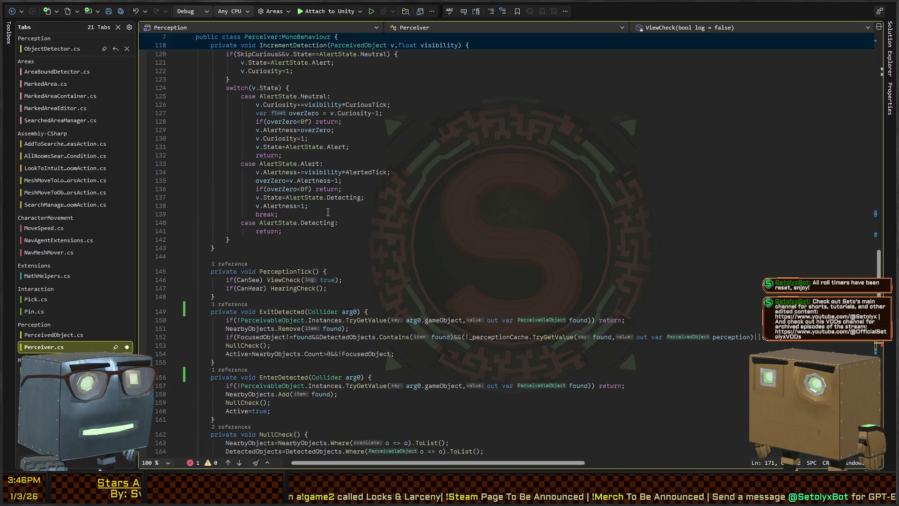
pyautogui.scroll(-14, 374, 217)
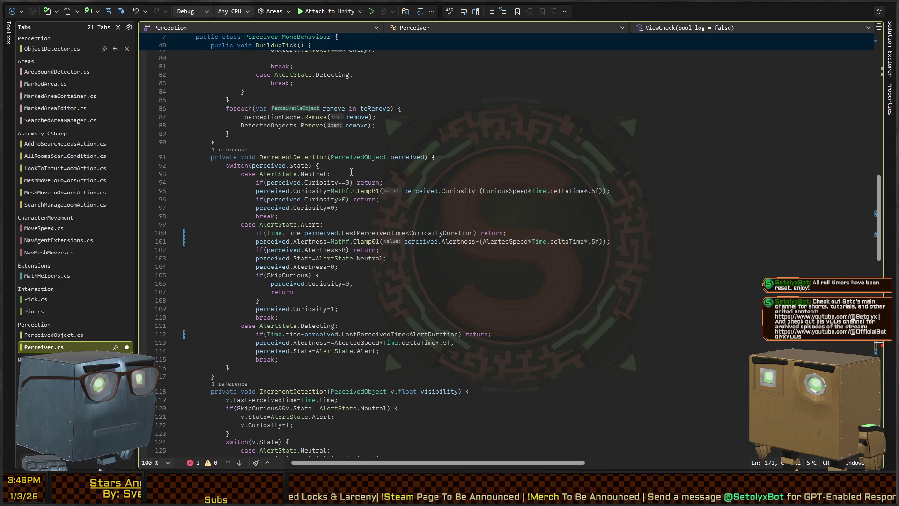
pyautogui.scroll(-20, 304, 159)
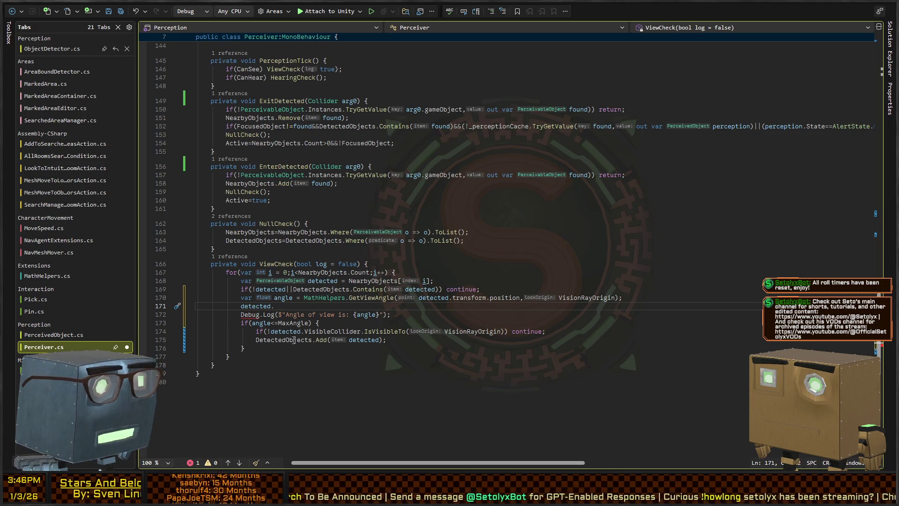
pyautogui.hotkey('ctrl', 'Return')
pyautogui.write('var p')
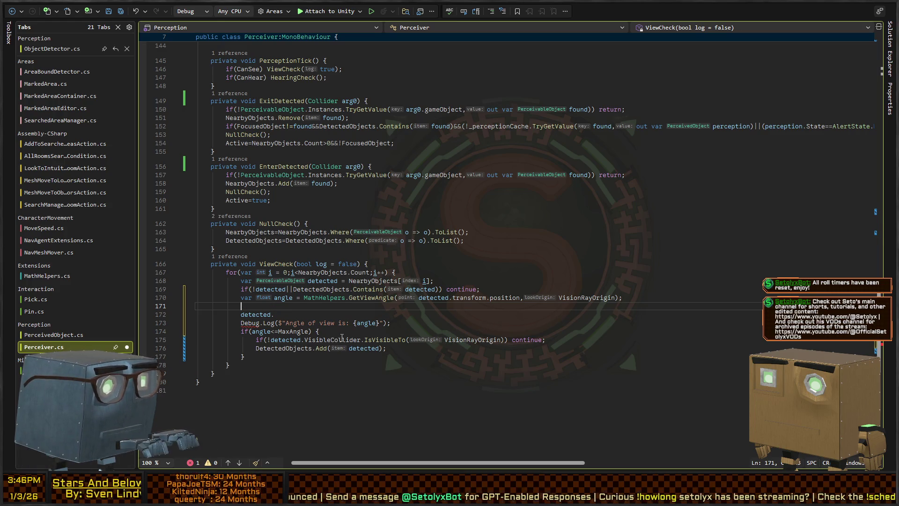
pyautogui.write('er')
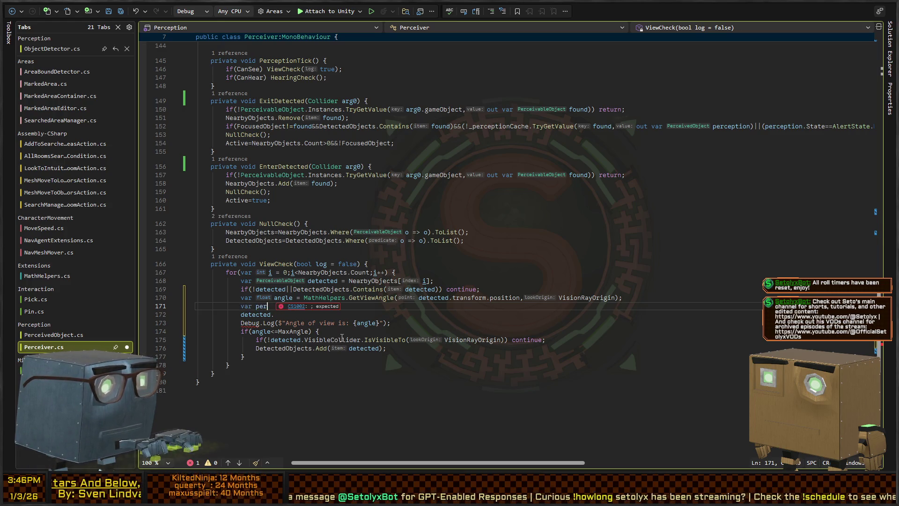
pyautogui.write('ceived = PerceivedObjec')
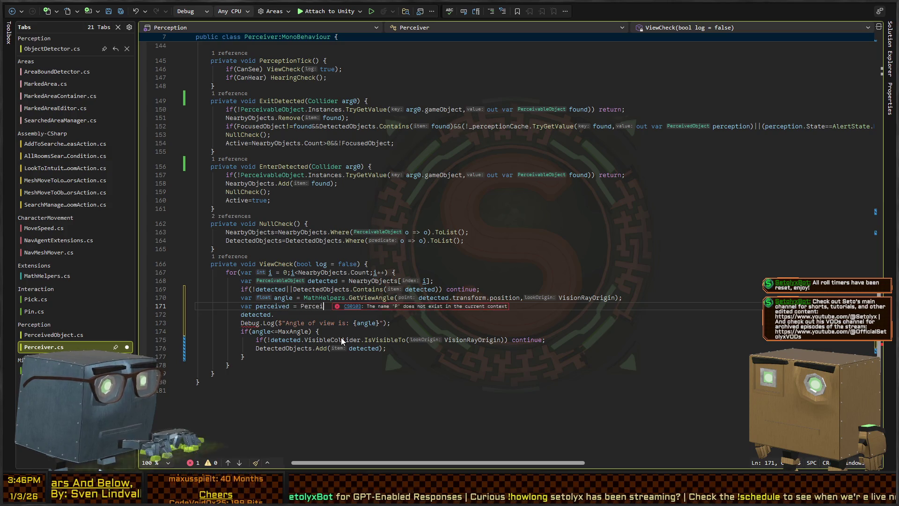
pyautogui.hotkey('ctrl', 'BackSpace')
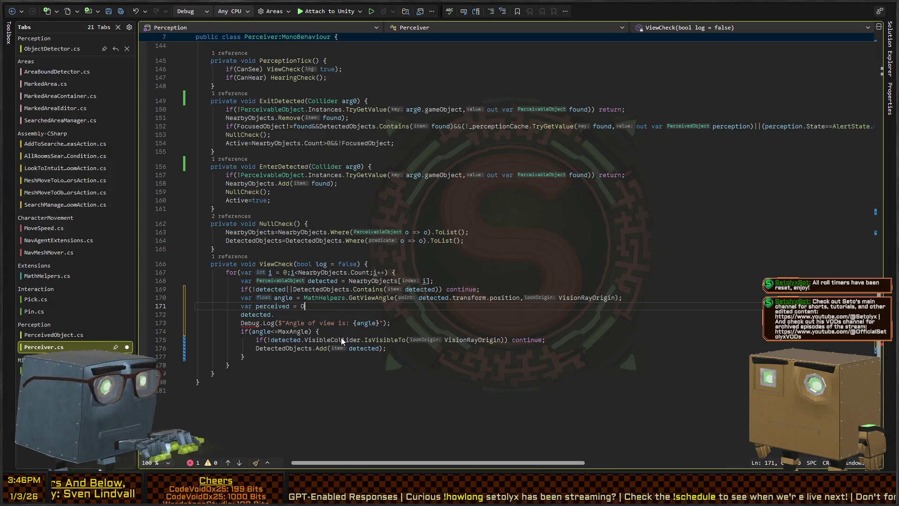
pyautogui.scroll(20, 348, 211)
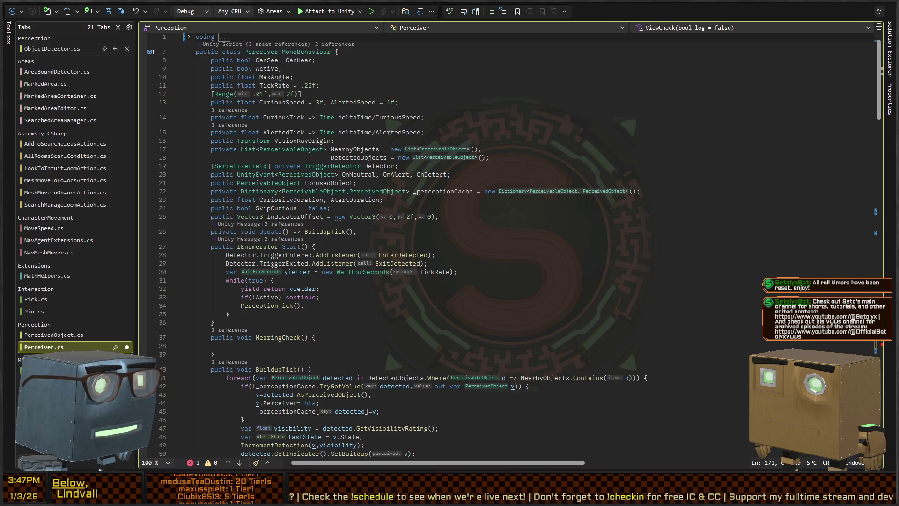
pyautogui.scroll(-20, 434, 196)
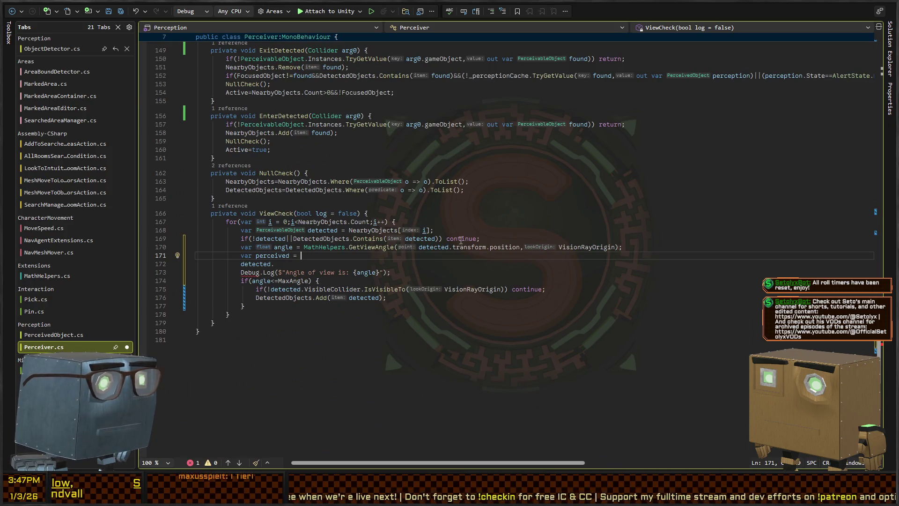
# Replace line 171 with _perceptionCache[detected].LastPerceivedAngle=angle, remove the 'detected.' line, and save
pyautogui.hotkey('ctrl', 'BackSpace')
pyautogui.hotkey('ctrl', 'BackSpace')
pyautogui.hotkey('ctrl', 'BackSpace')
pyautogui.write('_perceptionCache[detected]')
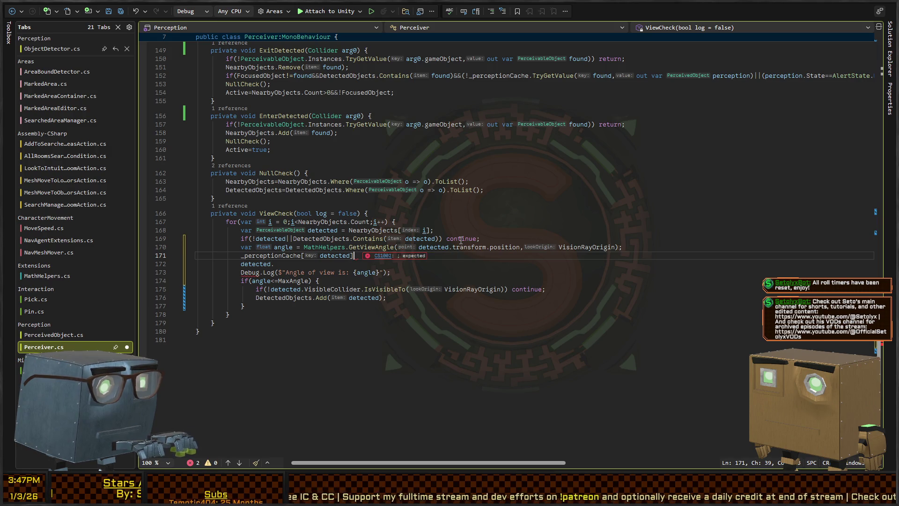
pyautogui.write('.')
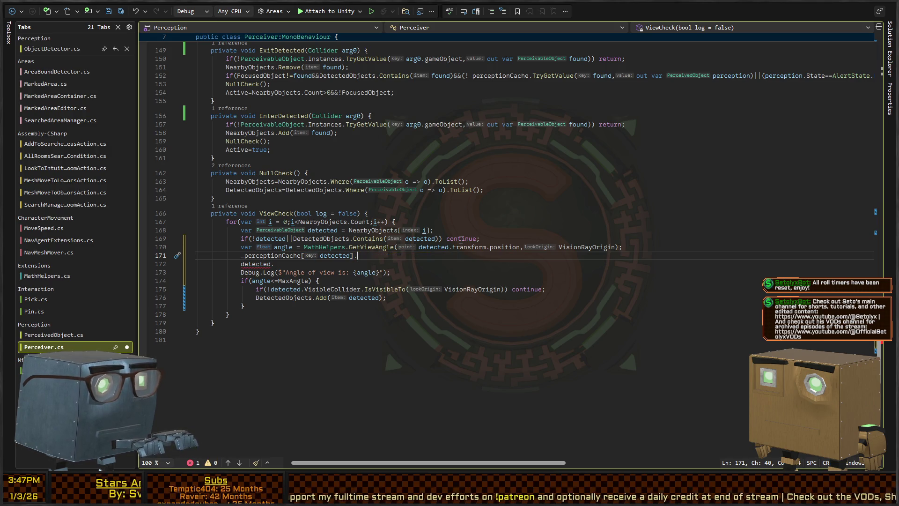
pyautogui.write('LastPerceivedAngle=')
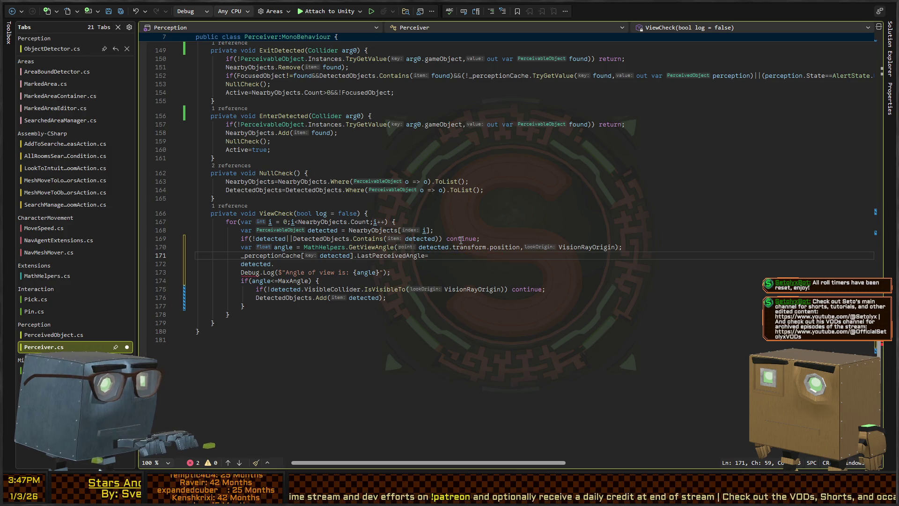
pyautogui.write('angle;')
pyautogui.hotkey('shift', 'Down')
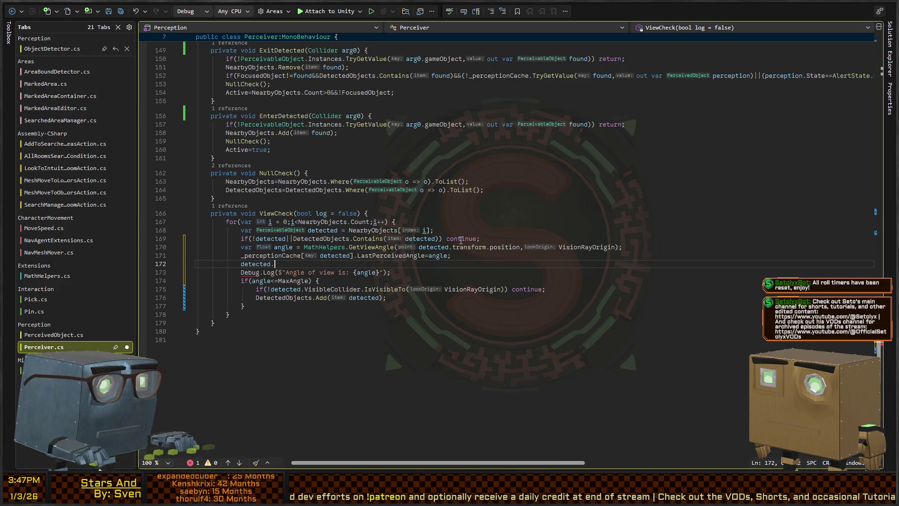
pyautogui.press('Delete')
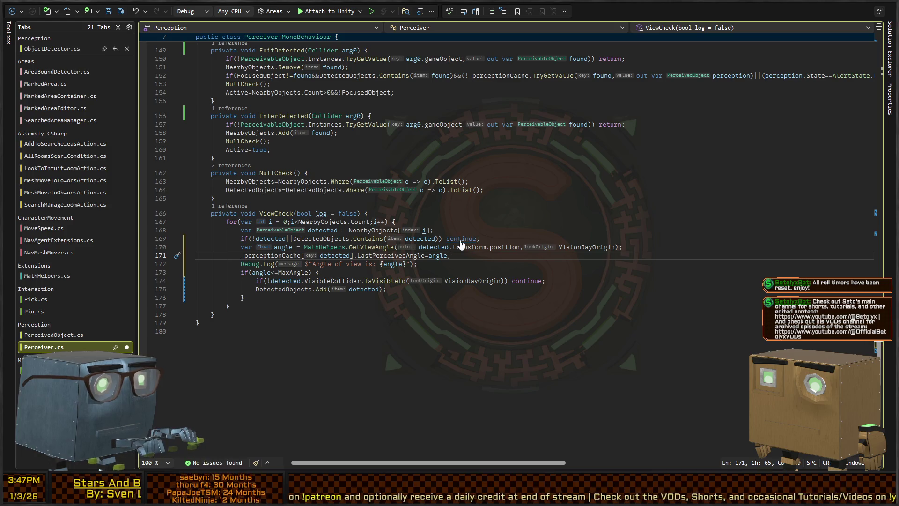
pyautogui.hotkey('ctrl', 's')
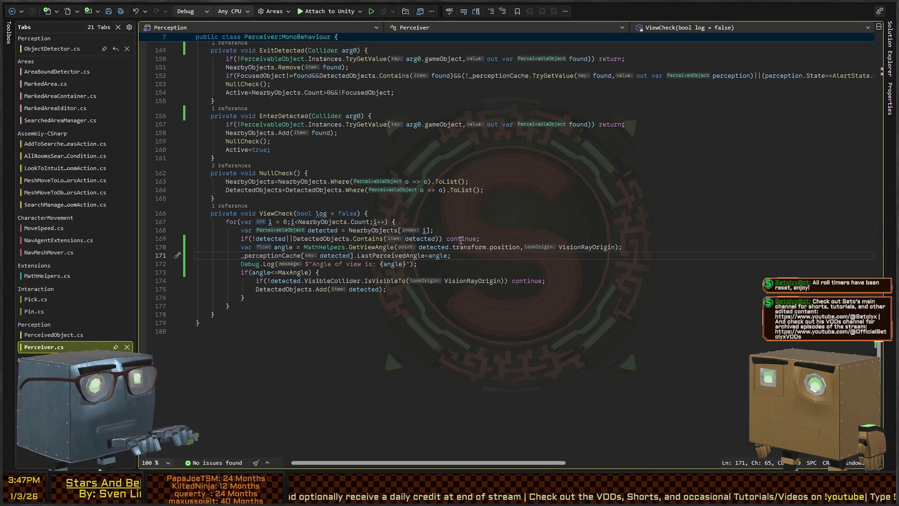
pyautogui.scroll(19, 298, 234)
pyautogui.scroll(6, 298, 234)
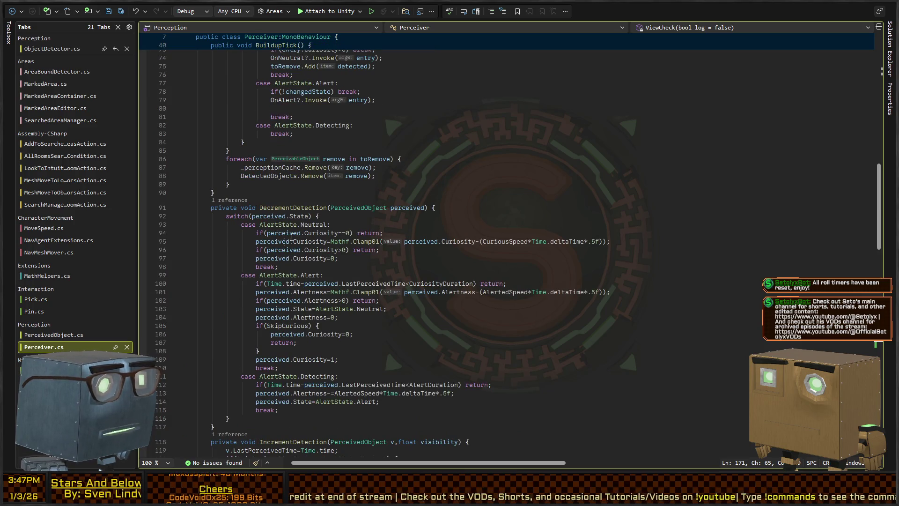
# Change line 65's filter to !NearbyObjects.Contains(d) || _perceptionCache[d].LastPerceivedAngle<=MaxAngle
pyautogui.keyDown('ctrl'); pyautogui.click(283, 208); pyautogui.keyUp('ctrl')
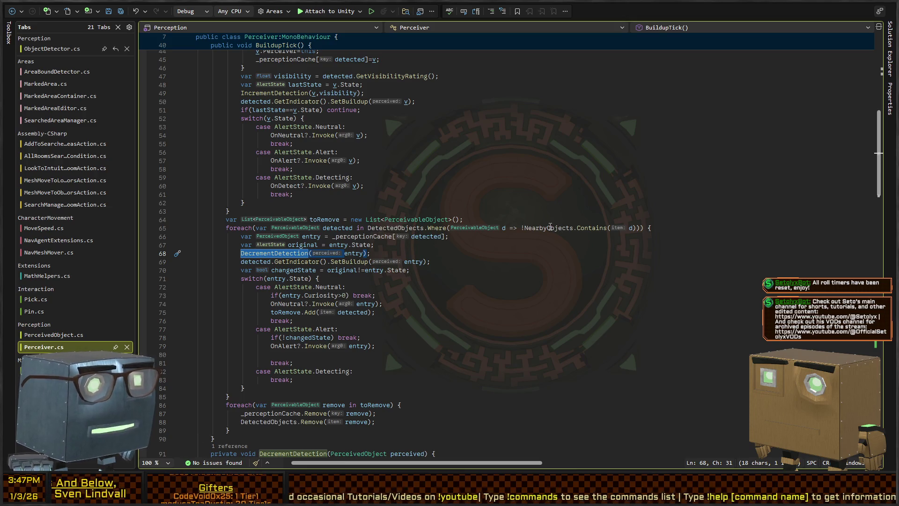
pyautogui.click(638, 227)
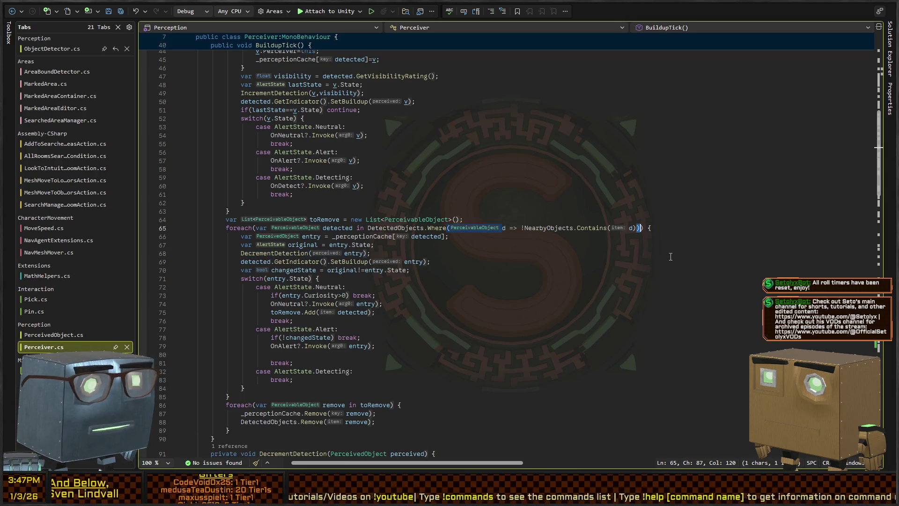
pyautogui.write('||d.')
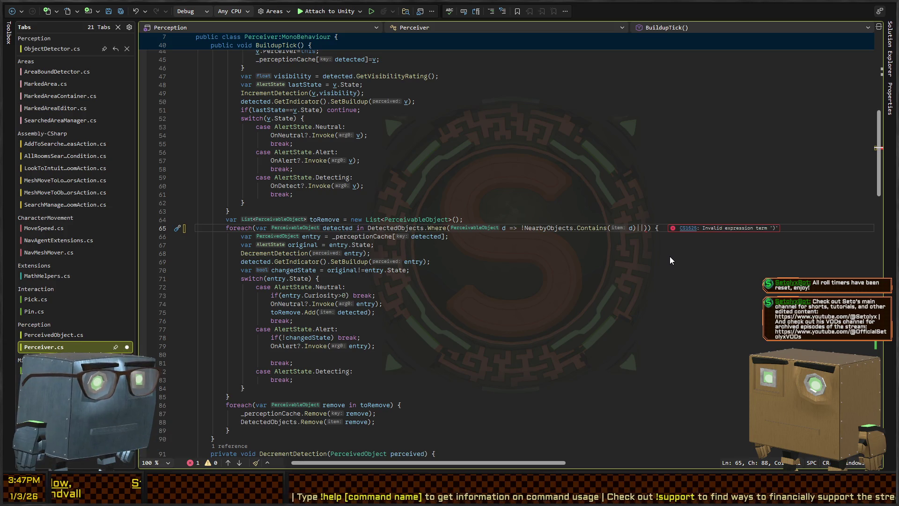
pyautogui.write('_perceptionCache[d].LastPerceivedAngle<')
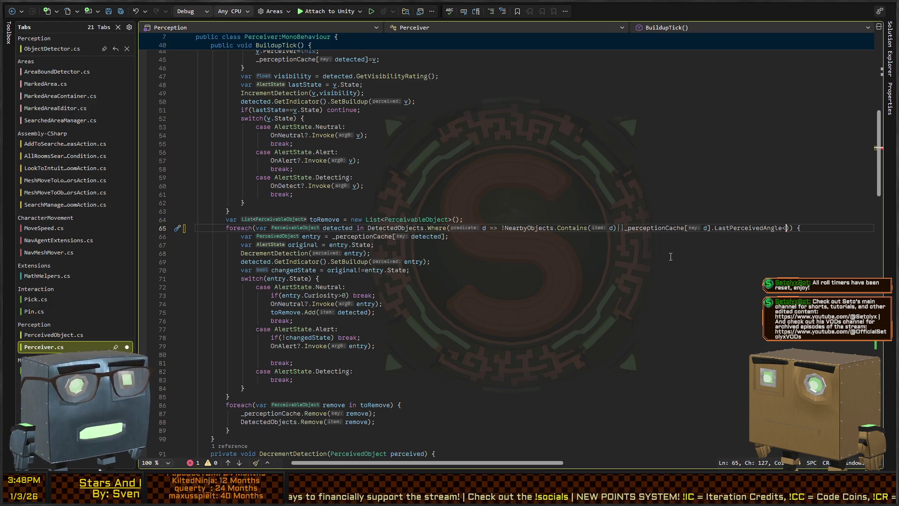
pyautogui.write('=MaxAngle')
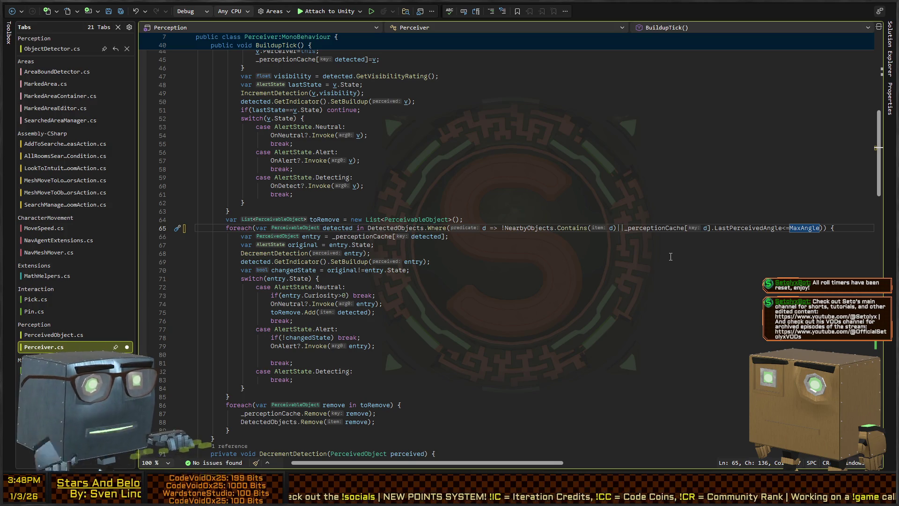
pyautogui.hotkey('ctrl', 'Left')
pyautogui.hotkey('ctrl', 'Left')
pyautogui.hotkey('ctrl', 'Left')
pyautogui.write('!')
pyautogui.hotkey('ctrl', 'Right')
pyautogui.hotkey('ctrl', 'Right')
pyautogui.hotkey('ctrl', 'Right')
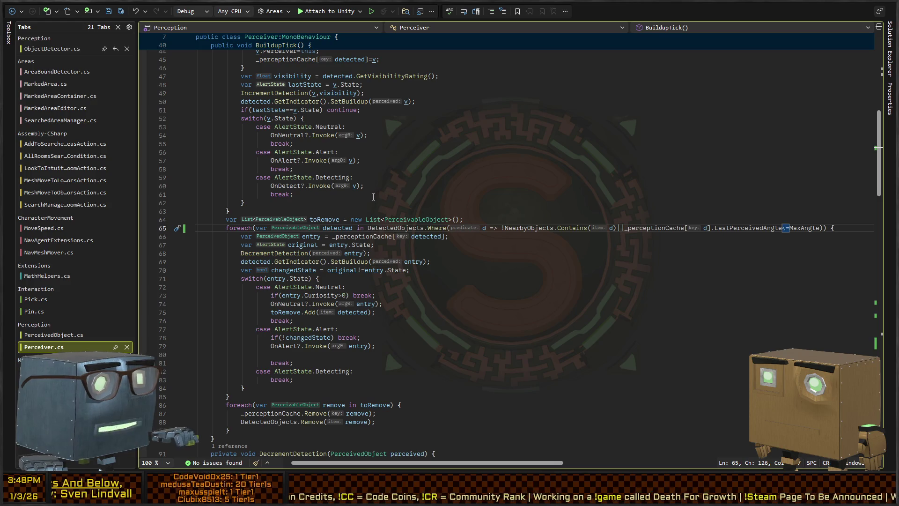
pyautogui.scroll(-4, 335, 176)
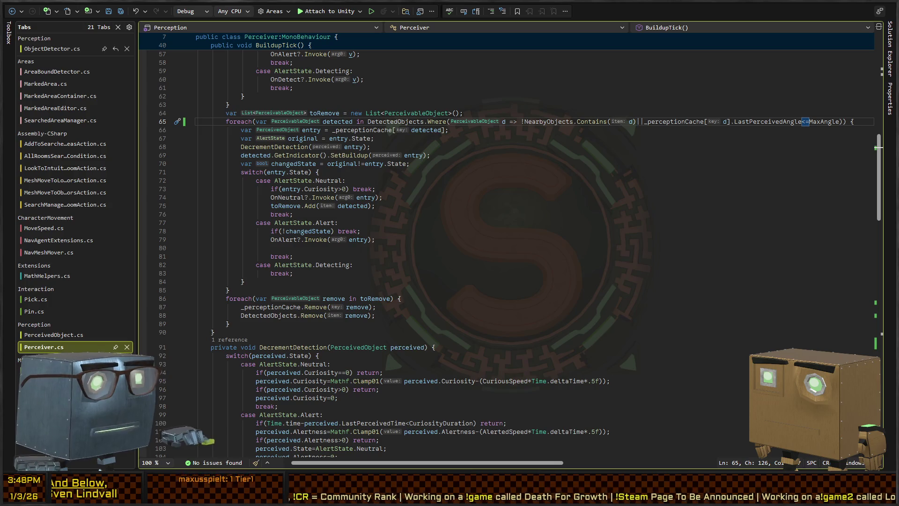
pyautogui.hotkey('alt', 'Tab')
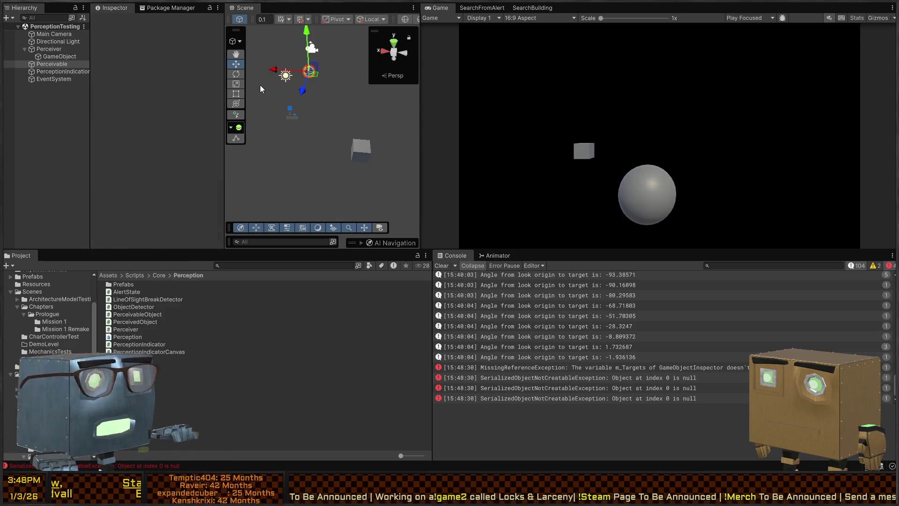
# Drag the sphere, stop Play mode, and open the KeyNotFoundException in Rider
pyautogui.moveTo(316, 79)
pyautogui.mouseDown()
pyautogui.moveTo(378, 122)
pyautogui.moveTo(287, 155)
pyautogui.mouseUp()
pyautogui.hotkey('ctrl', 'p')
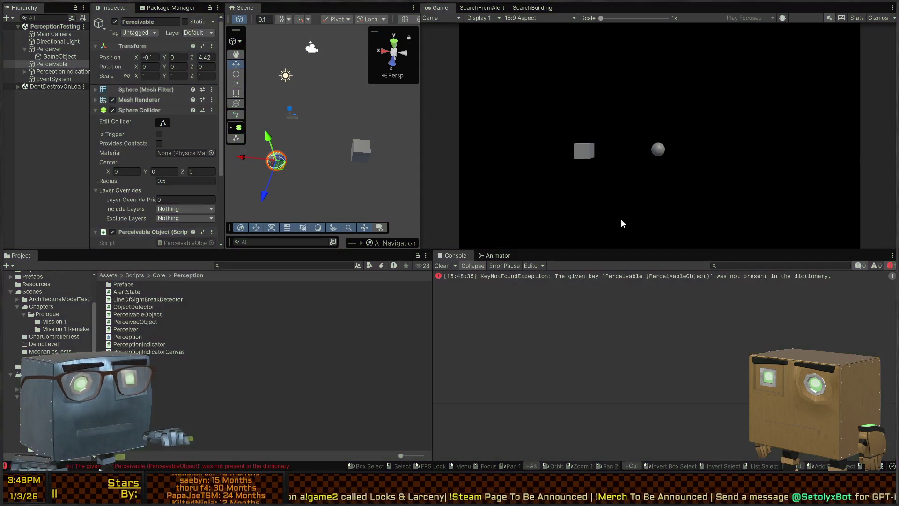
pyautogui.click(639, 278)
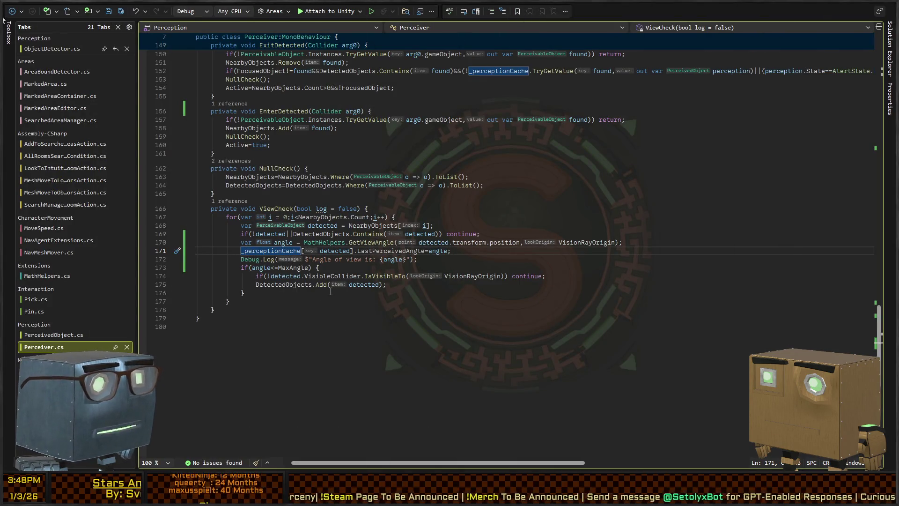
# Wrap the line 171 cache assignment in an if(_perceptionCache.TryGetValue(detected)) condition
pyautogui.press('Right')
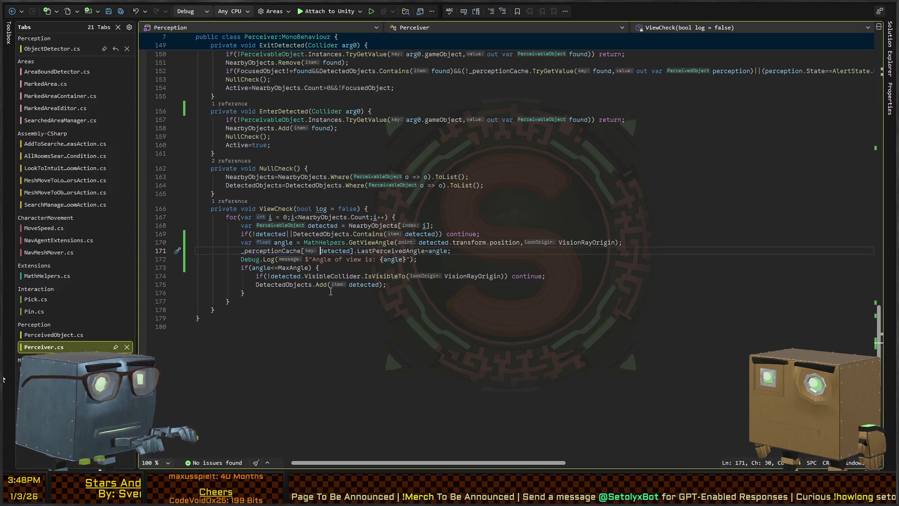
pyautogui.write('if(')
pyautogui.hotkey('ctrl', 'Right')
pyautogui.hotkey('ctrl', 'Right')
pyautogui.press('BackSpace')
pyautogui.write('.tryGet')
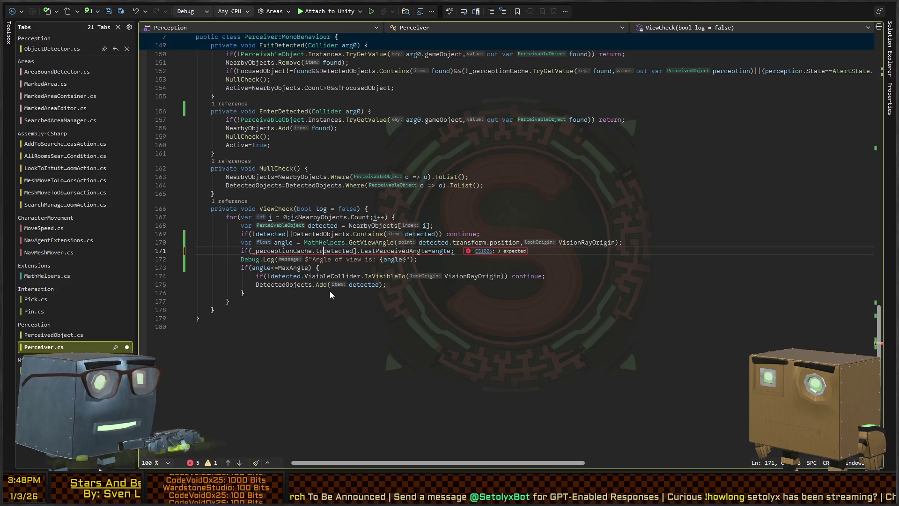
pyautogui.write('(')
pyautogui.hotkey('ctrl', 'Right')
pyautogui.press('Delete')
pyautogui.write('))')
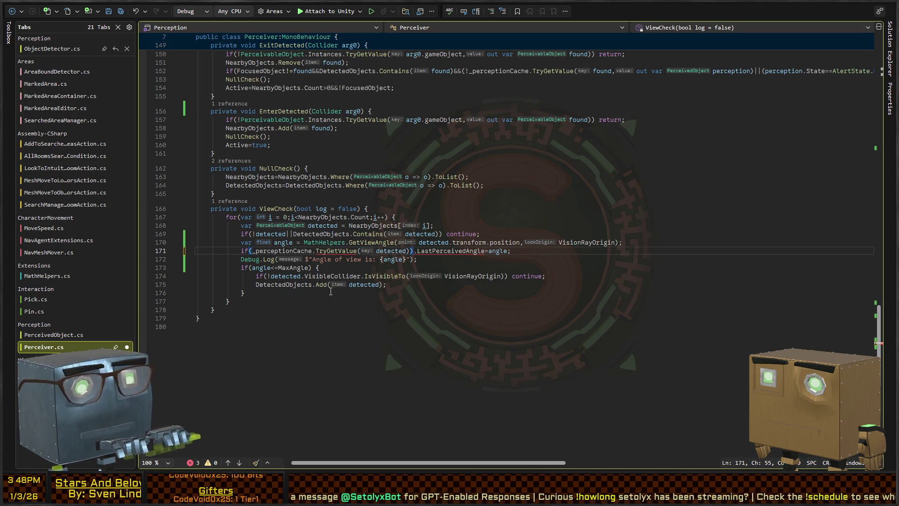
# Add 'out var perceived' to the lookup and assign perceived.LastPerceivedAngle=angle
pyautogui.press('Left')
pyautogui.press('Left')
pyautogui.write(', out var ')
pyautogui.write('perceived')
pyautogui.write('))perceived.')
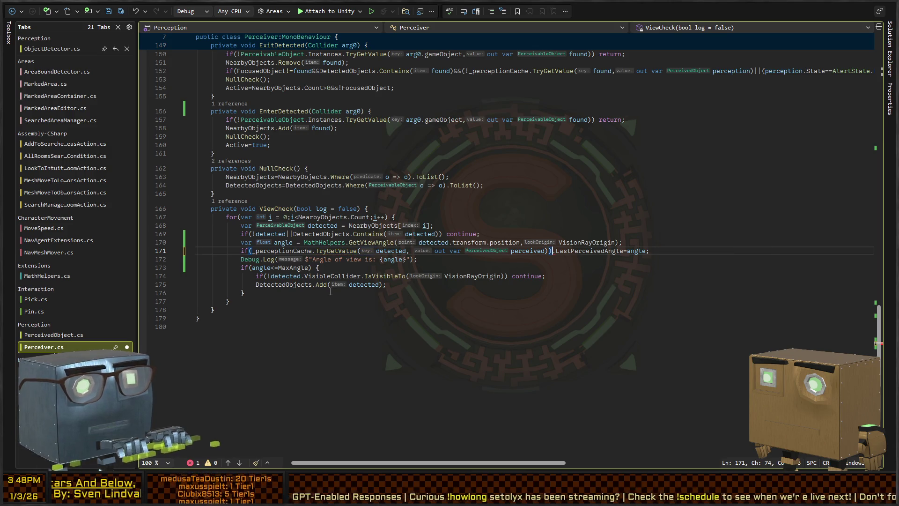
pyautogui.press('End')
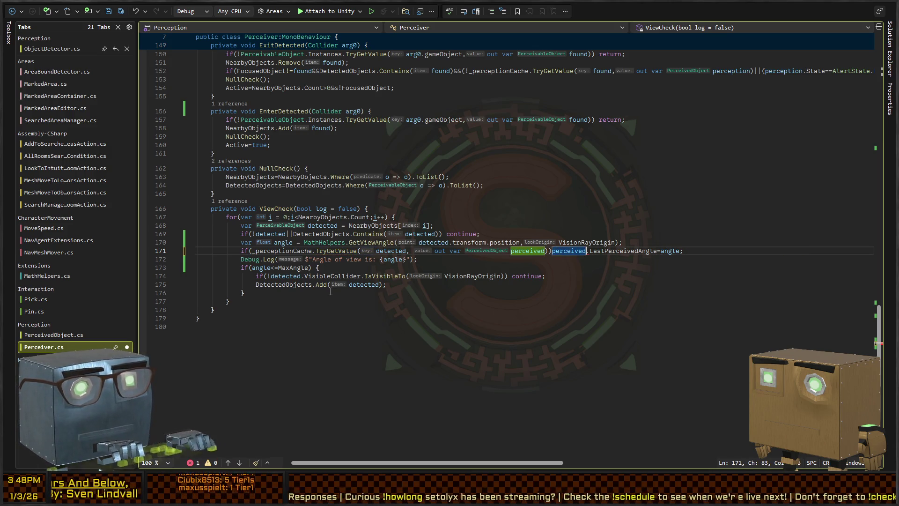
pyautogui.hotkey('shift', 'End')
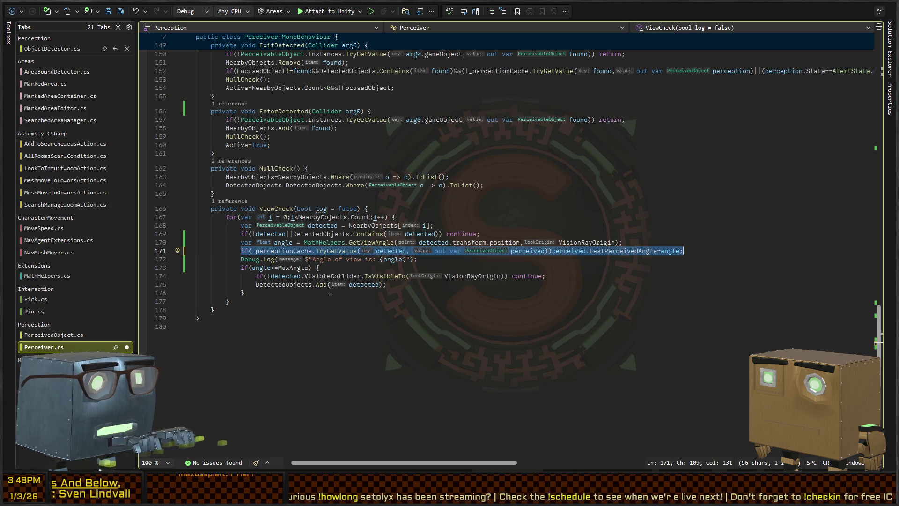
pyautogui.scroll(10, 241, 193)
pyautogui.scroll(-4, 694, 329)
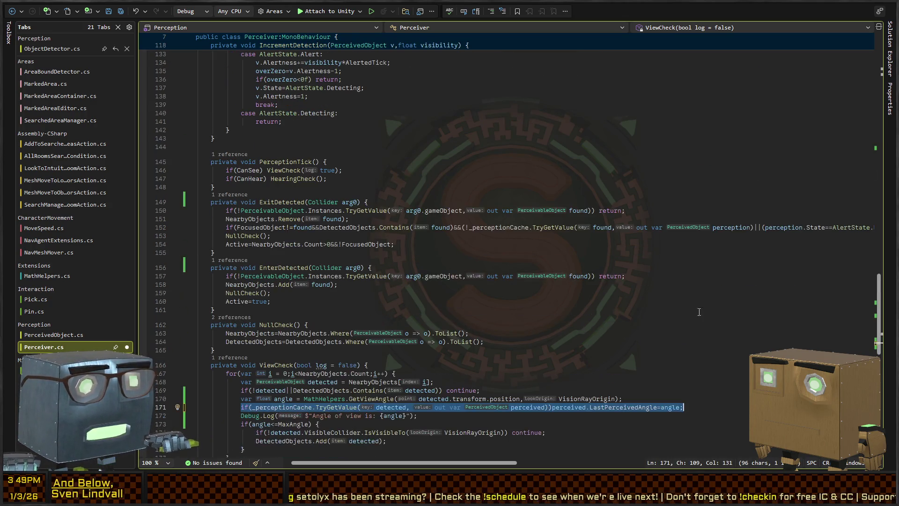
pyautogui.scroll(20, 591, 224)
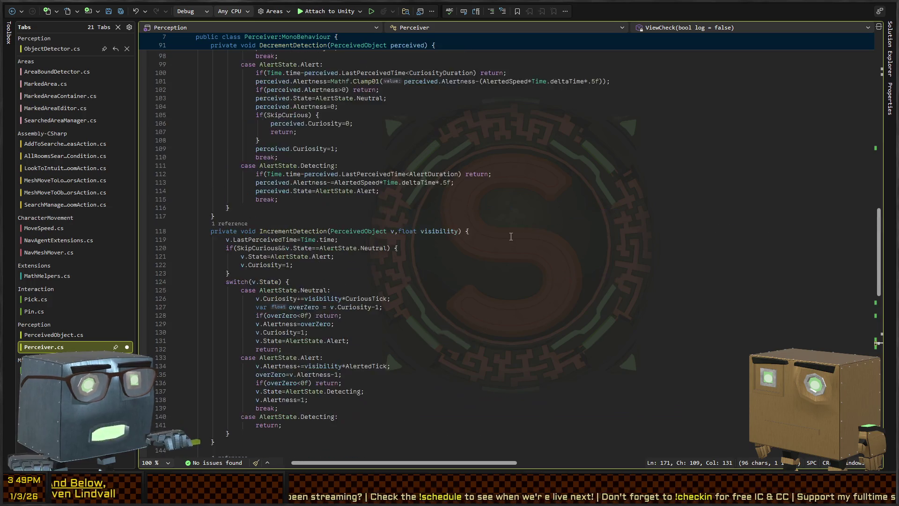
pyautogui.scroll(6, 538, 247)
pyautogui.hscroll(3, 515, 281)
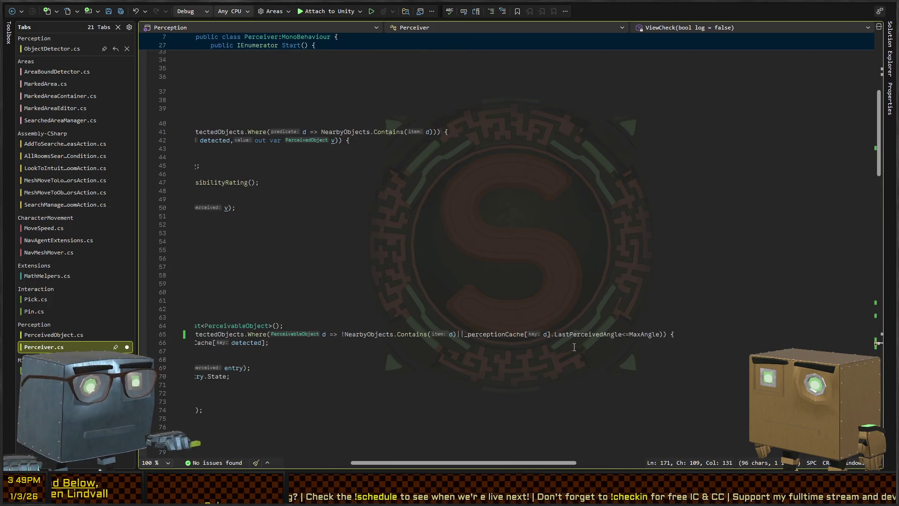
# Replace line 65's cache indexer with _perceptionCache.TryGetValue(d, out var found)
pyautogui.click(526, 284)
pyautogui.write('.TryGetValue')
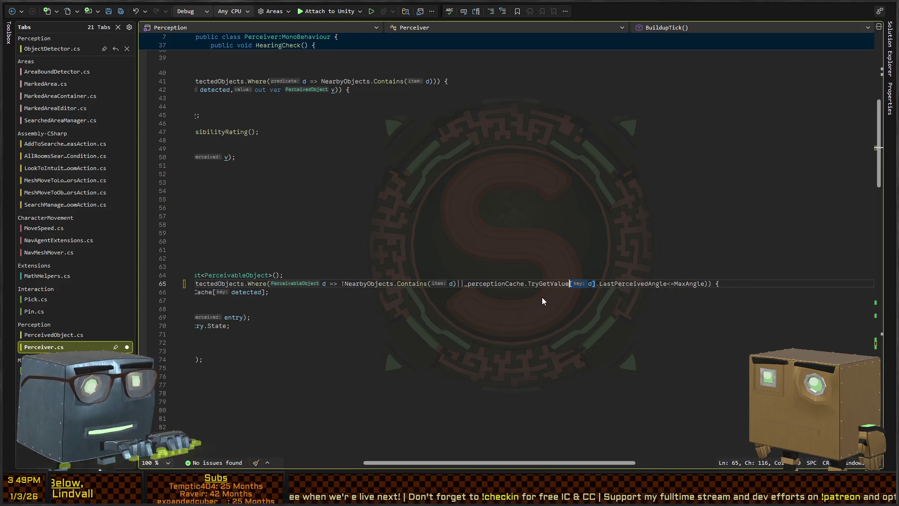
pyautogui.press('Delete')
pyautogui.press('Delete')
pyautogui.write('(')
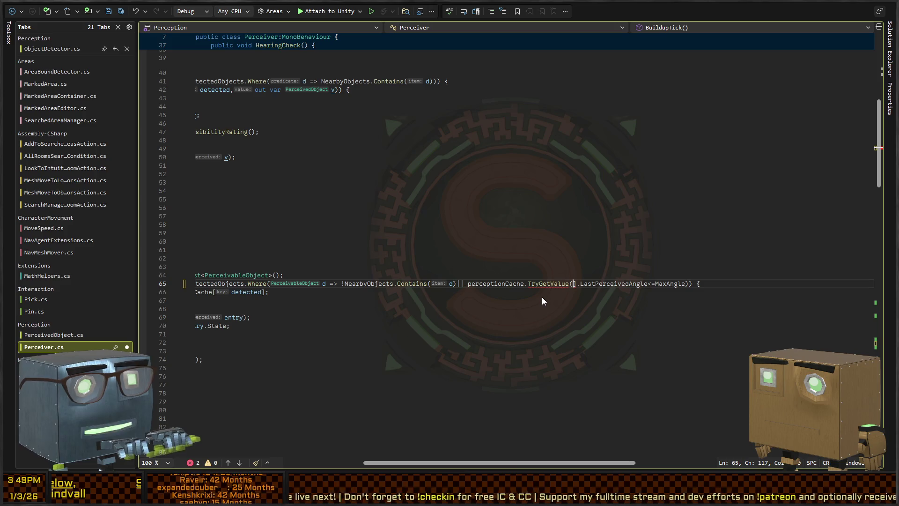
pyautogui.write('d')
pyautogui.press('Delete')
pyautogui.write(')')
pyautogui.press('Left')
pyautogui.write(', out var ')
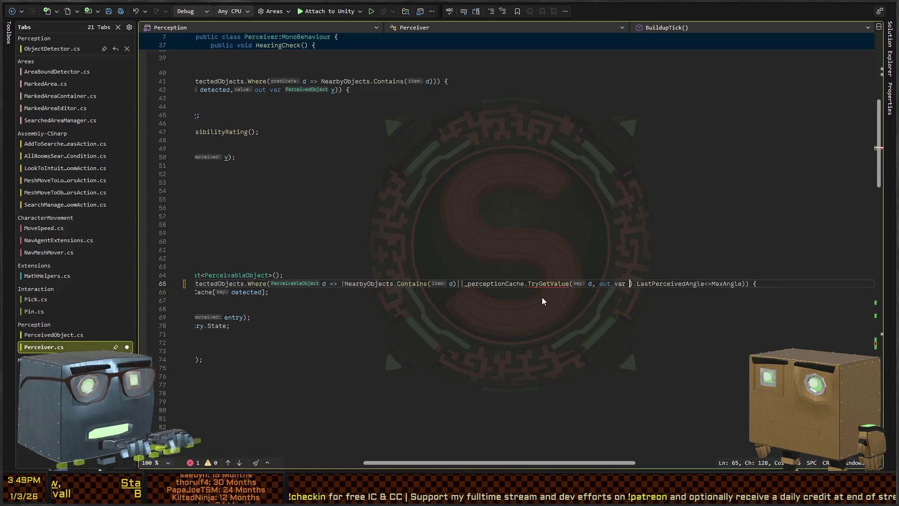
pyautogui.write('found')
# Add '&& found' before the LastPerceivedAngle<=MaxAngle check and parenthesize the combined condition
pyautogui.press('Right')
pyautogui.write('&& found')
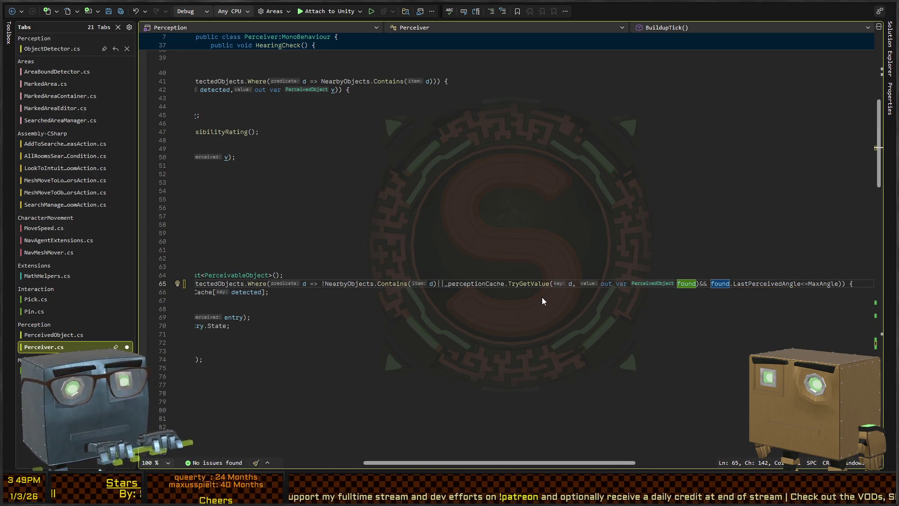
pyautogui.press('Home')
pyautogui.click(623, 283)
pyautogui.write('(')
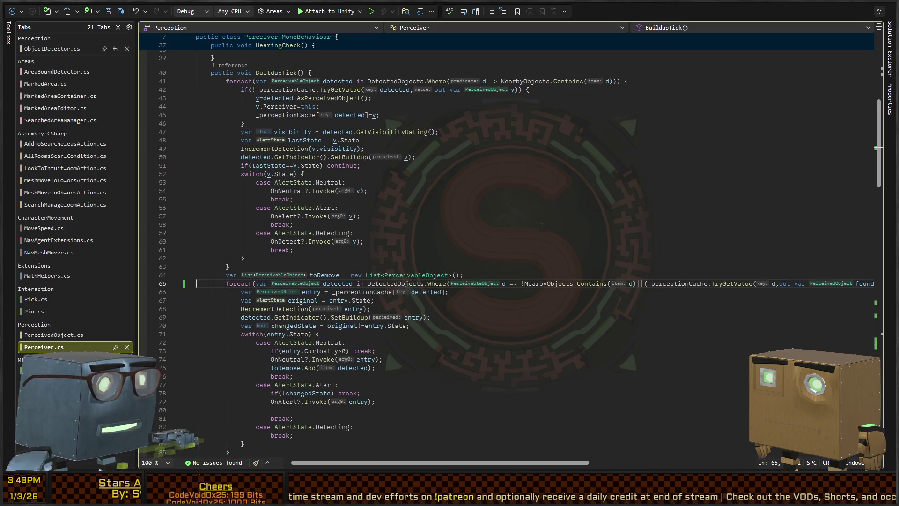
pyautogui.hotkey('alt', 'Tab')
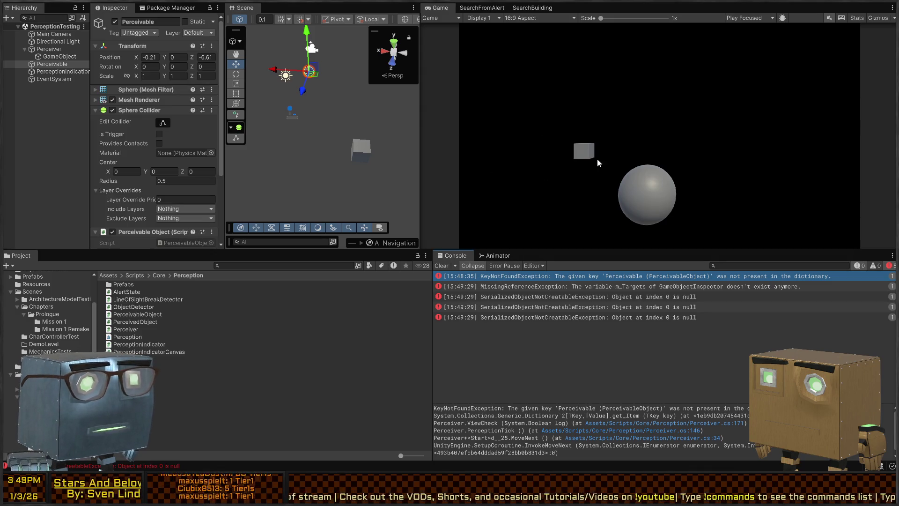
# Play the test scene and drag the sphere around; angle logs appear without exceptions
pyautogui.hotkey('ctrl', 'p')
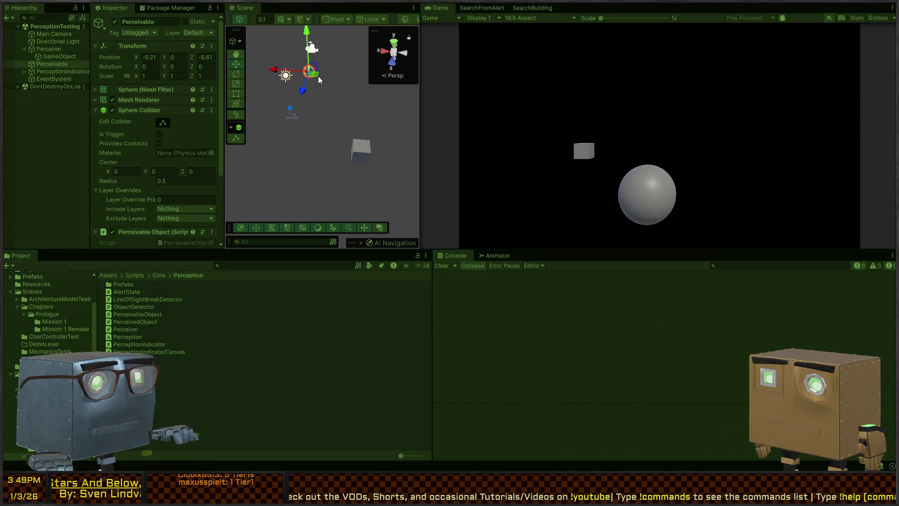
pyautogui.moveTo(376, 108)
pyautogui.mouseDown()
pyautogui.moveTo(383, 122)
pyautogui.moveTo(340, 139)
pyautogui.moveTo(333, 181)
pyautogui.moveTo(339, 156)
pyautogui.moveTo(374, 140)
pyautogui.moveTo(358, 126)
pyautogui.moveTo(339, 202)
pyautogui.moveTo(344, 144)
pyautogui.moveTo(394, 130)
pyautogui.moveTo(418, 135)
pyautogui.moveTo(331, 125)
pyautogui.mouseUp()
pyautogui.hotkey('ctrl', 'p')
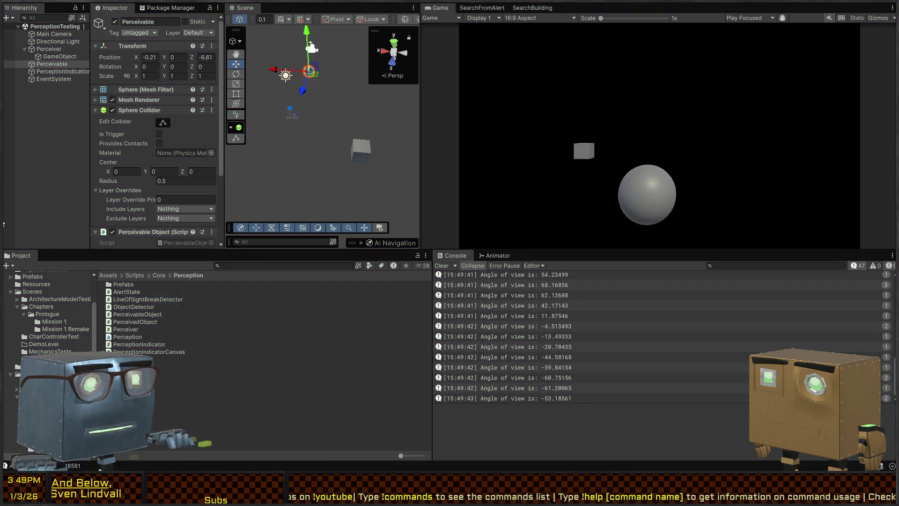
pyautogui.hotkey('alt', 'Tab')
pyautogui.scroll(-20, 314, 325)
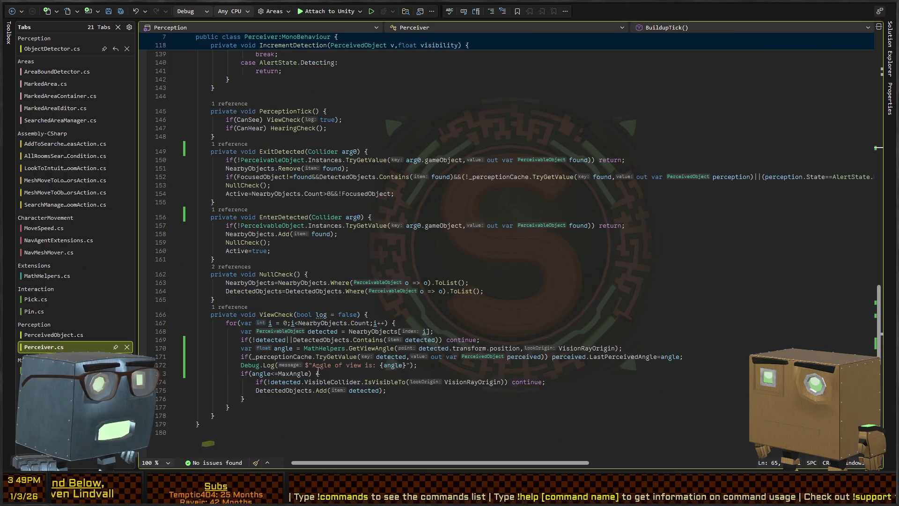
# Wrap the MathHelpers.GetViewAngle(...) call on line 170 in Mathf.Abs(...)
pyautogui.click(290, 267)
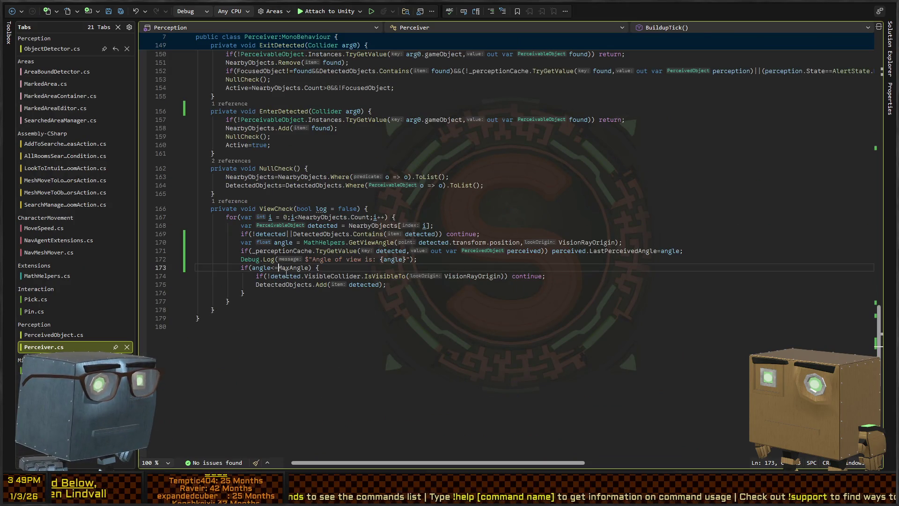
pyautogui.click(301, 242)
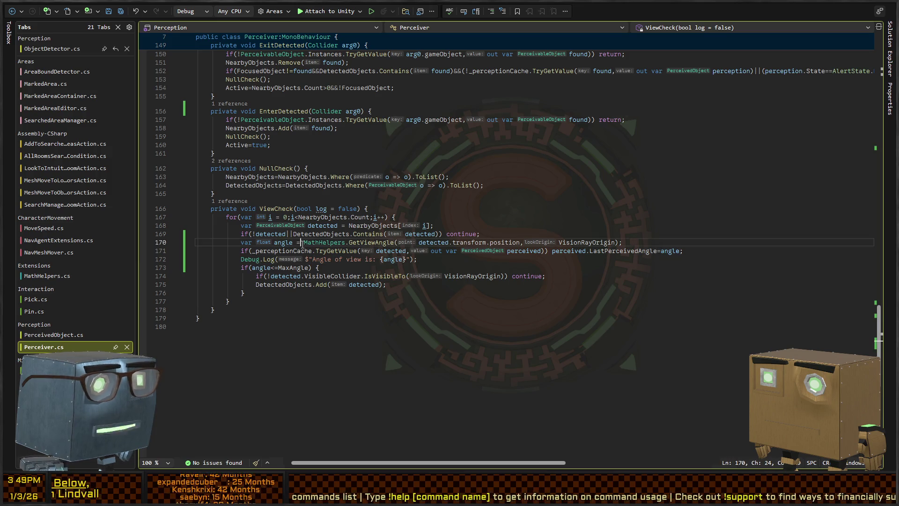
pyautogui.write('Mathf.Abs(')
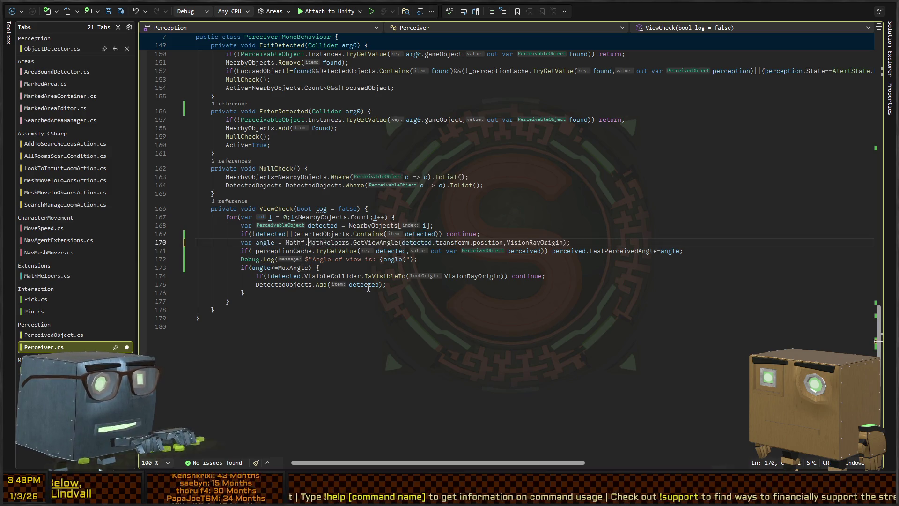
pyautogui.press('End')
pyautogui.press('Left')
pyautogui.write(')')
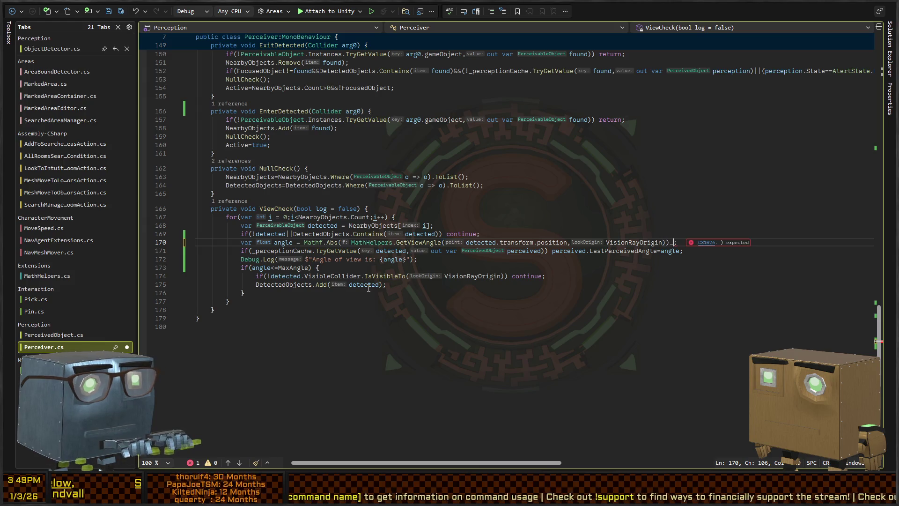
# Save Perceiver.cs and switch back to Unity to test the change
pyautogui.hotkey('alt', 'Tab')
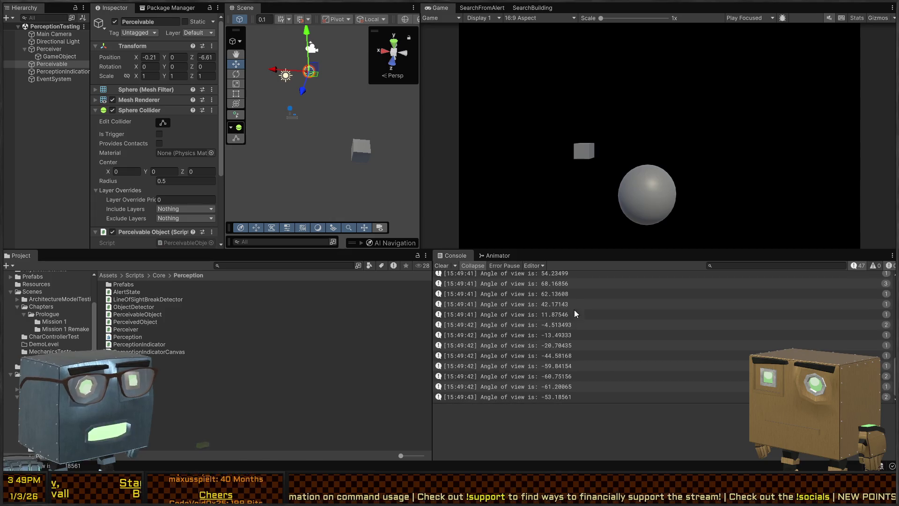
pyautogui.hotkey('alt', 'Tab')
pyautogui.scroll(-20, 473, 214)
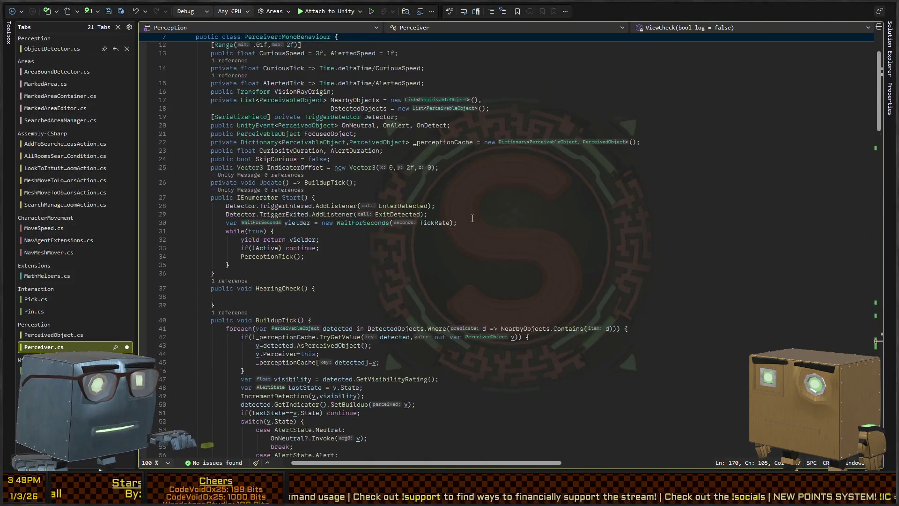
pyautogui.hotkey('ctrl', 's')
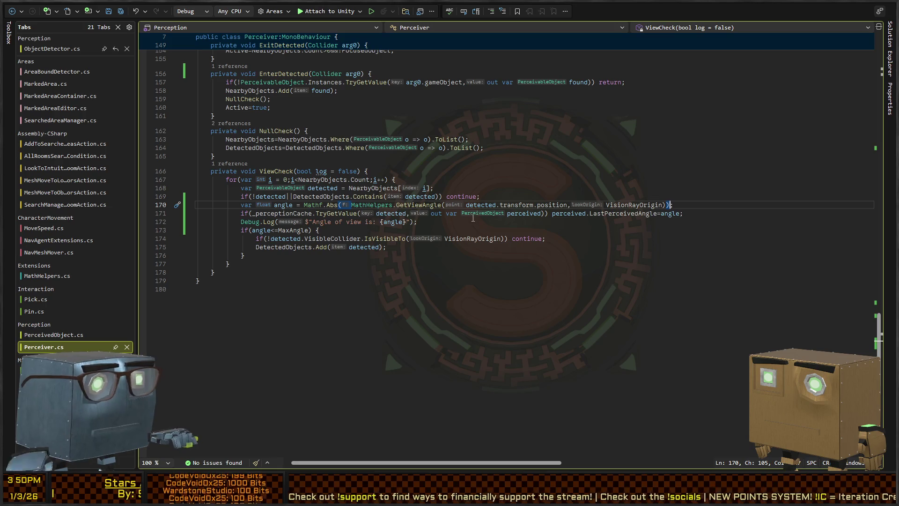
pyautogui.hotkey('alt', 'Tab')
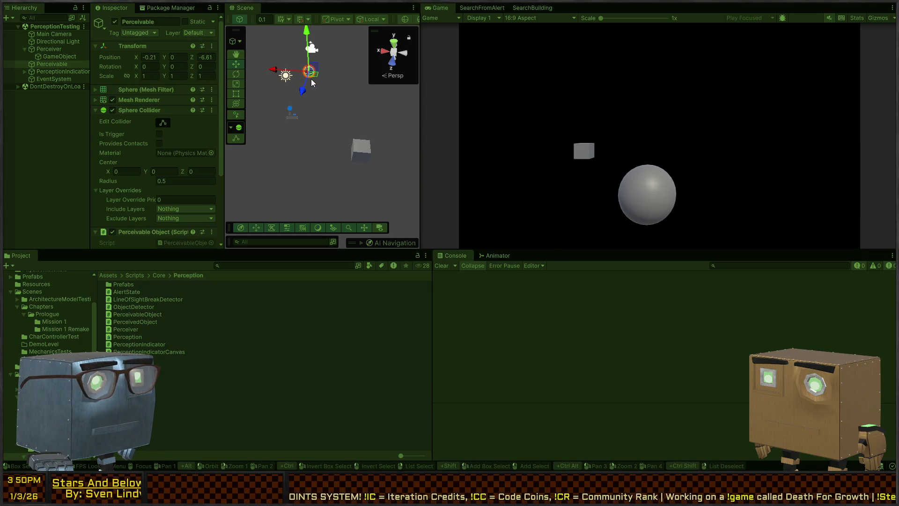
# Drag the Perceivable sphere toward the perceiver to log positive view angles, then stop play and return to Rider
pyautogui.moveTo(315, 76)
pyautogui.mouseDown()
pyautogui.moveTo(372, 110)
pyautogui.moveTo(338, 131)
pyautogui.moveTo(333, 178)
pyautogui.moveTo(336, 148)
pyautogui.moveTo(381, 125)
pyautogui.moveTo(358, 125)
pyautogui.mouseUp()
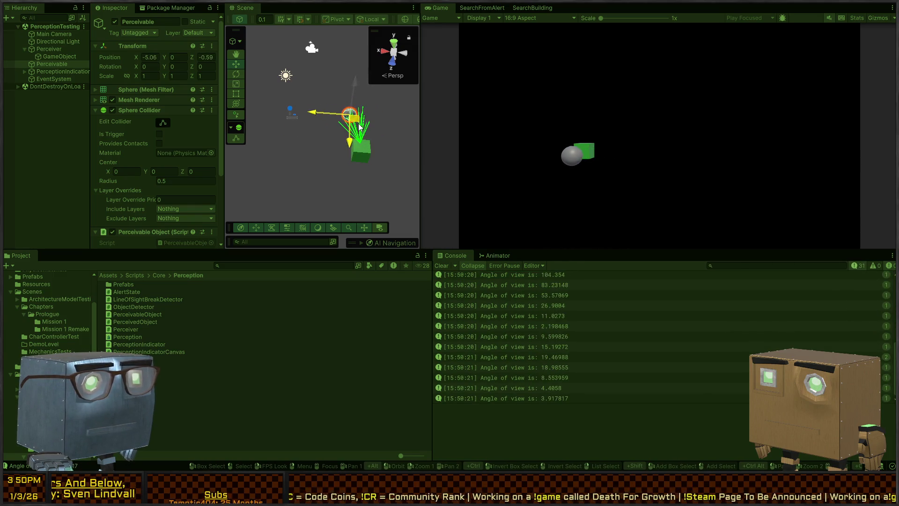
pyautogui.hotkey('ctrl', 'p')
pyautogui.hotkey('alt', 'Tab')
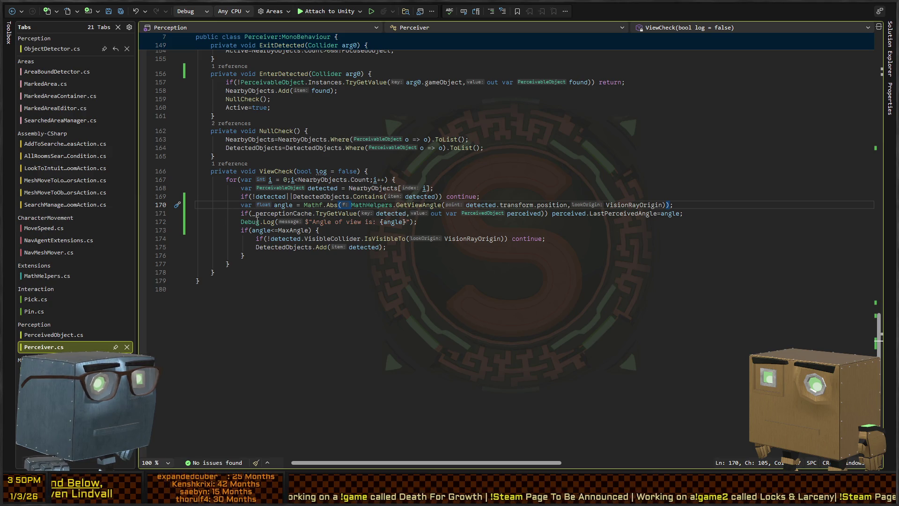
# Review BuildupTick's removal filter on line 65 and the DetectedObjects loop on line 41
pyautogui.scroll(20, 415, 160)
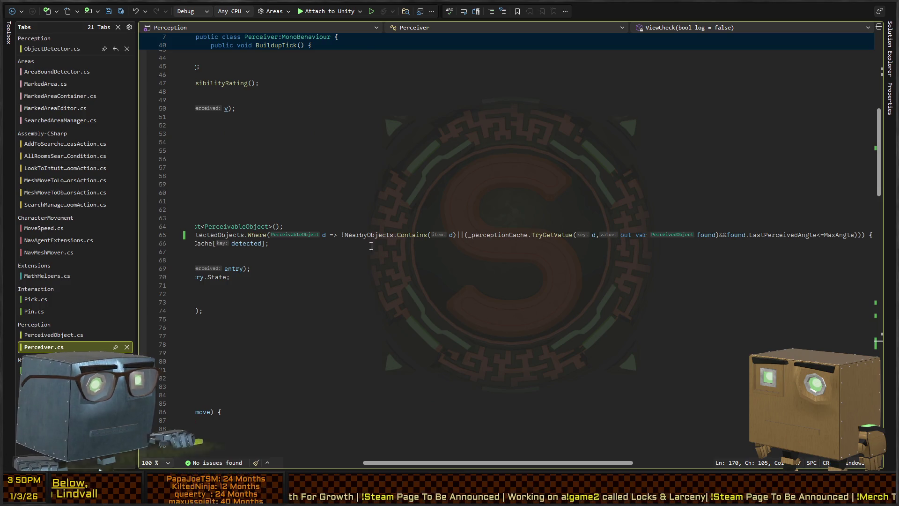
pyautogui.scroll(3, 337, 237)
pyautogui.scroll(-7, 311, 180)
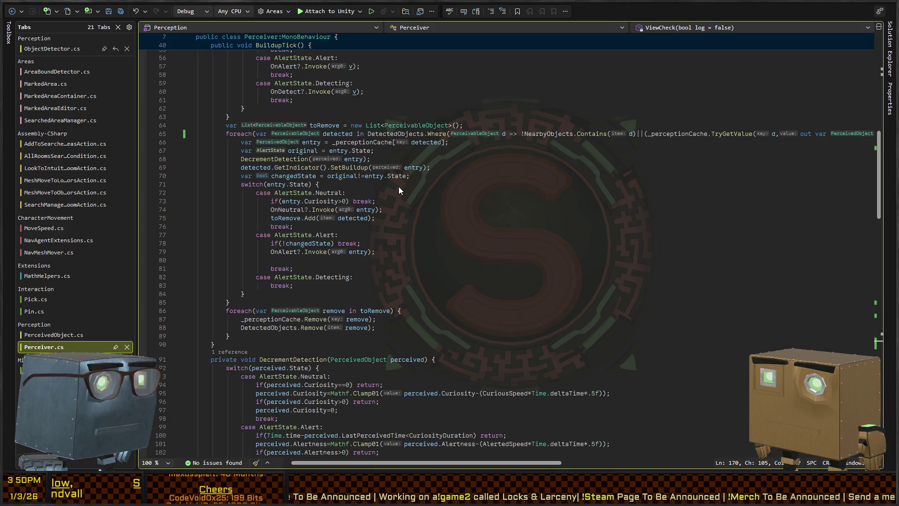
pyautogui.scroll(8, 400, 188)
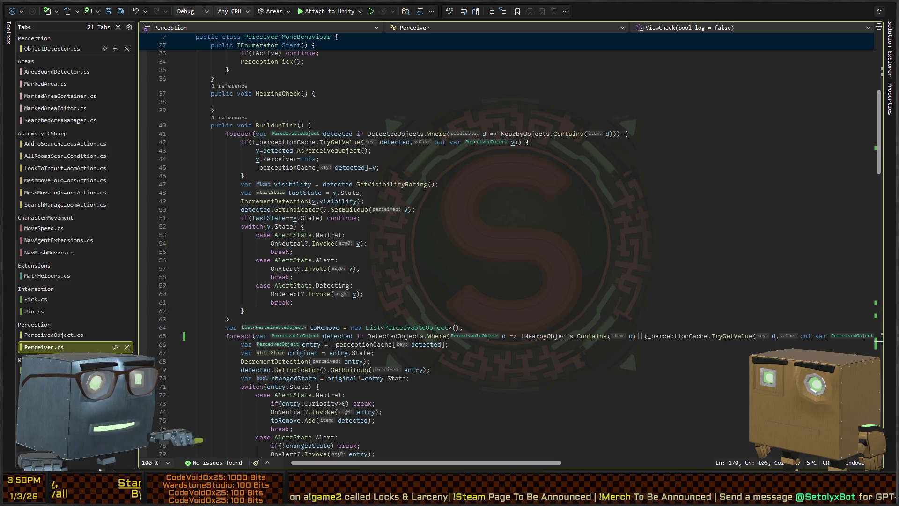
pyautogui.hscroll(5, 515, 142)
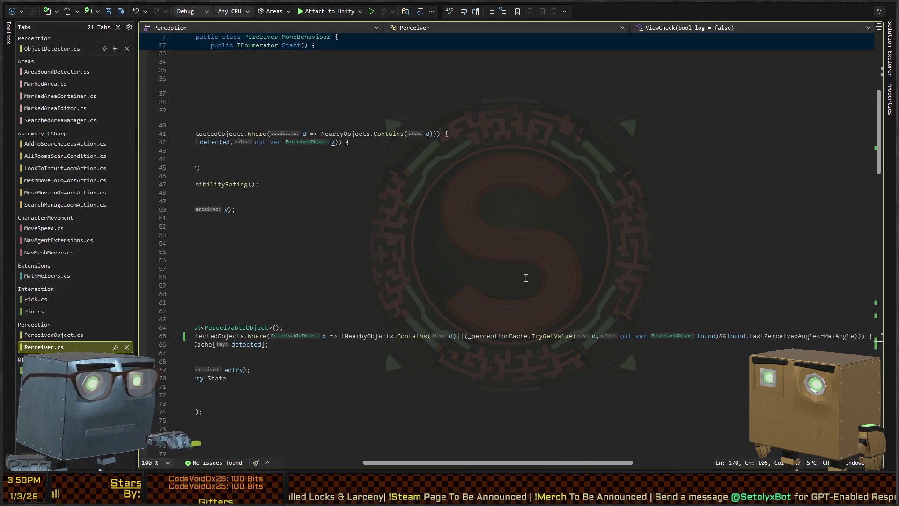
pyautogui.click(458, 337)
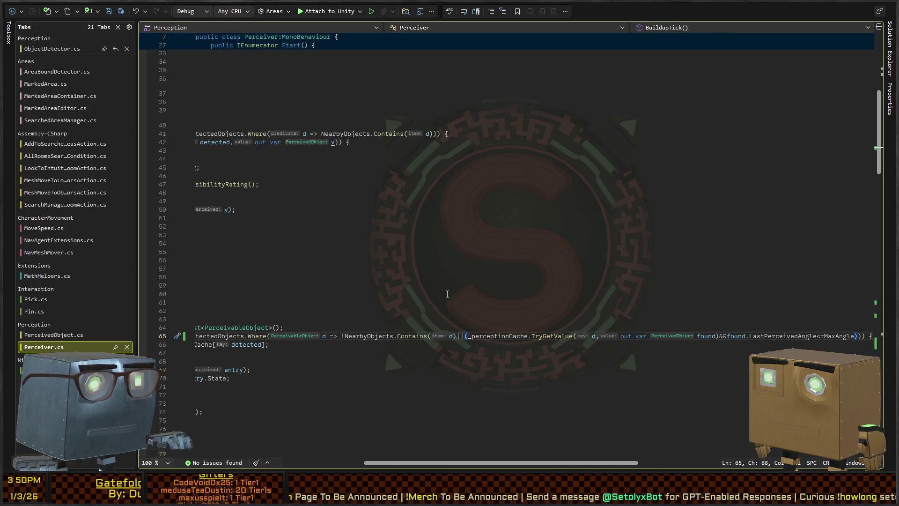
pyautogui.hscroll(-5, 391, 201)
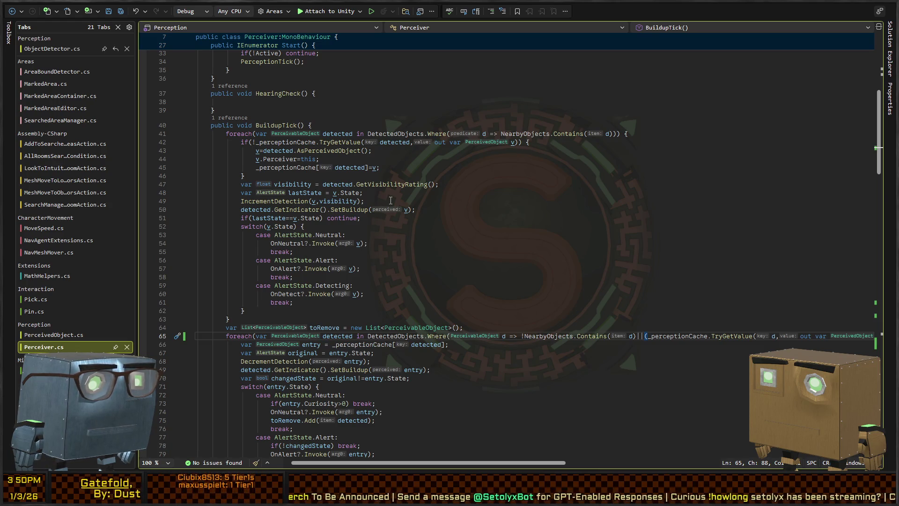
pyautogui.click(367, 134)
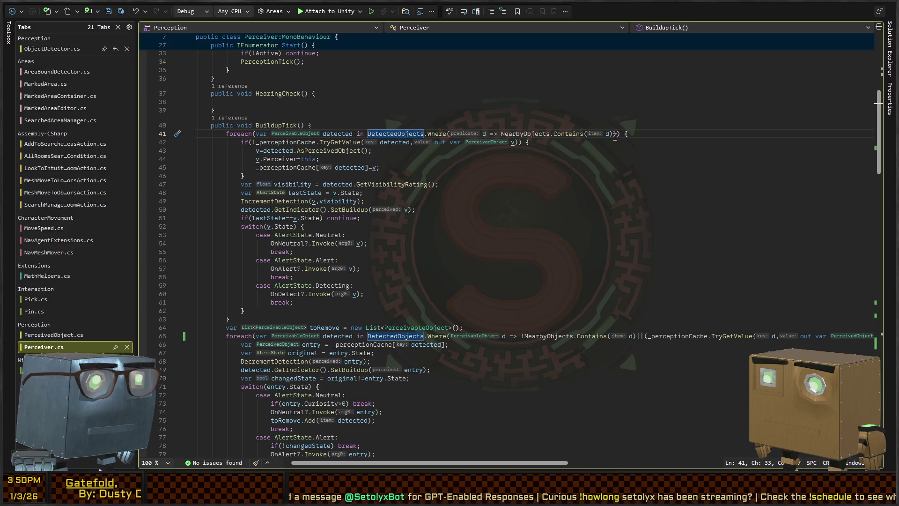
# Add a new first line: detectedAndInViewCone = DetectedObjects.Where(d=> NearbyObjects.Contains(d) && !_percep
pyautogui.press('Up')
pyautogui.press('End')
pyautogui.write('\\')
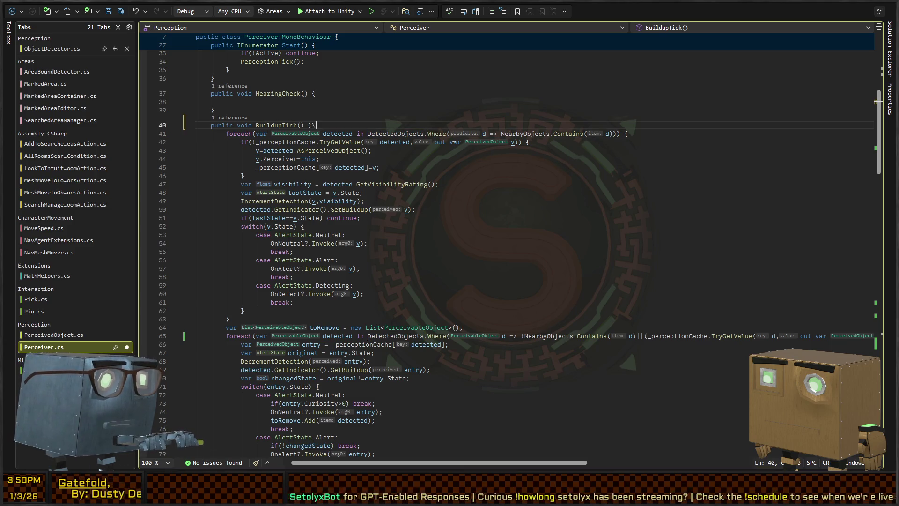
pyautogui.press('BackSpace')
pyautogui.press('Return')
pyautogui.write('dete')
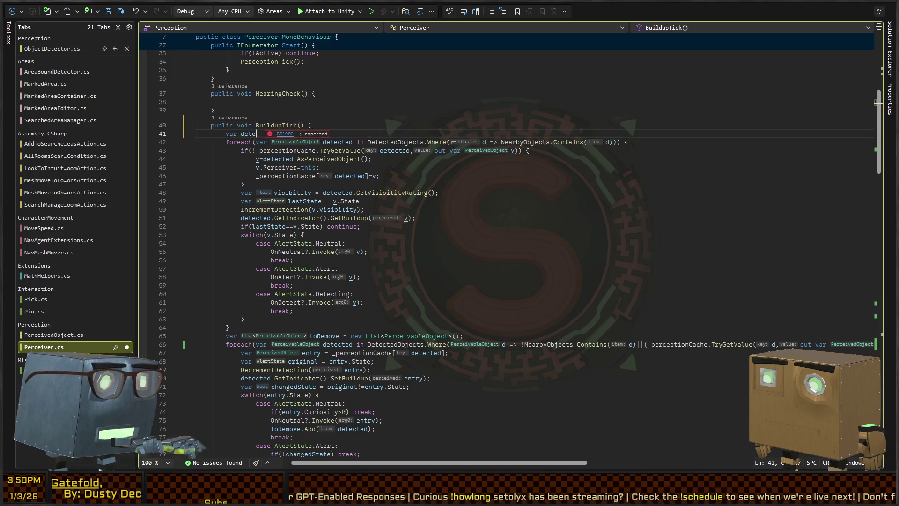
pyautogui.write('ctedAndInVie')
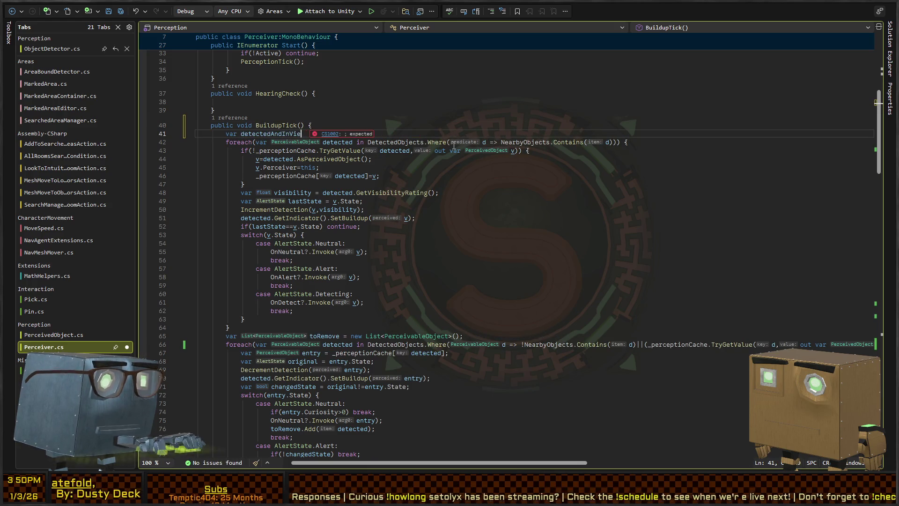
pyautogui.write('wCone = Detecte')
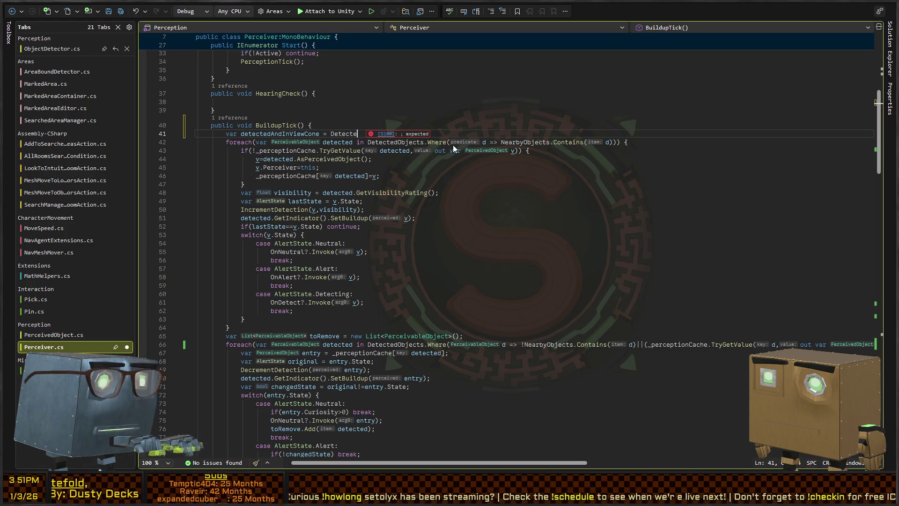
pyautogui.write('dObjects.Wher')
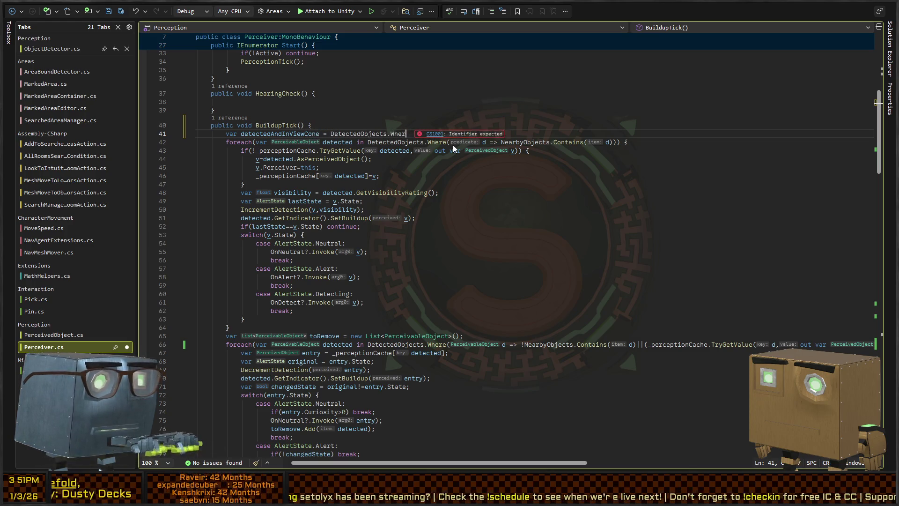
pyautogui.write('e(d=> NearbyObjects.')
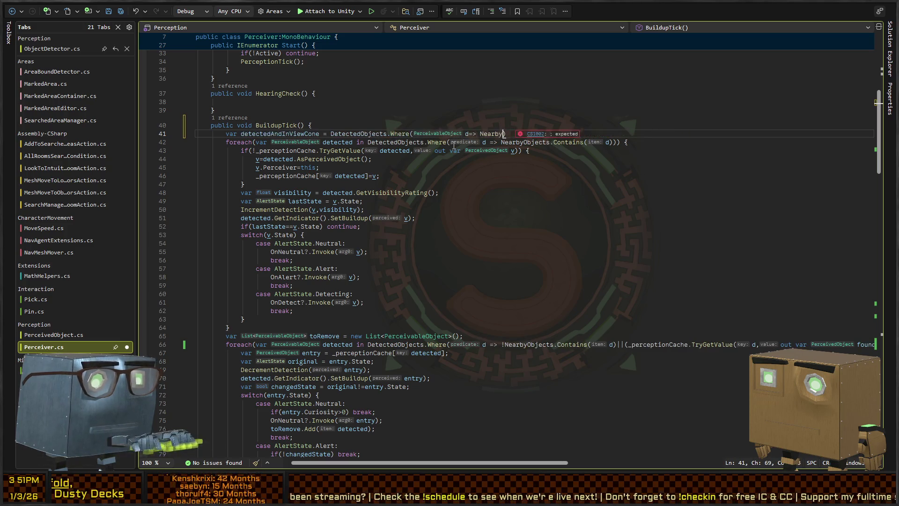
pyautogui.write('Contains(d)')
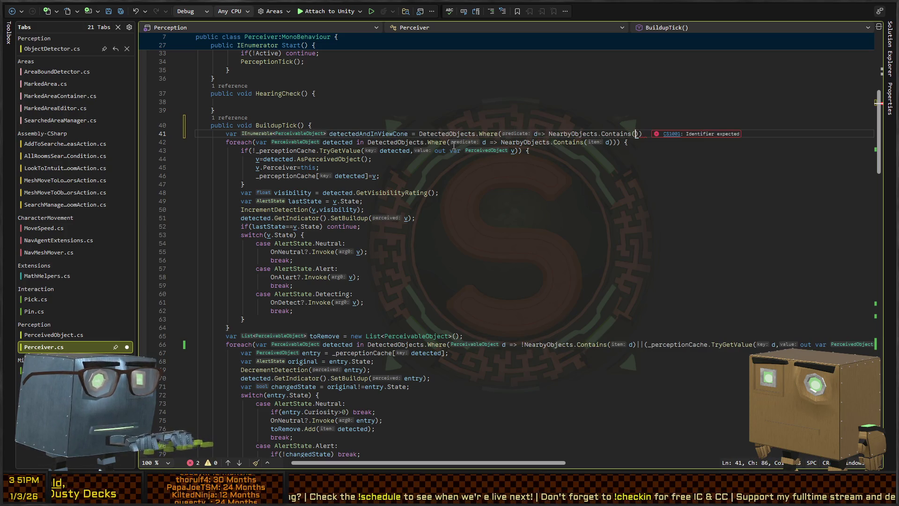
pyautogui.write(' && _')
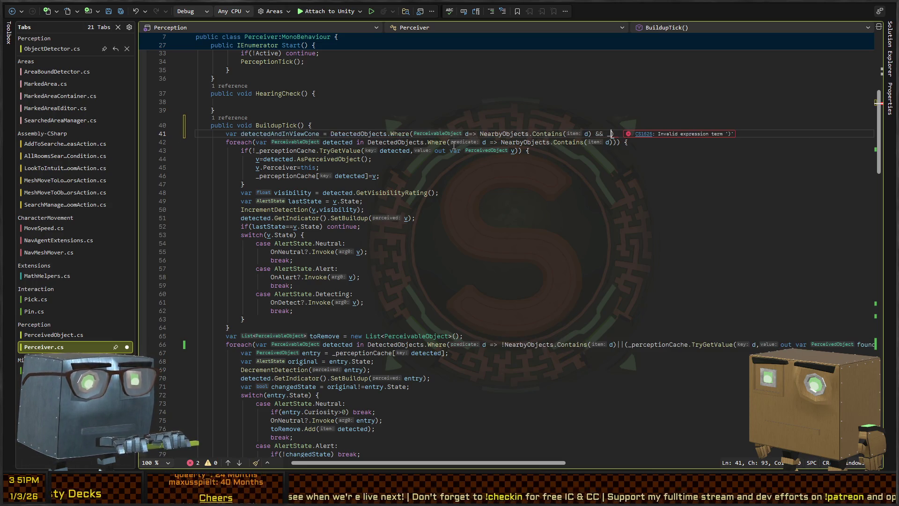
pyautogui.write('!_percep')
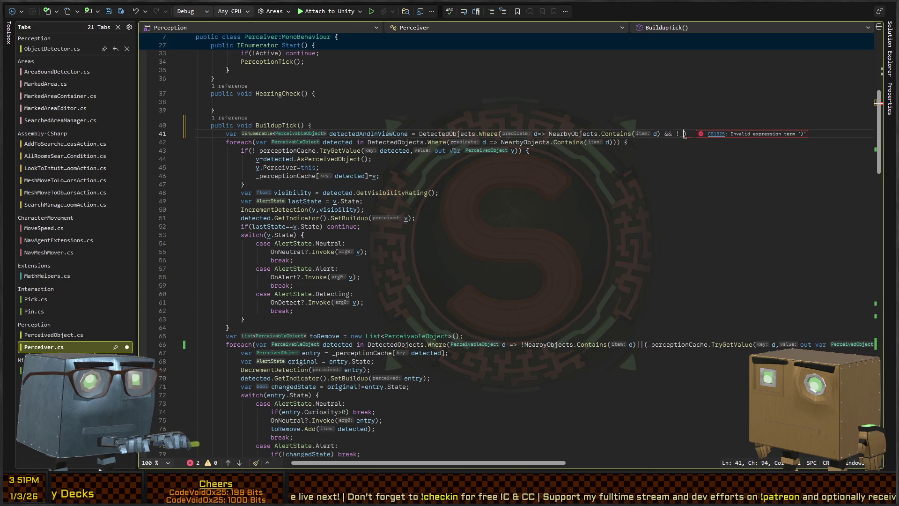
# Select the unfinished detectedAndInViewCone line 41 and comment it out
pyautogui.press('BackSpace')
pyautogui.press('BackSpace')
pyautogui.press('BackSpace')
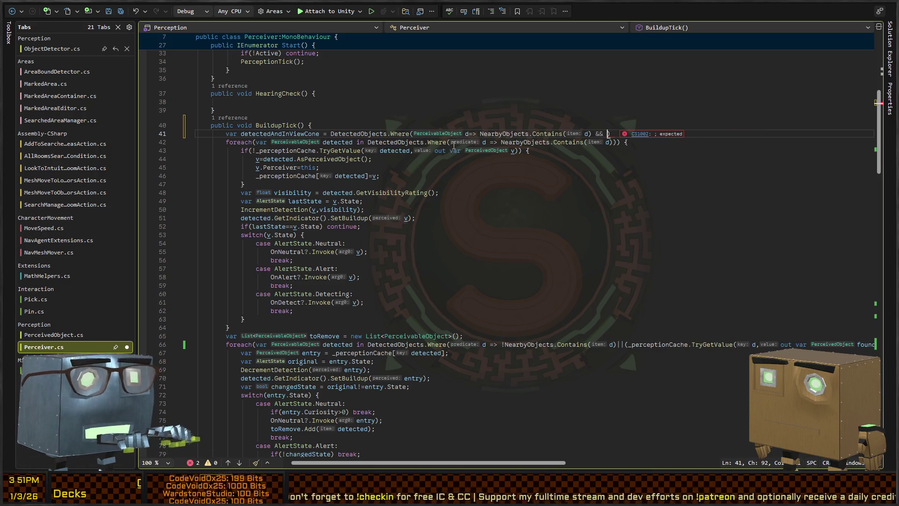
pyautogui.write('!')
pyautogui.hotkey('ctrl', 'z')
pyautogui.press('End')
pyautogui.hotkey('shift', 'Home')
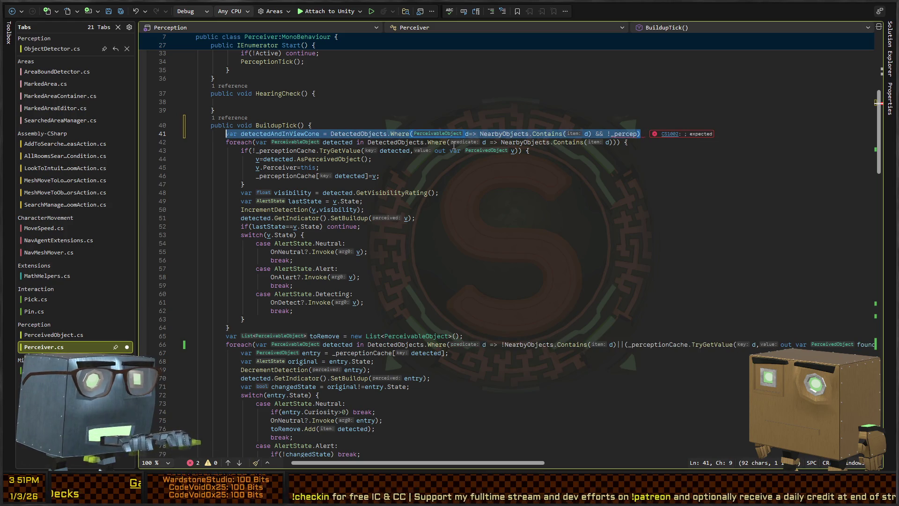
pyautogui.hotkey('ctrl', 'k')
pyautogui.hotkey('ctrl', 'c')
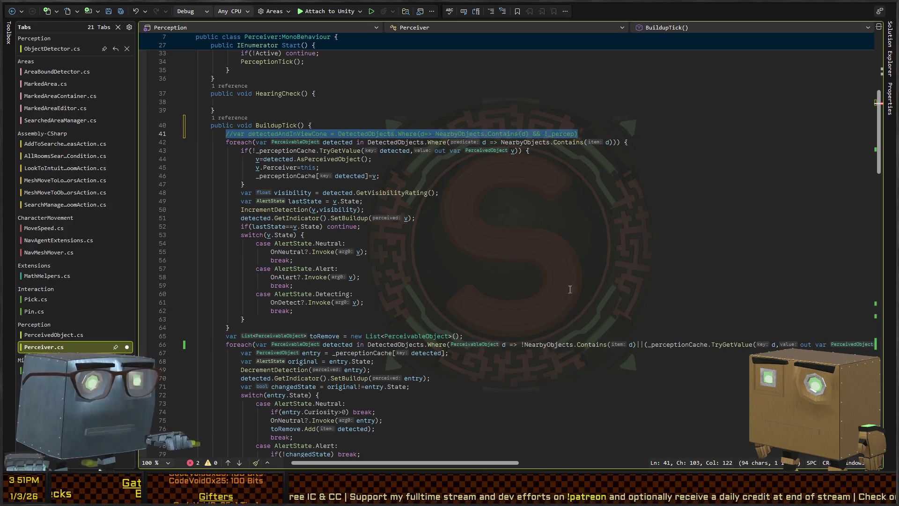
# Insert "!" before _perceptionCache.TryGetValue on line 66
pyautogui.click(645, 345)
pyautogui.write('(!')
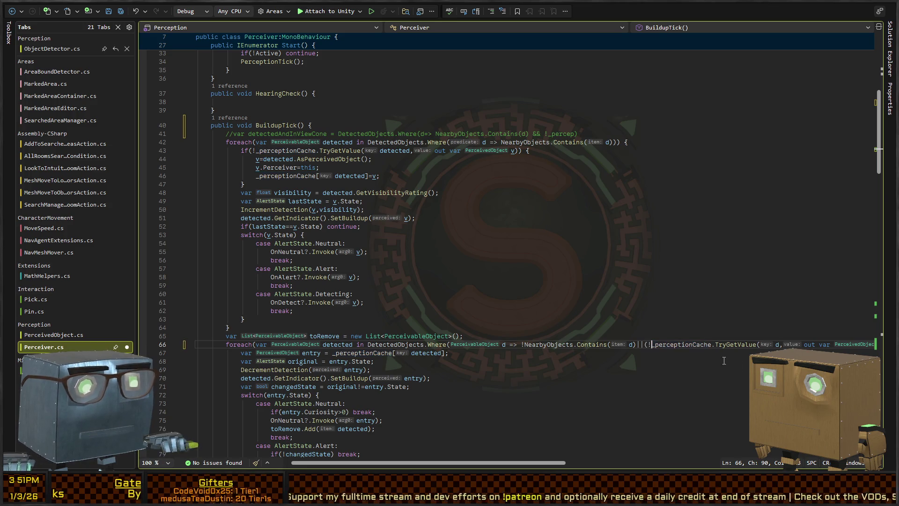
pyautogui.hscroll(5, 617, 348)
pyautogui.hscroll(3, 636, 351)
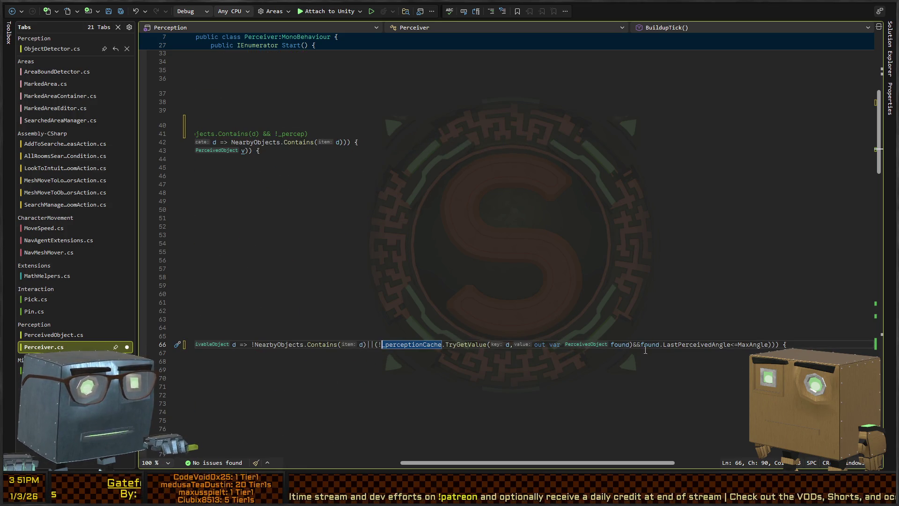
# Swap the && before the second found check to || and then back to &&
pyautogui.click(640, 345)
pyautogui.press('BackSpace')
pyautogui.press('BackSpace')
pyautogui.write('||')
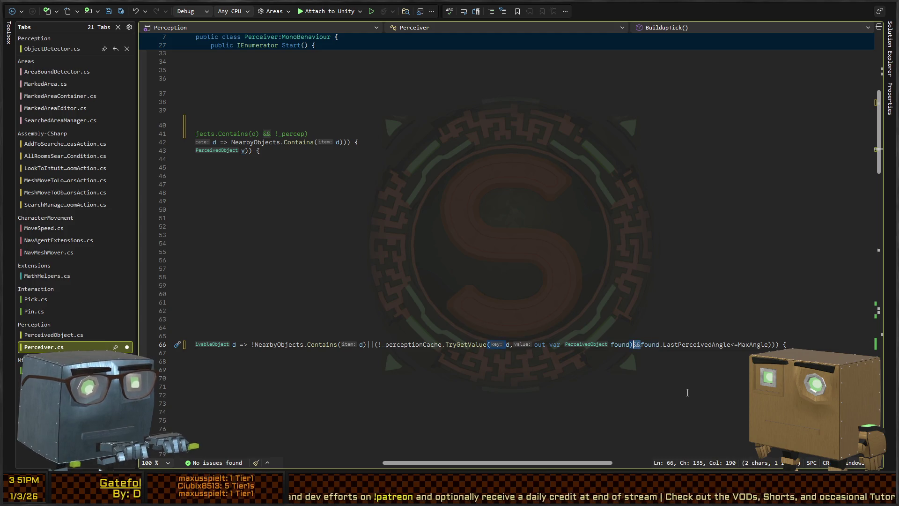
pyautogui.hscroll(-6, 429, 364)
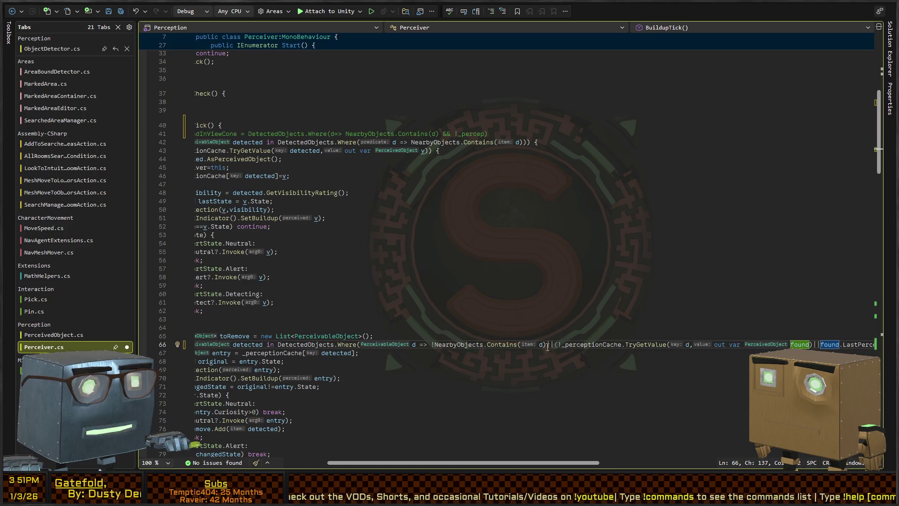
pyautogui.hscroll(3, 541, 344)
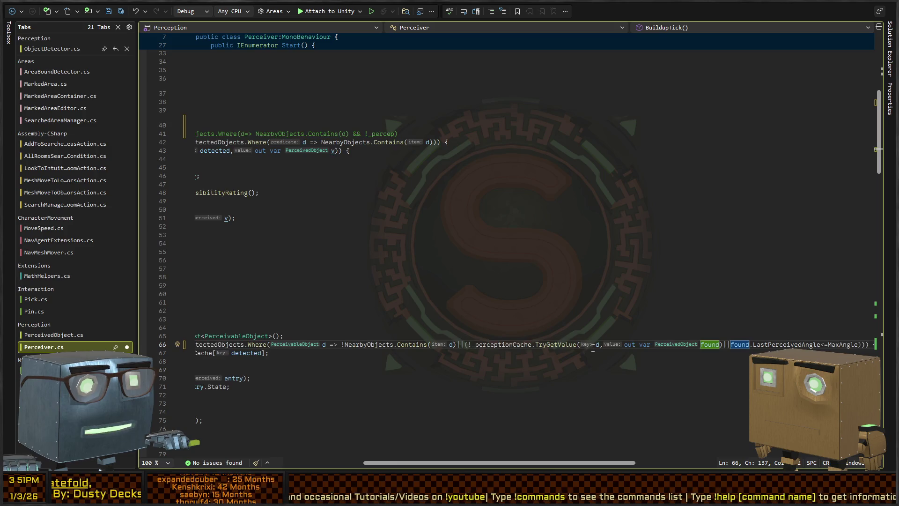
pyautogui.hscroll(3, 592, 348)
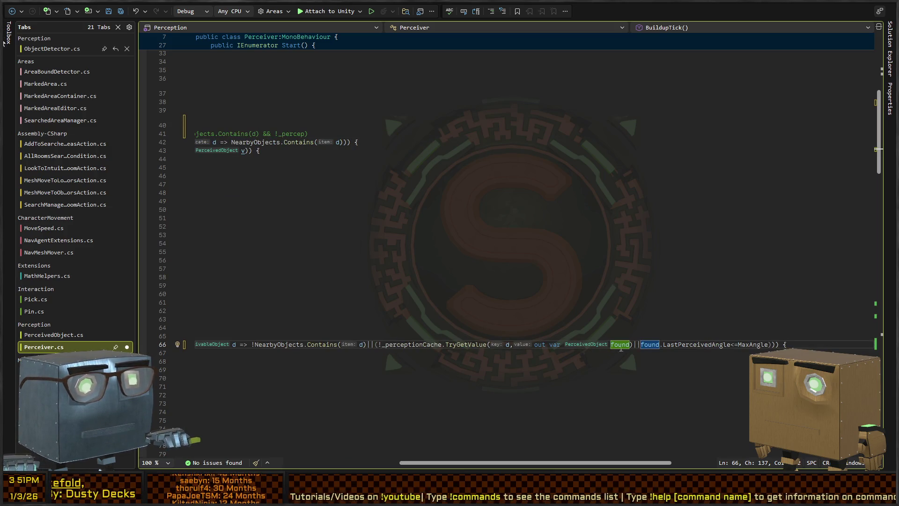
pyautogui.press('BackSpace')
pyautogui.press('BackSpace')
pyautogui.write('&&')
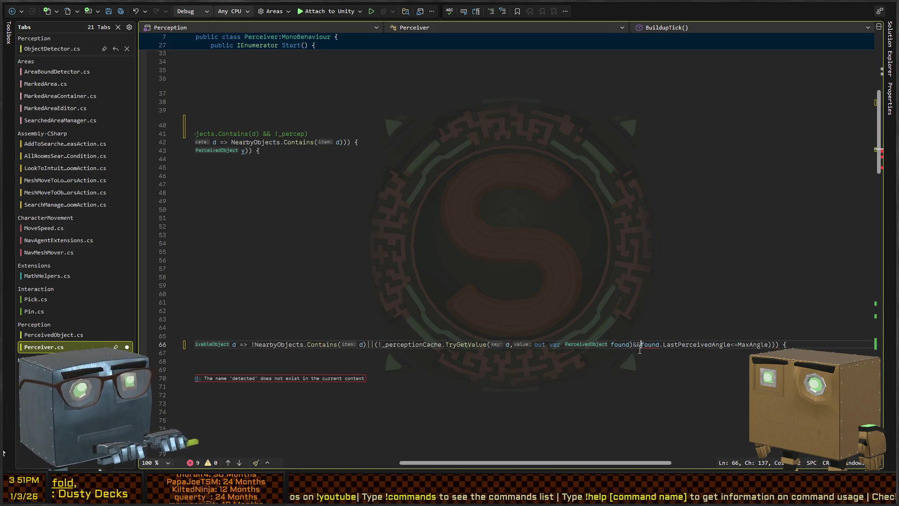
pyautogui.hscroll(-6, 498, 251)
# Uncomment line 41 and complete the condition as !_perceptionCache.TryGetValue(d, out var found)
pyautogui.scroll(2, 508, 142)
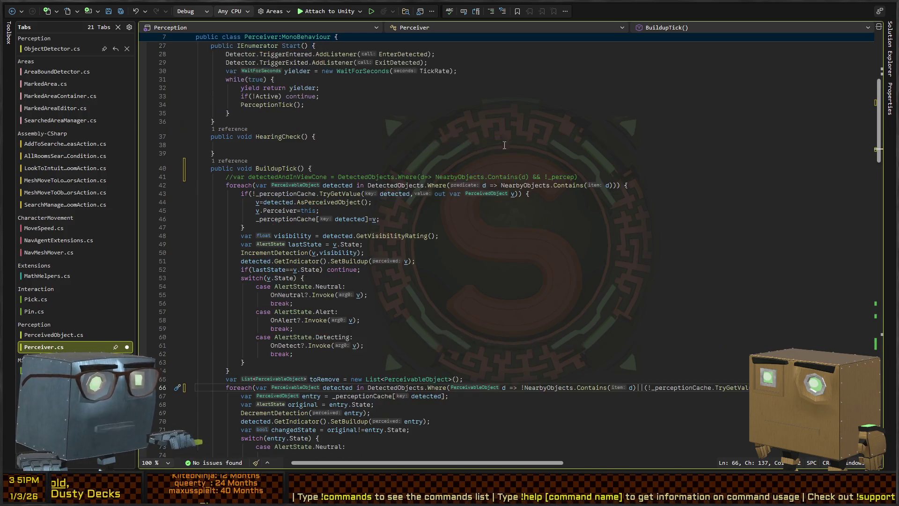
pyautogui.click(609, 181)
pyautogui.press('Delete')
pyautogui.press('Delete')
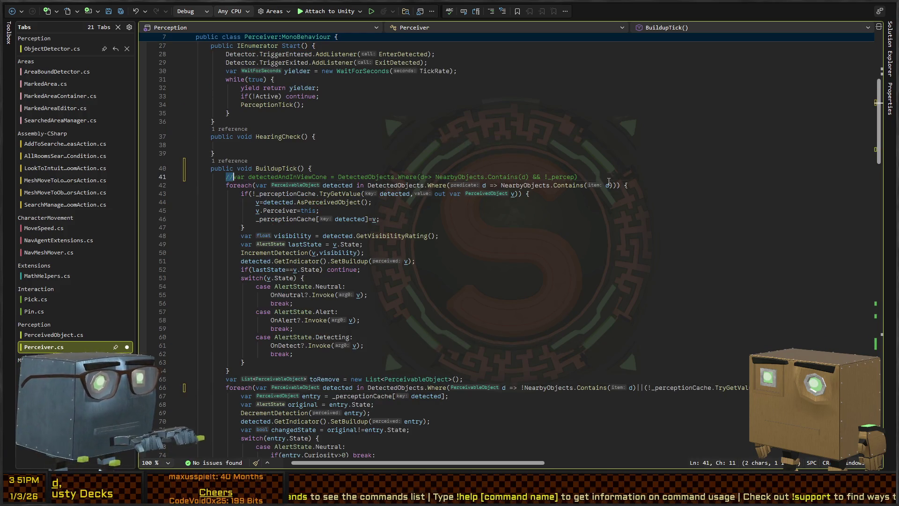
pyautogui.click(607, 181)
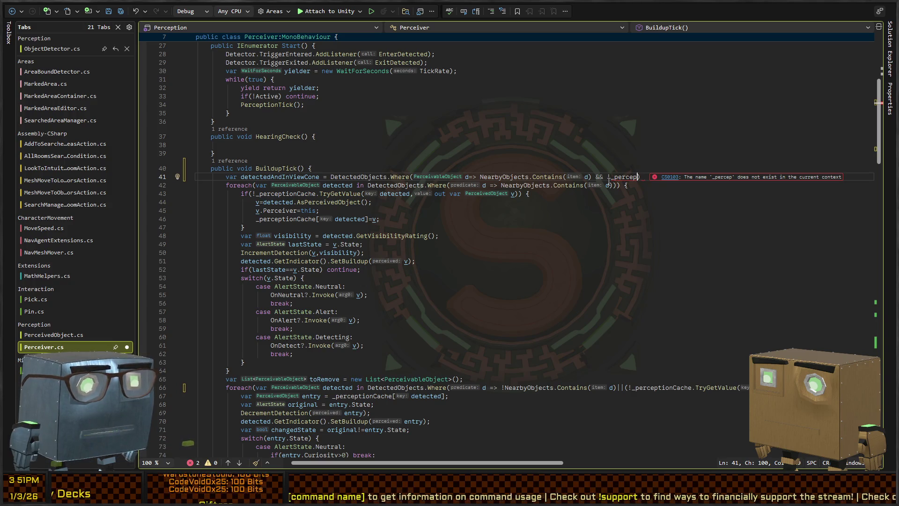
pyautogui.press('BackSpace')
pyautogui.press('BackSpace')
pyautogui.press('BackSpace')
pyautogui.write('erceptionCache.TryGetValue(d, out var found)')
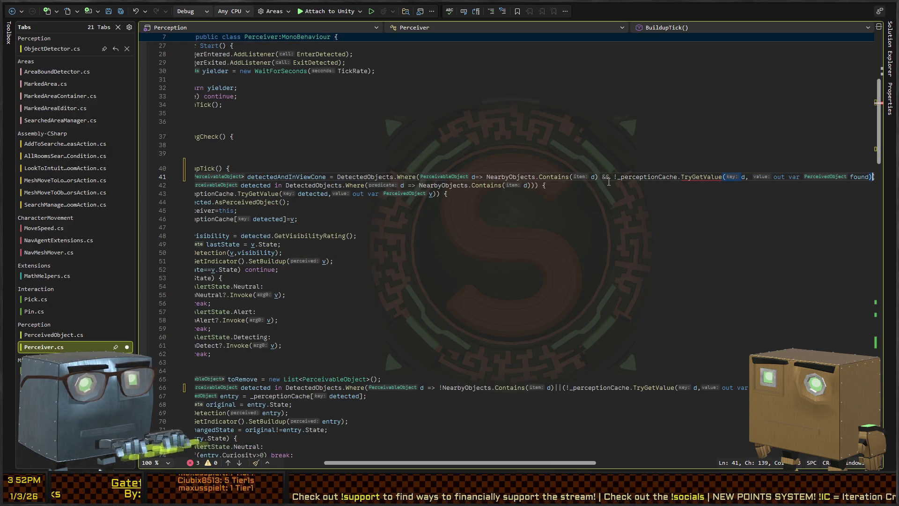
# Append || found.LastPerceivedAngle<=MaxAngle to the line 41 condition
pyautogui.hscroll(5, 609, 182)
pyautogui.write('||found.')
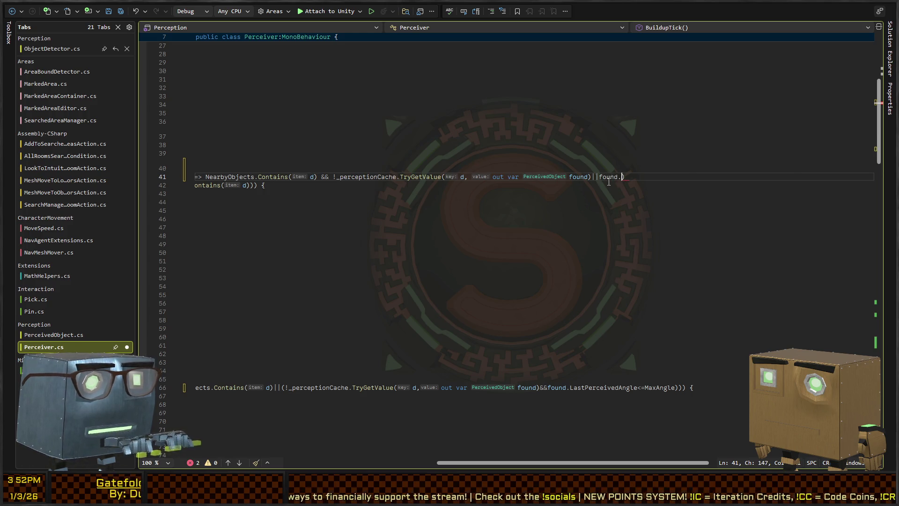
pyautogui.press('Tab')
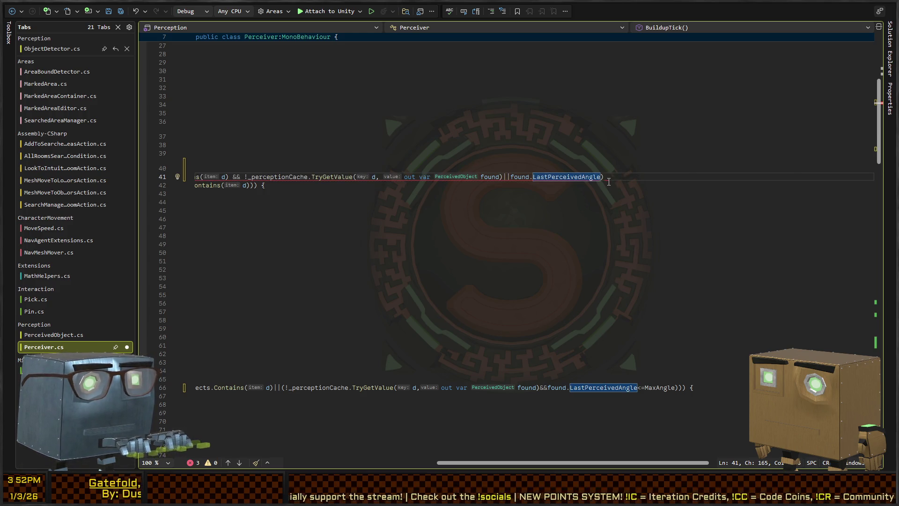
pyautogui.hscroll(-5, 609, 181)
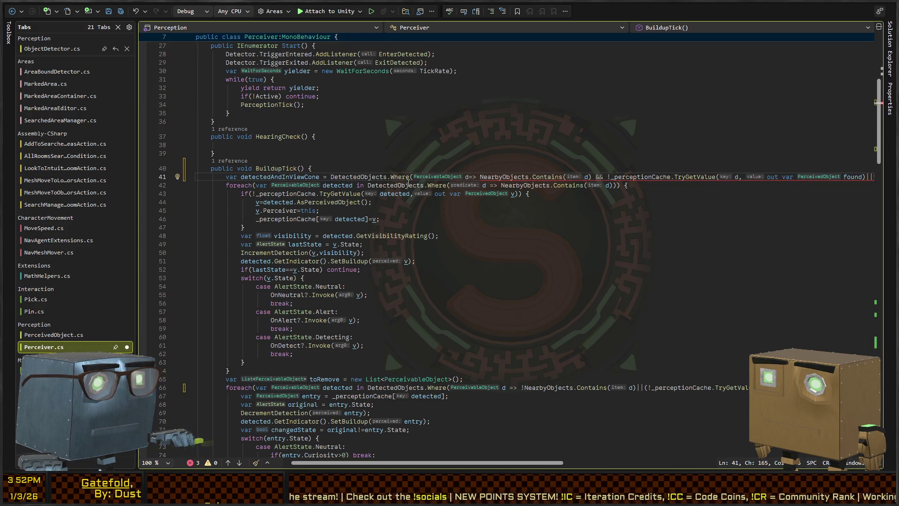
pyautogui.hscroll(6, 417, 177)
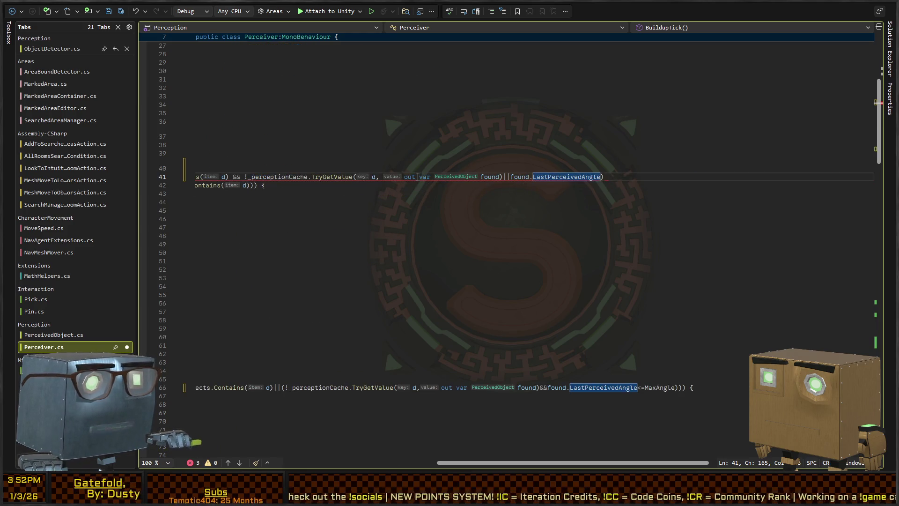
pyautogui.write('<=Max')
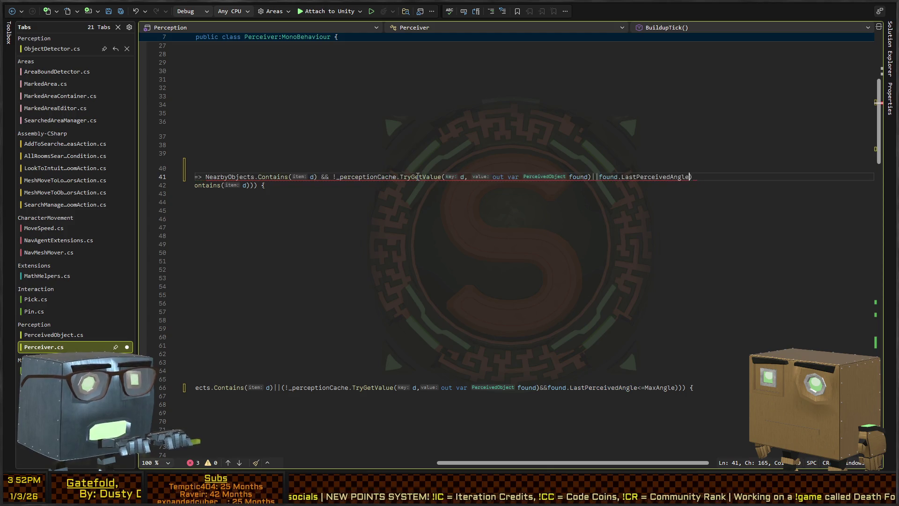
pyautogui.write('Angle')
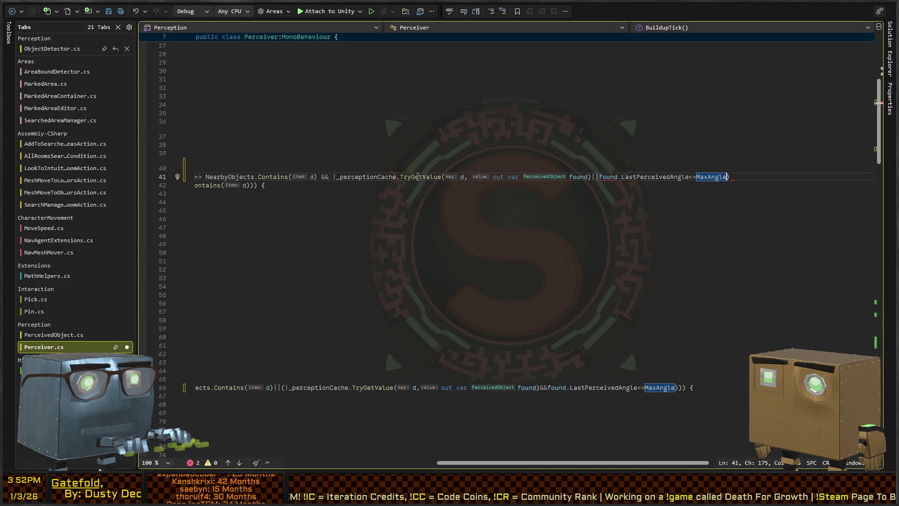
# Wrap the cache condition in parentheses and end the statement with a semicolon
pyautogui.hotkey('ctrl', 'Left')
pyautogui.hotkey('ctrl', 'Left')
pyautogui.hotkey('ctrl', 'Left')
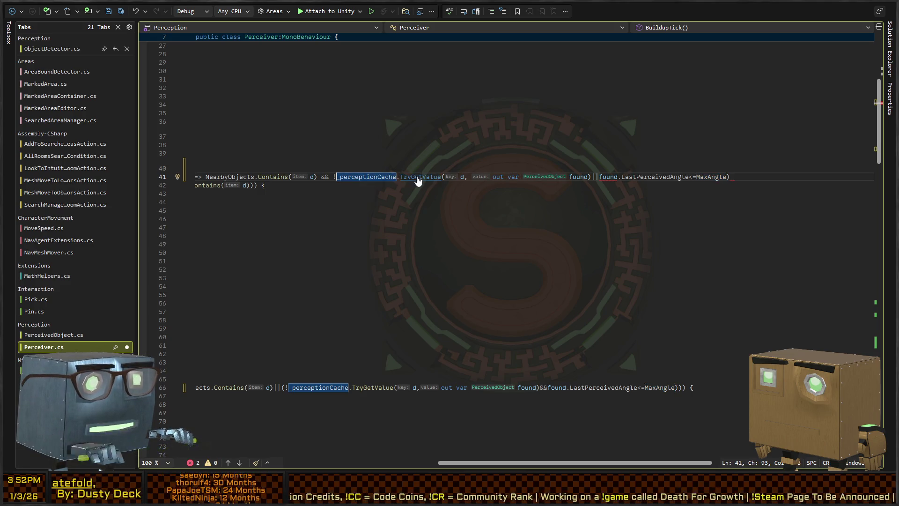
pyautogui.press('Left')
pyautogui.hotkey('shift', 'End')
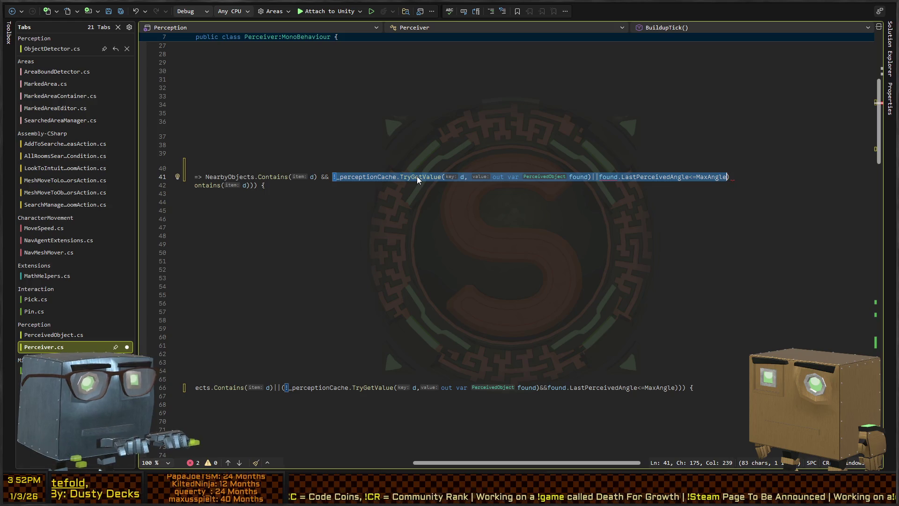
pyautogui.write('(')
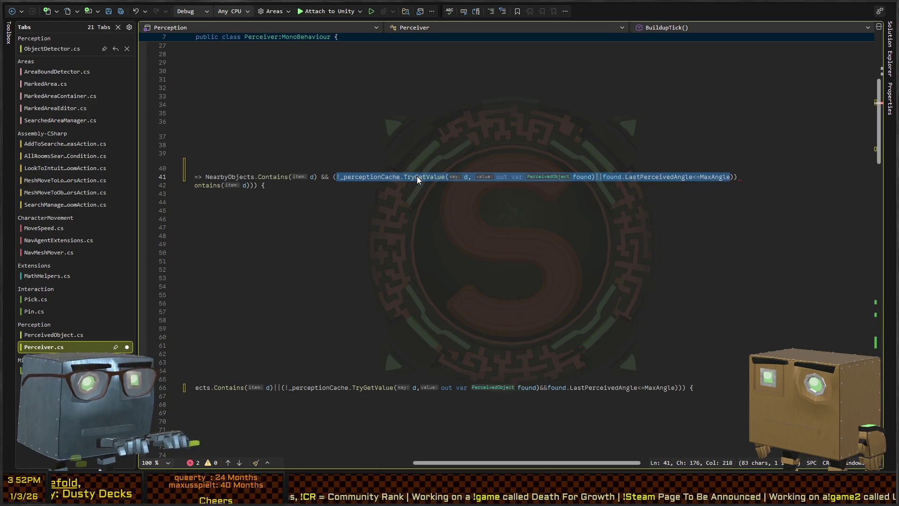
pyautogui.press('Left')
pyautogui.press('End')
pyautogui.write(';')
pyautogui.hscroll(-5, 417, 176)
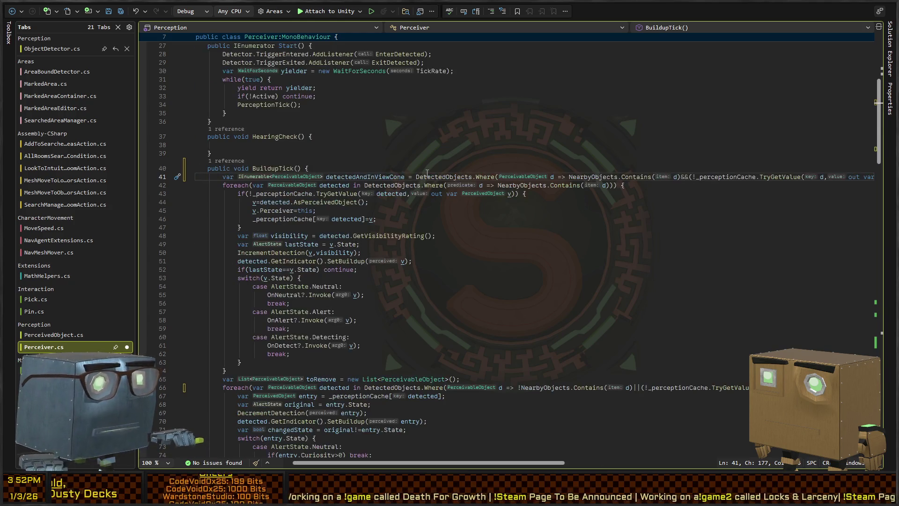
# Make the line 42 foreach iterate over detectedAndInViewCone
pyautogui.click(358, 185)
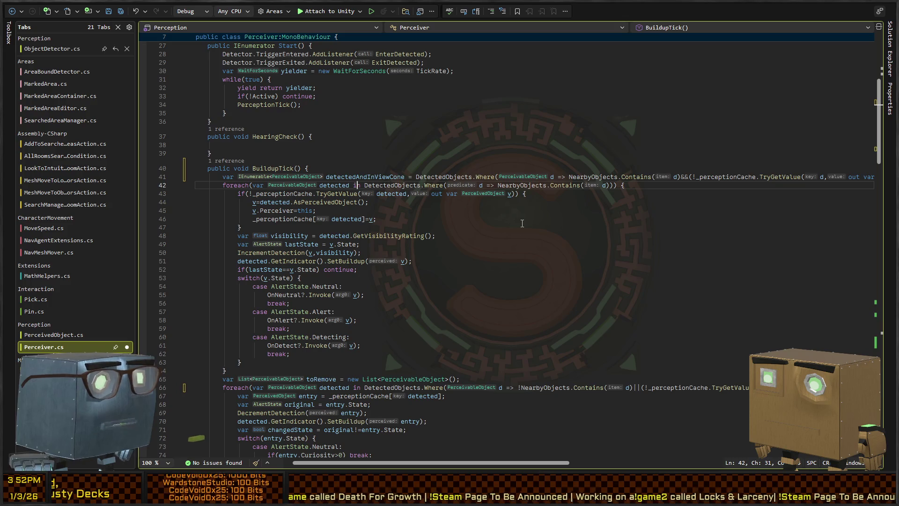
pyautogui.hotkey('shift', 'End')
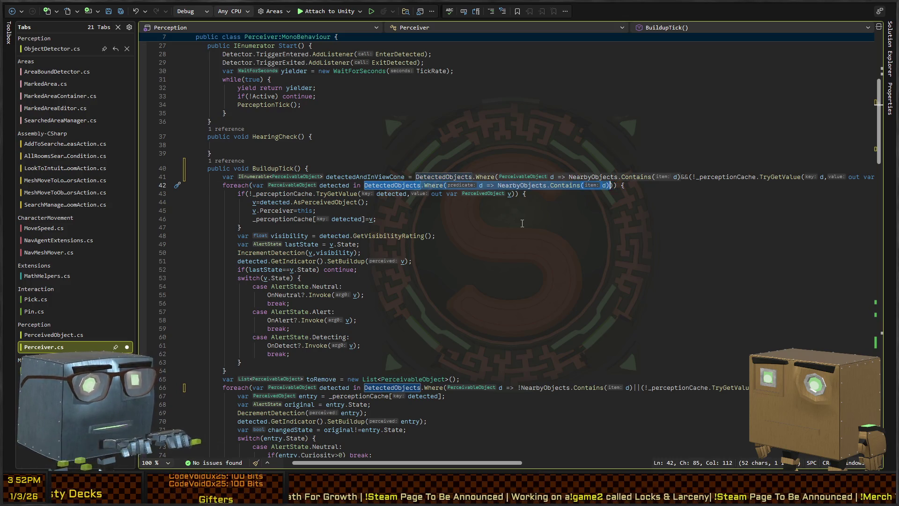
pyautogui.write('detectedAndInViewCone')
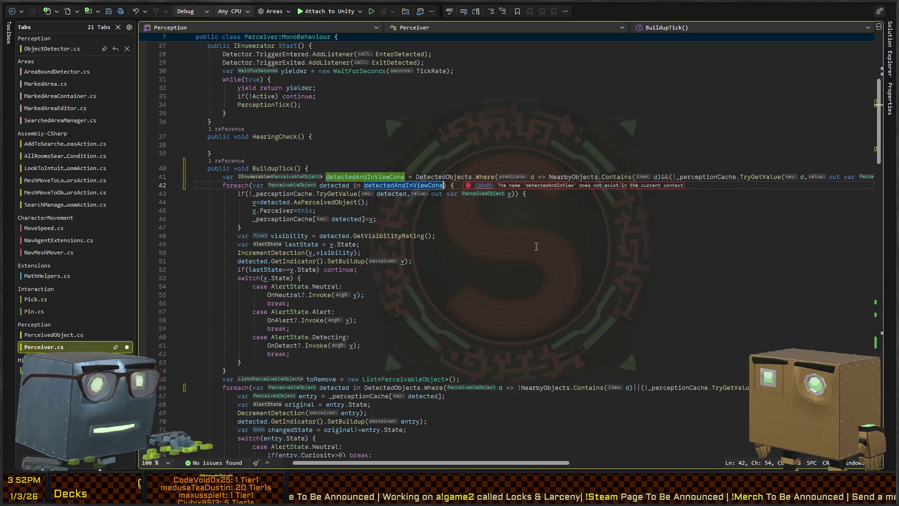
# Change the line 66 loop source to DetectedObjects.Except(detectedAndInViewCone)
pyautogui.scroll(-6, 521, 224)
pyautogui.doubleClick(431, 241)
pyautogui.write('Except')
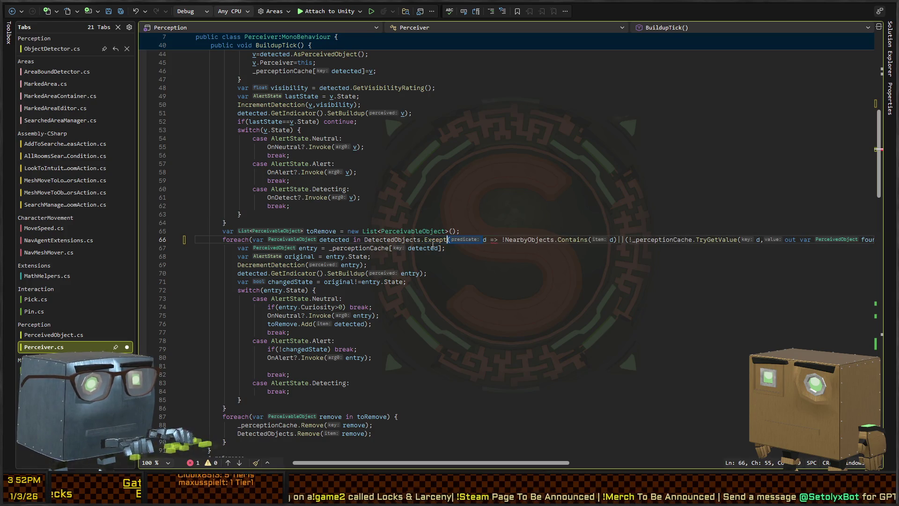
pyautogui.hotkey('shift', 'End')
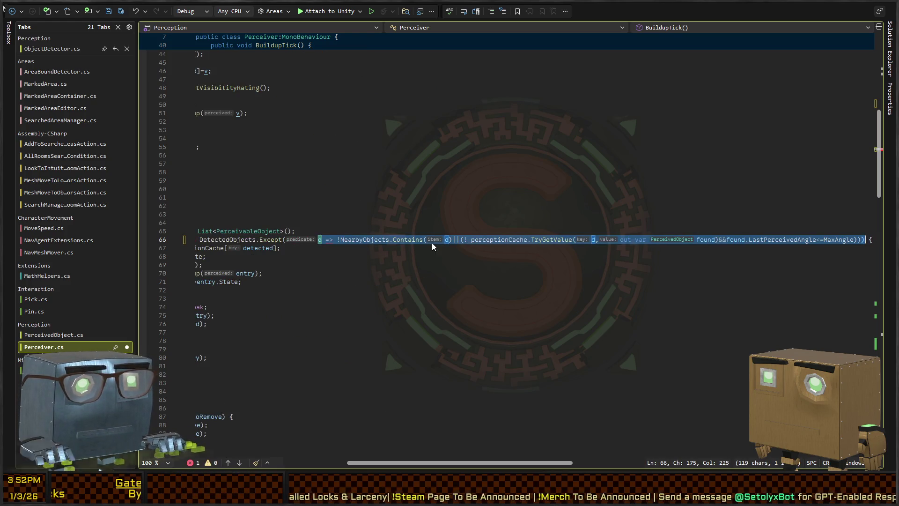
pyautogui.press('Delete')
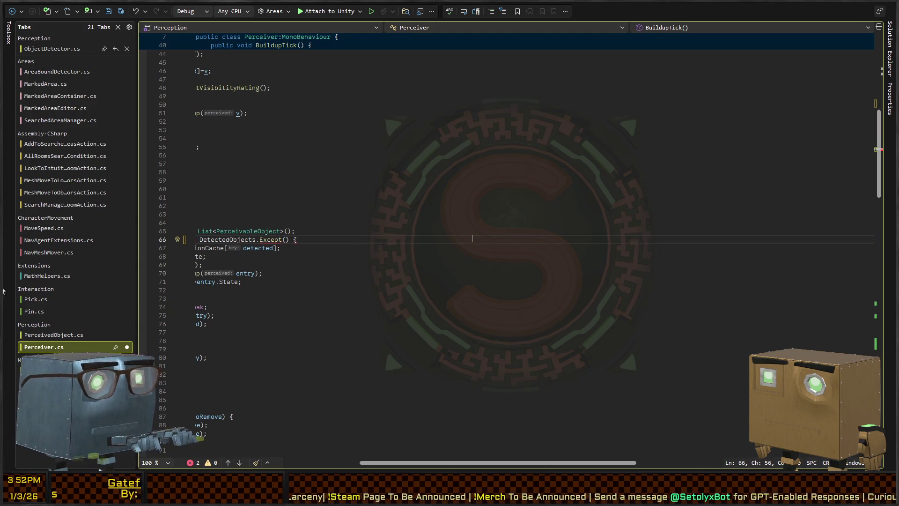
pyautogui.write('detectedAndInViewCone')
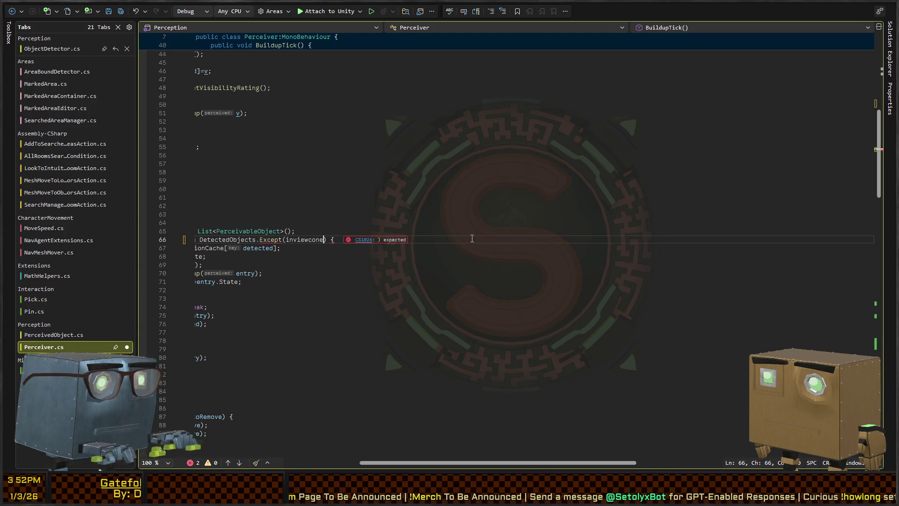
pyautogui.press('Right')
pyautogui.press('Right')
pyautogui.write(')')
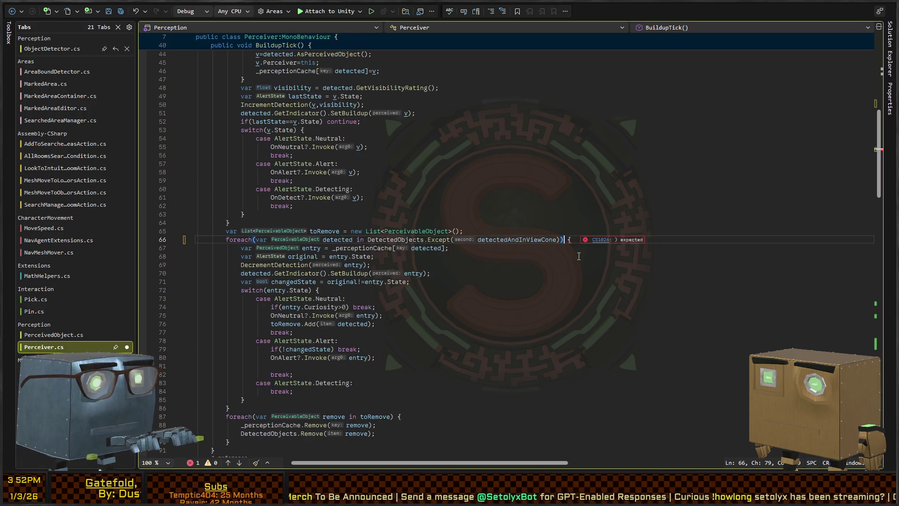
pyautogui.scroll(4, 404, 193)
pyautogui.scroll(4, 404, 193)
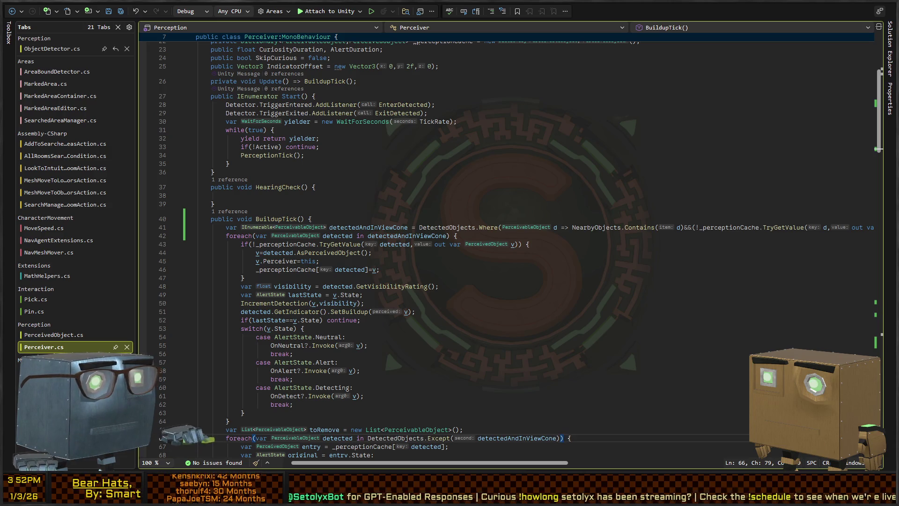
pyautogui.hotkey('alt', 'Tab')
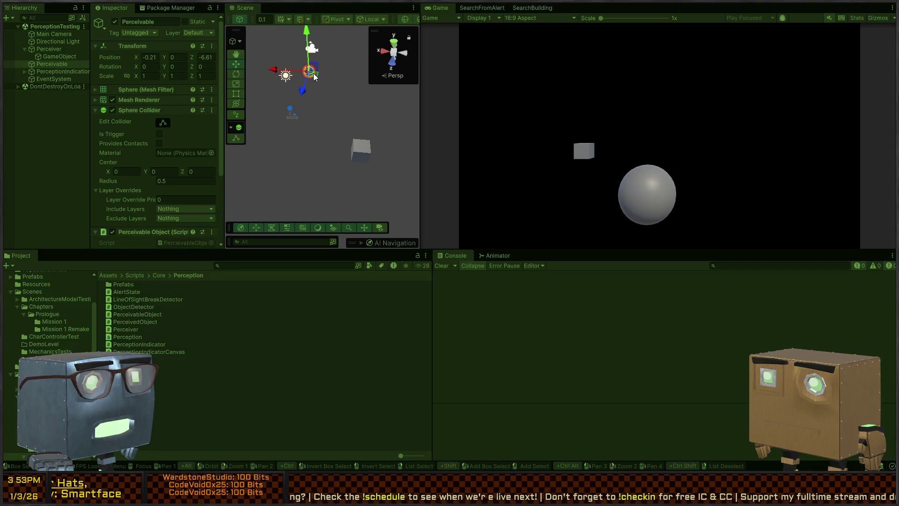
# Drag the sphere in the test scene to watch the alert indicator and angle logs, then return to ViewCheck
pyautogui.moveTo(313, 73)
pyautogui.mouseDown()
pyautogui.moveTo(338, 83)
pyautogui.moveTo(369, 118)
pyautogui.moveTo(313, 134)
pyautogui.moveTo(321, 188)
pyautogui.moveTo(321, 117)
pyautogui.moveTo(318, 217)
pyautogui.moveTo(333, 137)
pyautogui.moveTo(306, 181)
pyautogui.moveTo(346, 147)
pyautogui.moveTo(352, 172)
pyautogui.moveTo(255, 77)
pyautogui.moveTo(335, 101)
pyautogui.moveTo(355, 141)
pyautogui.moveTo(310, 135)
pyautogui.mouseUp()
pyautogui.hotkey('alt', 'Tab')
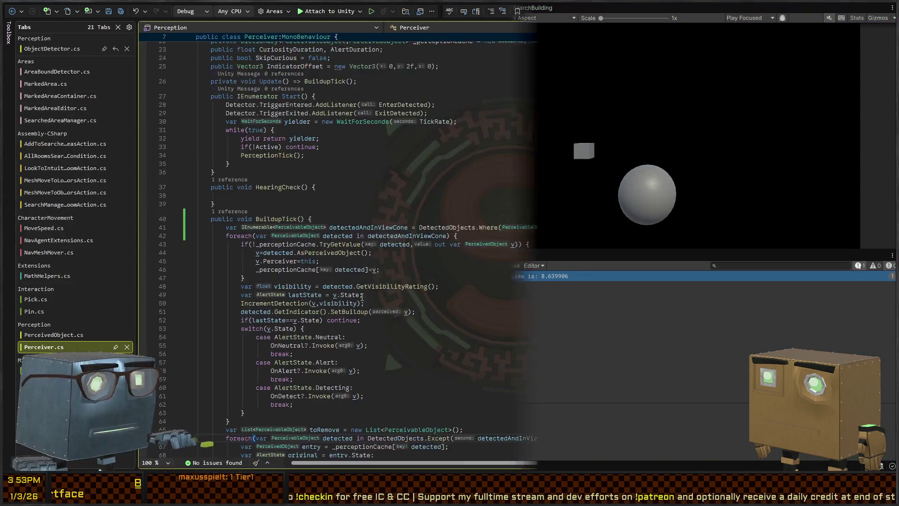
pyautogui.scroll(-15, 317, 233)
pyautogui.scroll(7, 311, 237)
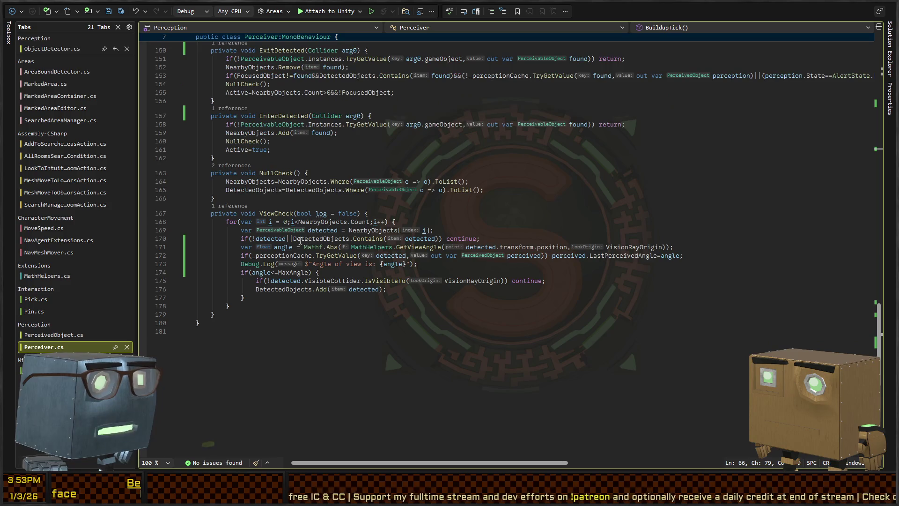
pyautogui.click(327, 246)
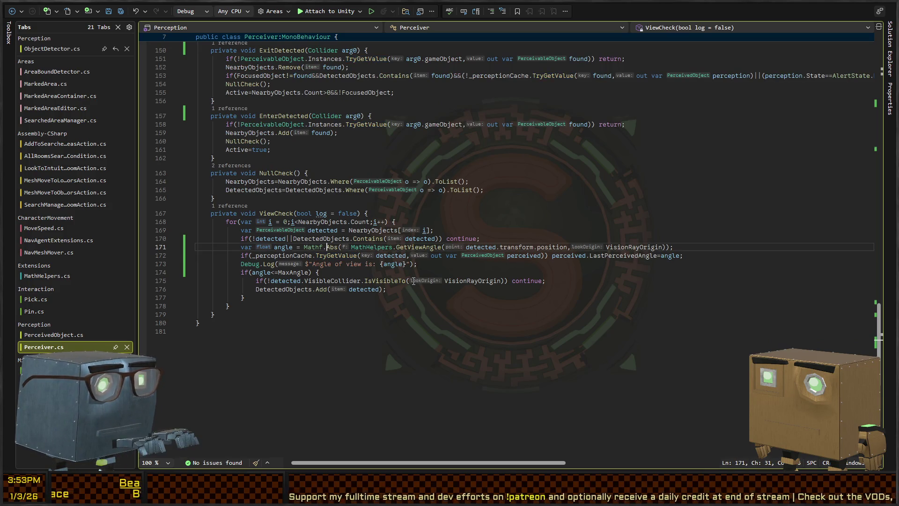
# Move the angle calculation and cache-update lines above the detected check
pyautogui.hotkey('ctrl', 'shift', 'Right')
pyautogui.hotkey('shift', 'End')
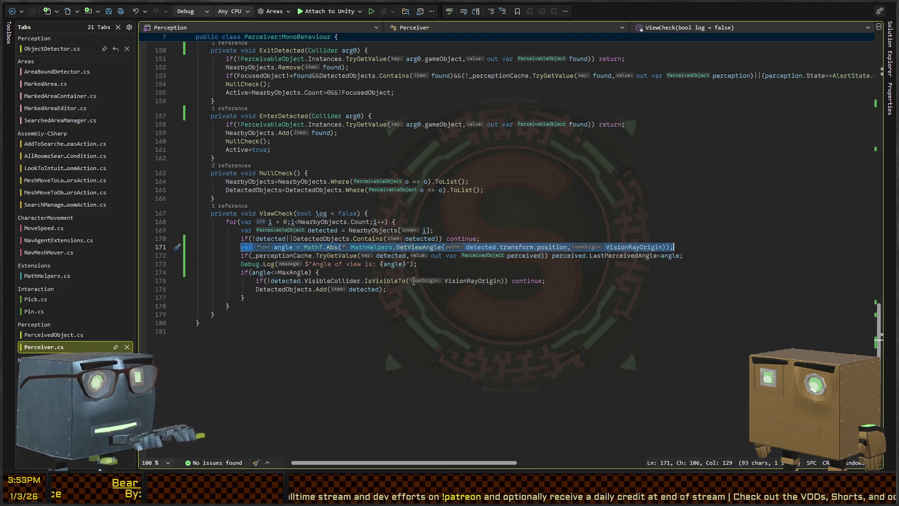
pyautogui.hotkey('shift', 'Down')
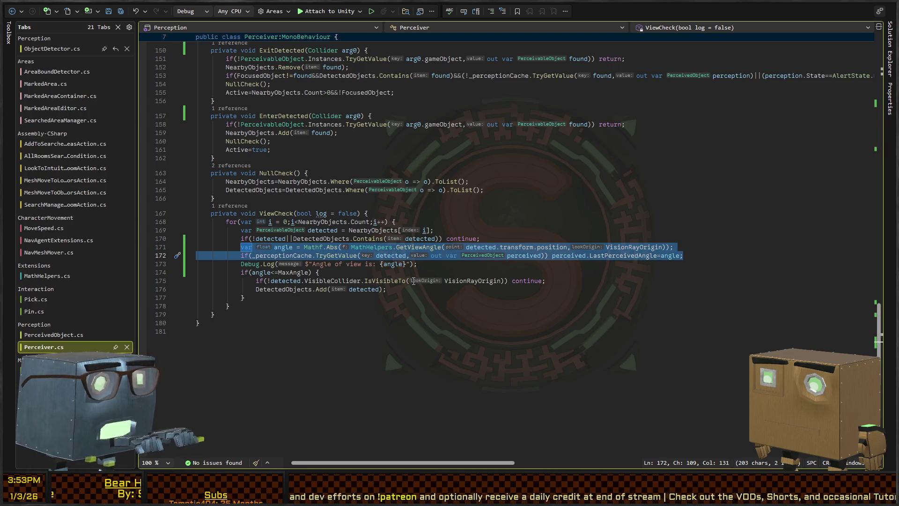
pyautogui.hotkey('alt', 'Up')
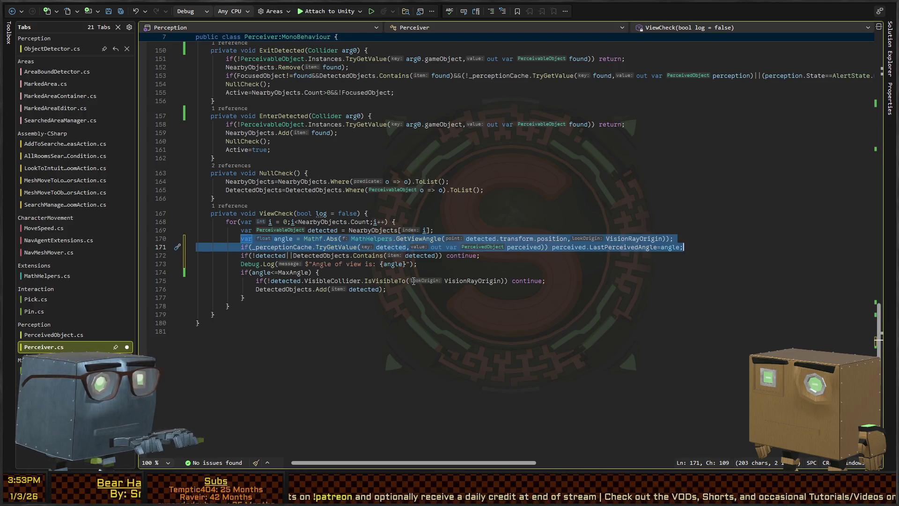
pyautogui.press('Up')
pyautogui.press('Up')
pyautogui.press('Down')
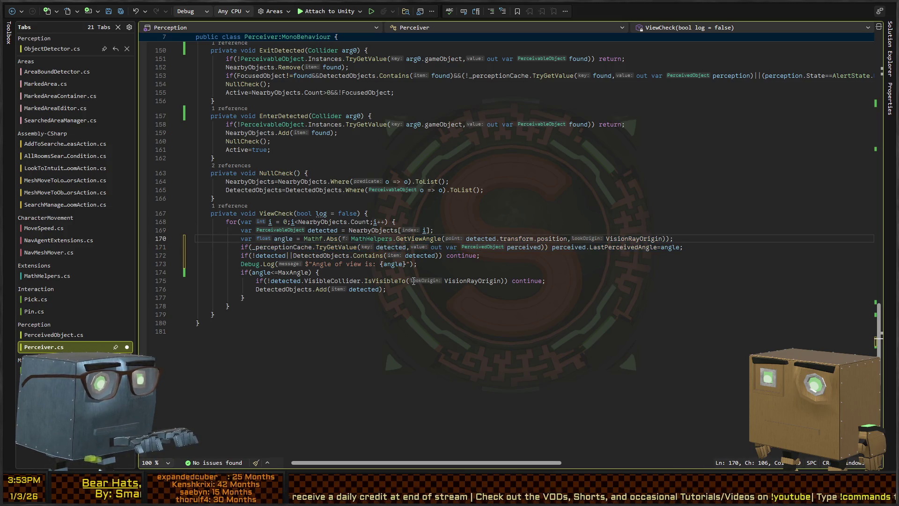
# Wrap the angle and cache lines in an if(detected){ } block and save
pyautogui.hotkey('ctrl', 'Return')
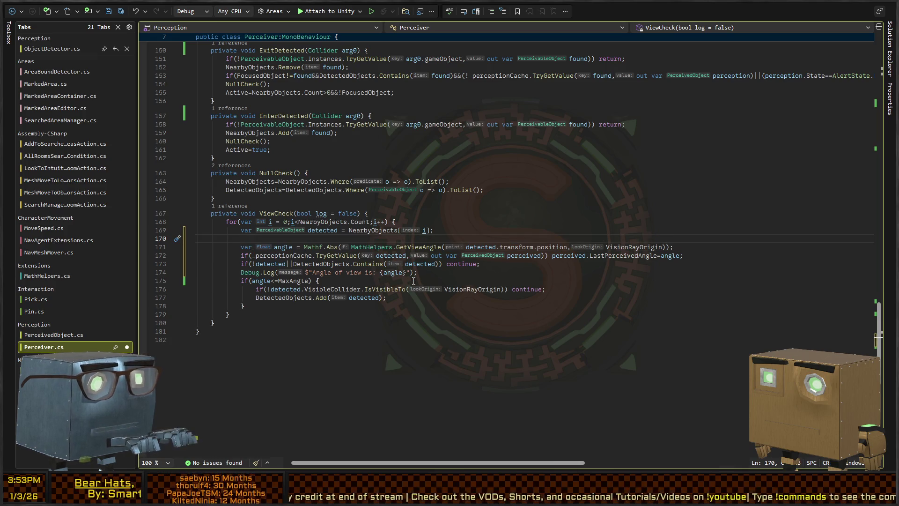
pyautogui.write('if(detec')
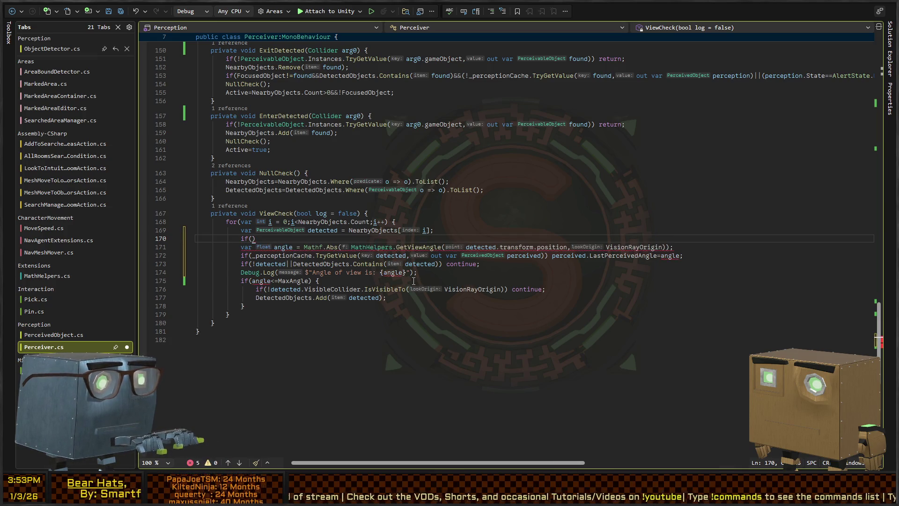
pyautogui.write('ted')
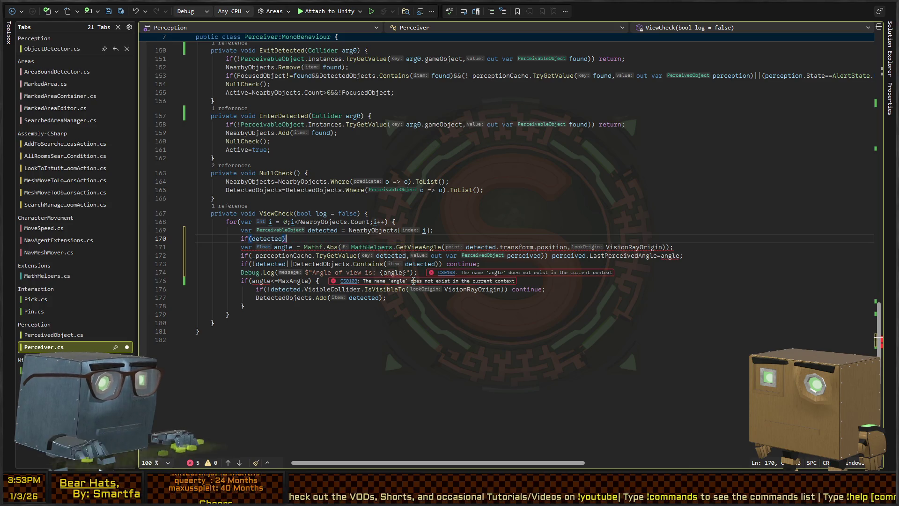
pyautogui.hotkey('shift', 'Down')
pyautogui.hotkey('shift', 'Down')
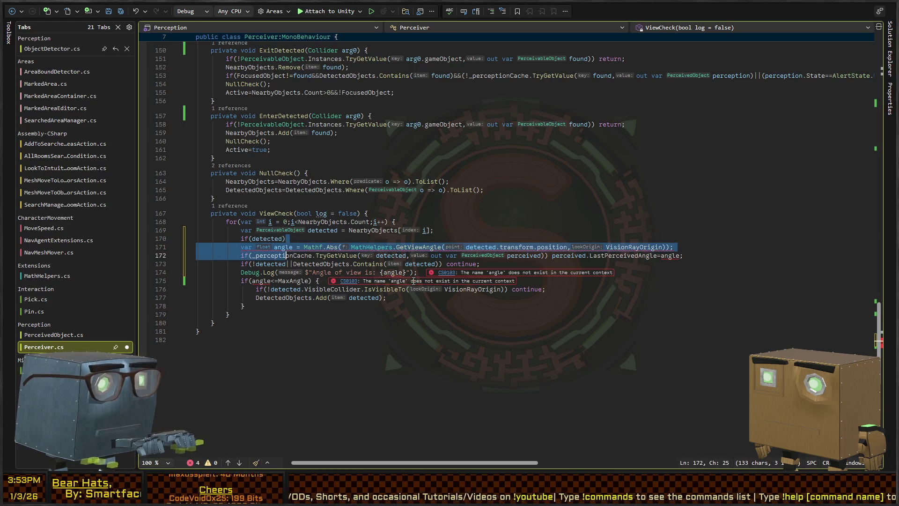
pyautogui.hotkey('shift', 'End')
pyautogui.write('{')
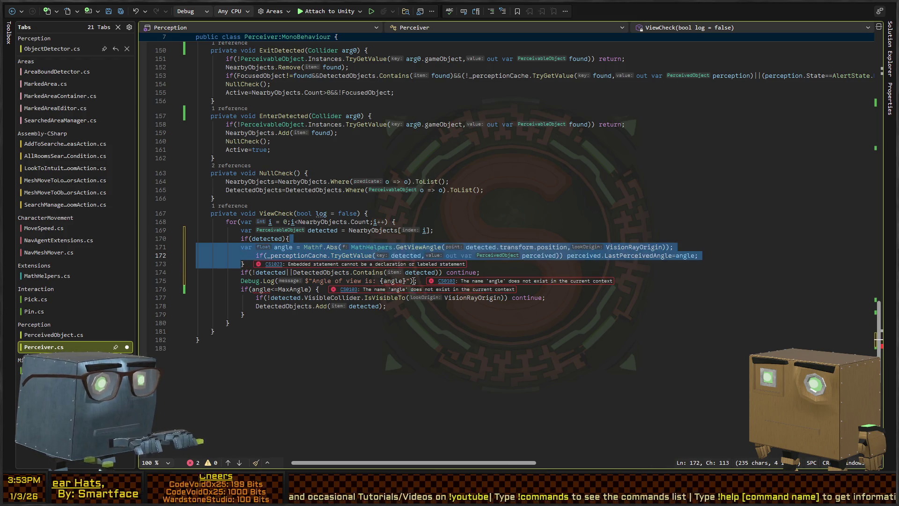
pyautogui.press('Down')
pyautogui.press('Down')
pyautogui.press('Up')
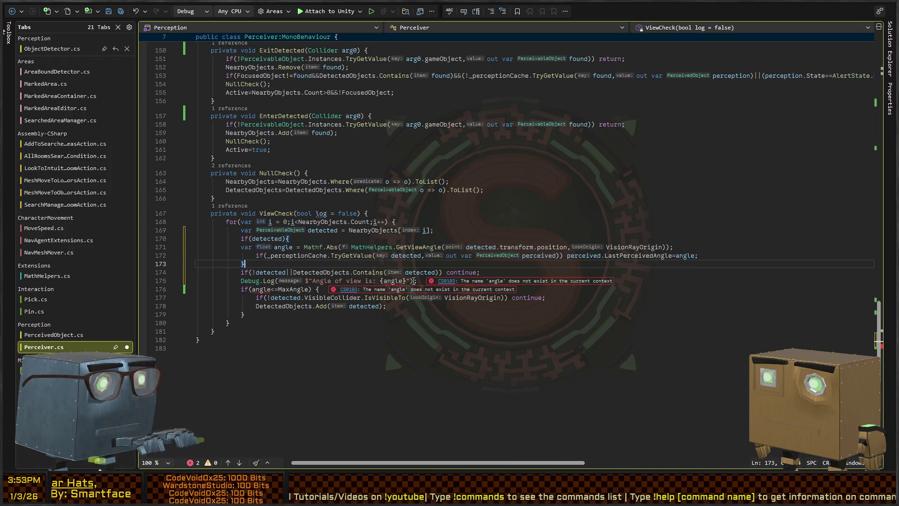
pyautogui.hotkey('ctrl', 's')
# Declare 'var angle = 0f;' before the block and make the inner angle line a plain assignment
pyautogui.press('Down')
pyautogui.press('Down')
pyautogui.press('Down')
pyautogui.press('Right')
pyautogui.press('Right')
pyautogui.press('Up')
pyautogui.press('Up')
pyautogui.press('Up')
pyautogui.press('End')
pyautogui.press('Return')
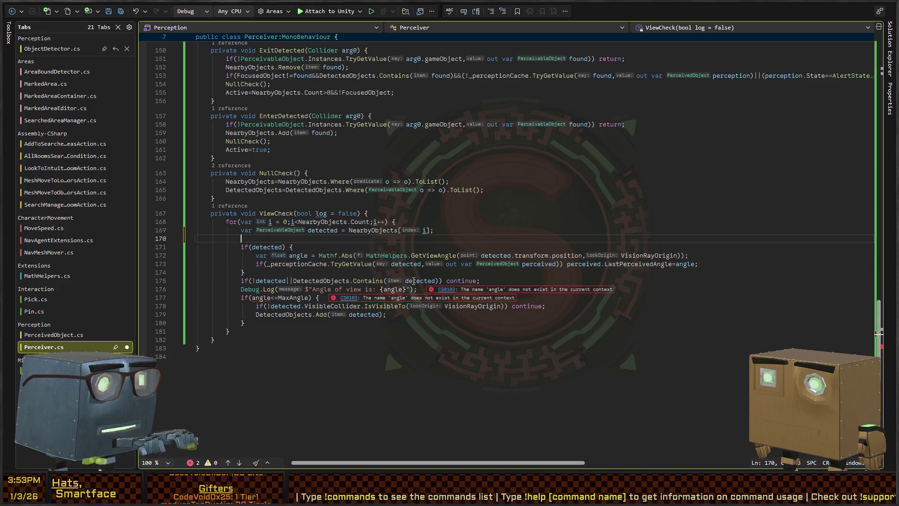
pyautogui.write('gle = 0f;')
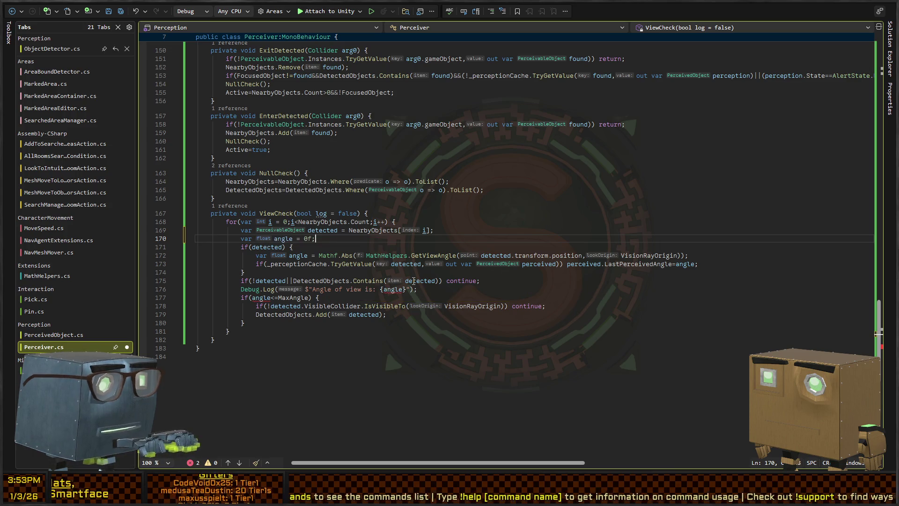
pyautogui.press('Down')
pyautogui.press('Down')
pyautogui.press('Home')
pyautogui.hotkey('ctrl', 'shift', 'Right')
pyautogui.press('Delete')
pyautogui.press('Down')
pyautogui.press('Down')
pyautogui.press('Down')
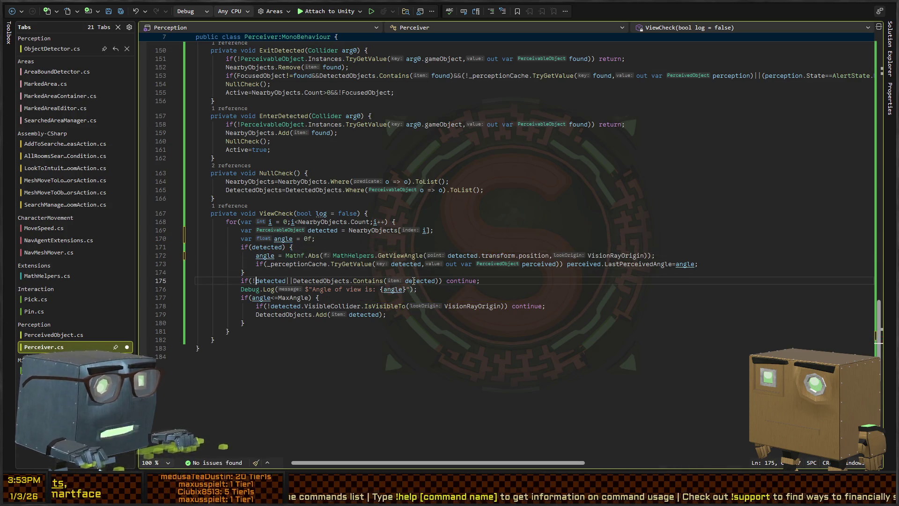
pyautogui.hotkey('ctrl', 's')
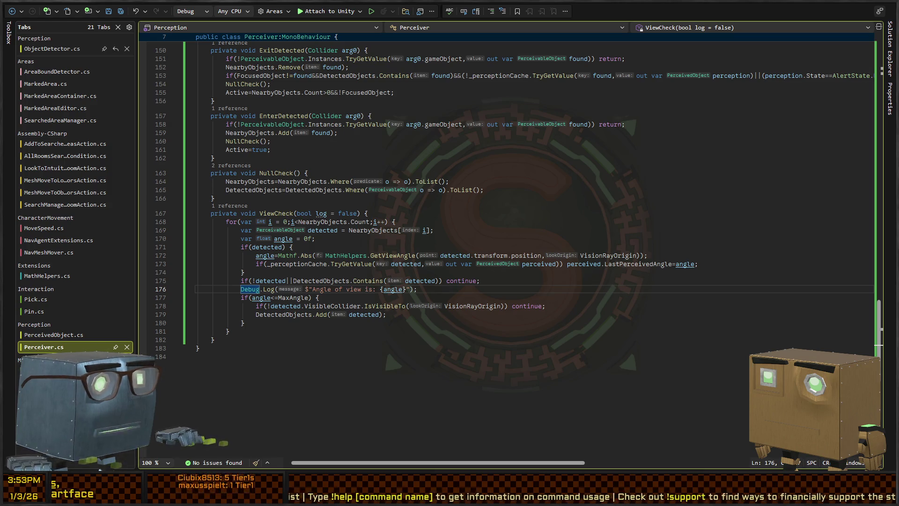
# Move the Debug.Log angle line inside the if(detected) block, save, and recompile in Unity
pyautogui.hotkey('alt', 'Tab')
pyautogui.hotkey('alt', 'Tab')
pyautogui.hotkey('alt', 'Up')
pyautogui.hotkey('alt', 'Up')
pyautogui.hotkey('alt', 'Up')
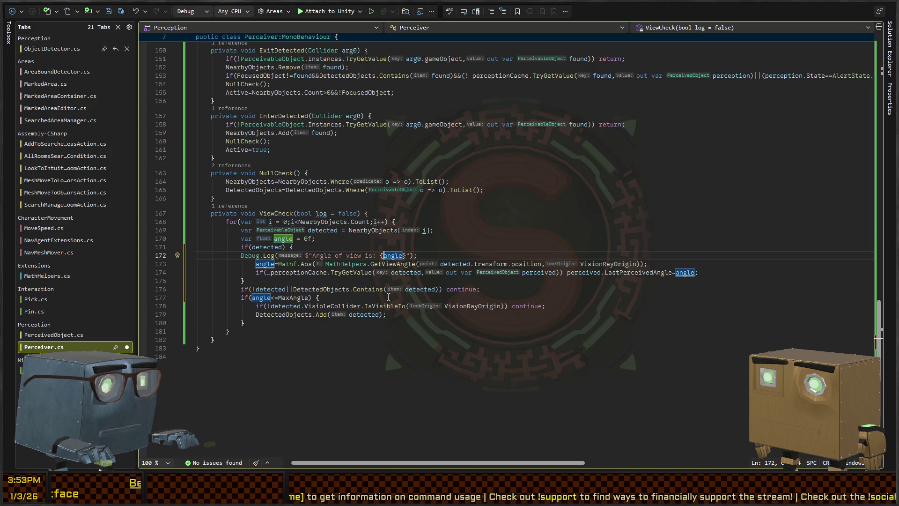
pyautogui.hotkey('alt', 'Up')
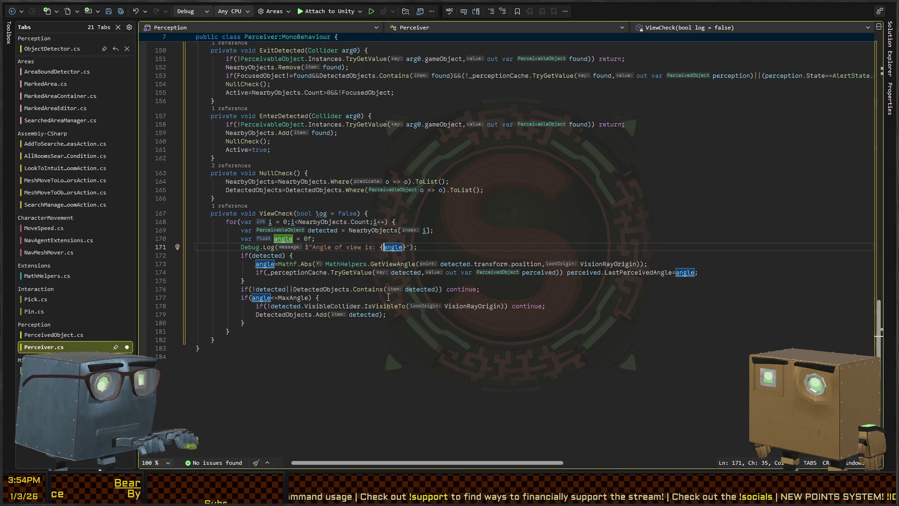
pyautogui.hotkey('alt', 'Down')
pyautogui.hotkey('alt', 'Down')
pyautogui.hotkey('alt', 'Down')
pyautogui.hotkey('ctrl', 's')
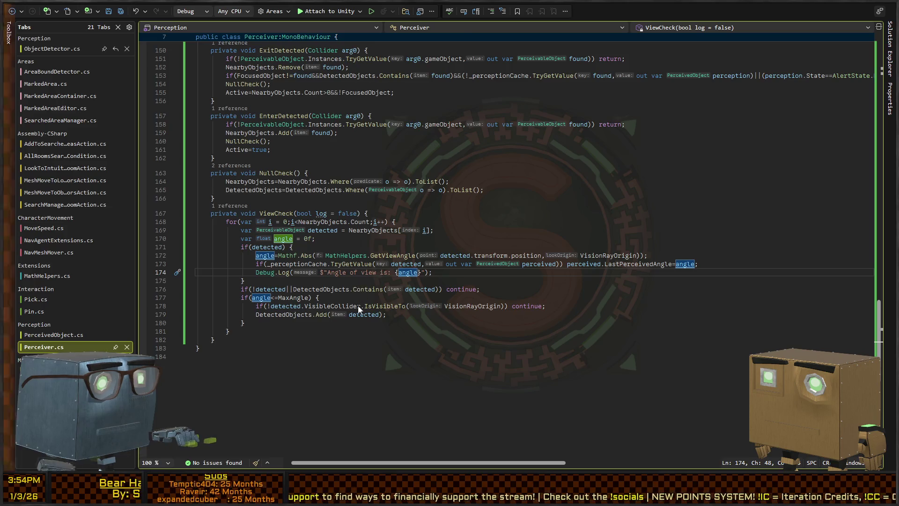
pyautogui.hotkey('alt', 'Tab')
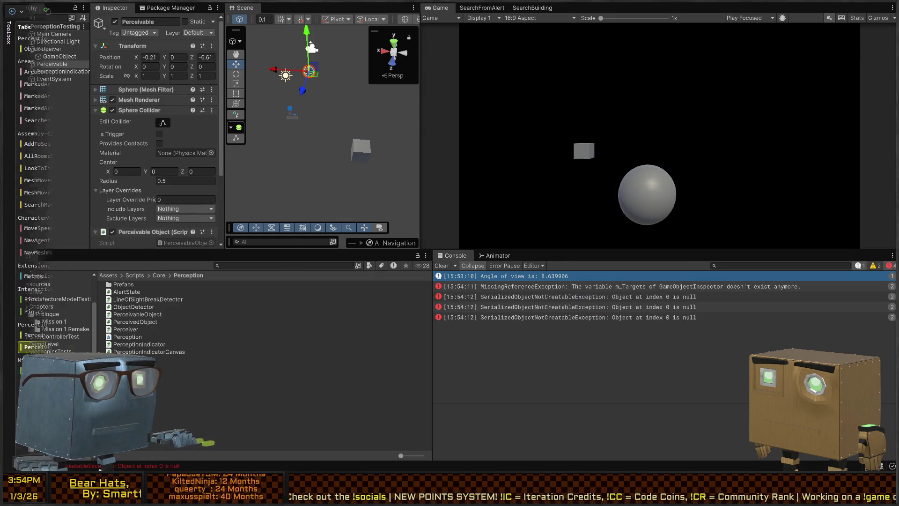
# Play the perception test scene and drag the Perceivable sphere to several spots near the Perceiver
pyautogui.hotkey('alt', 'Tab')
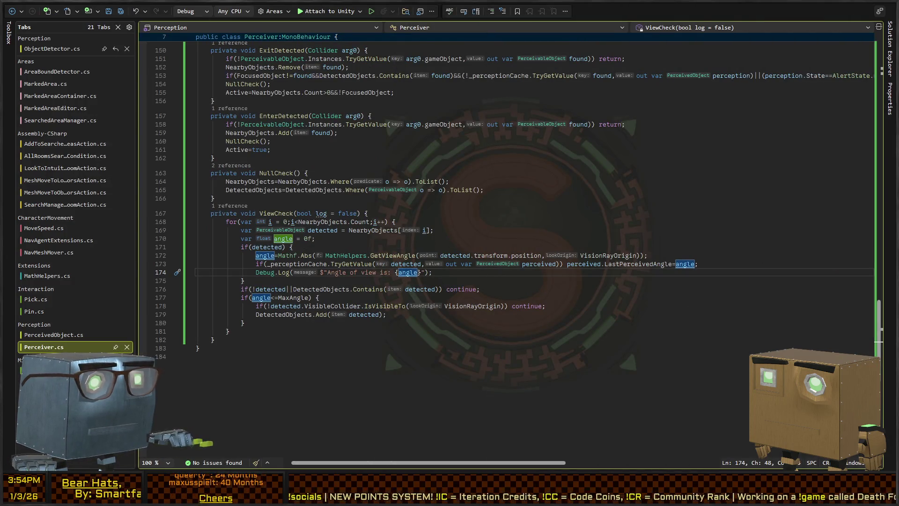
pyautogui.hotkey('alt', 'Tab')
pyautogui.hotkey('ctrl', 'p')
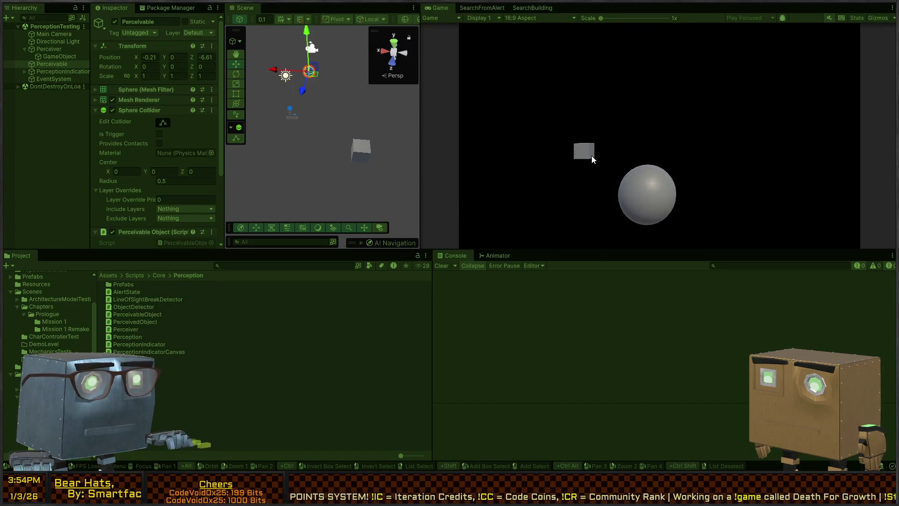
pyautogui.moveTo(309, 77)
pyautogui.mouseDown()
pyautogui.moveTo(367, 114)
pyautogui.moveTo(324, 144)
pyautogui.moveTo(318, 167)
pyautogui.moveTo(347, 129)
pyautogui.moveTo(364, 125)
pyautogui.moveTo(329, 170)
pyautogui.moveTo(364, 122)
pyautogui.moveTo(383, 123)
pyautogui.moveTo(335, 173)
pyautogui.moveTo(375, 125)
pyautogui.mouseUp()
pyautogui.moveTo(388, 122)
pyautogui.mouseDown()
pyautogui.moveTo(360, 130)
pyautogui.moveTo(326, 160)
pyautogui.moveTo(386, 119)
pyautogui.moveTo(419, 156)
pyautogui.mouseUp()
pyautogui.moveTo(370, 185)
pyautogui.mouseDown()
pyautogui.moveTo(365, 111)
pyautogui.moveTo(402, 132)
pyautogui.moveTo(410, 164)
pyautogui.mouseUp()
pyautogui.moveTo(326, 166)
pyautogui.mouseDown()
pyautogui.moveTo(326, 147)
pyautogui.moveTo(325, 159)
pyautogui.moveTo(360, 178)
pyautogui.moveTo(414, 175)
pyautogui.mouseUp()
# Select the Perceiver cube, tilt it about its X axis, and raise it along Y
pyautogui.click(360, 161)
pyautogui.press('w')
pyautogui.press('e')
pyautogui.moveTo(387, 147); pyautogui.dragTo(376, 103)
pyautogui.press('w')
pyautogui.press('z')
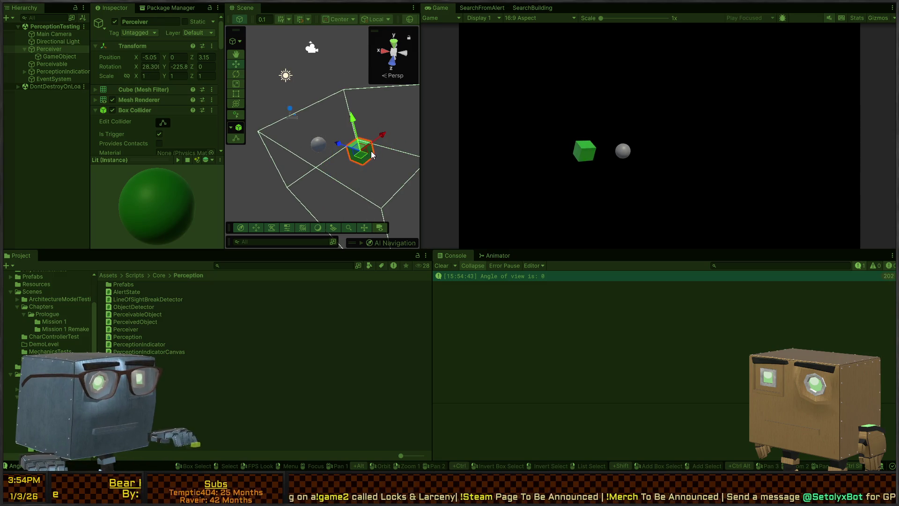
pyautogui.press('x')
pyautogui.moveTo(366, 148); pyautogui.dragTo(378, 116)
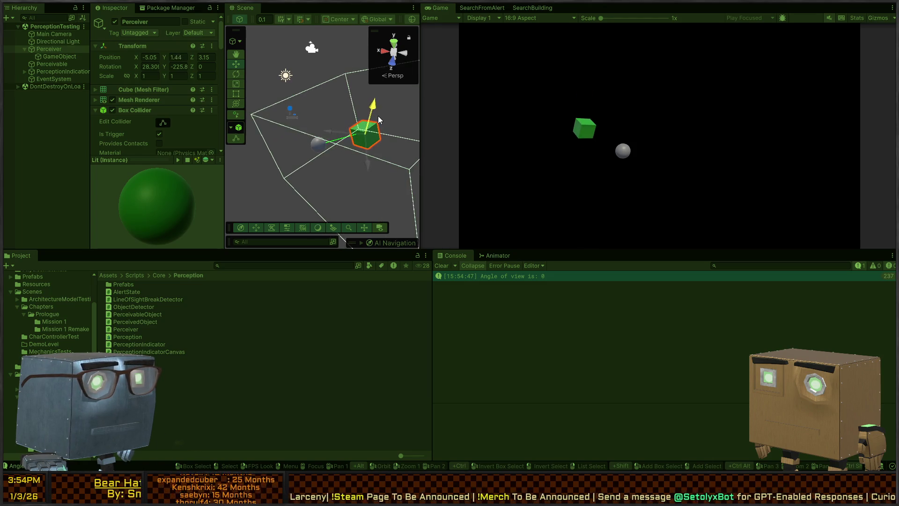
# Rotate the Perceiver about Z toward the sphere while the console logs angles, then stop play
pyautogui.press('e')
pyautogui.press('w')
pyautogui.press('x')
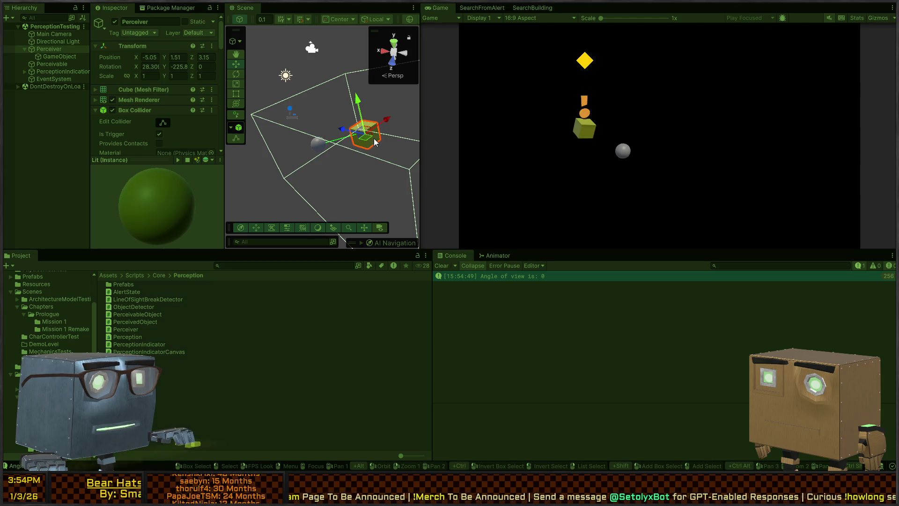
pyautogui.press('z')
pyautogui.press('e')
pyautogui.moveTo(374, 140)
pyautogui.mouseDown()
pyautogui.moveTo(373, 153)
pyautogui.moveTo(315, 162)
pyautogui.mouseUp()
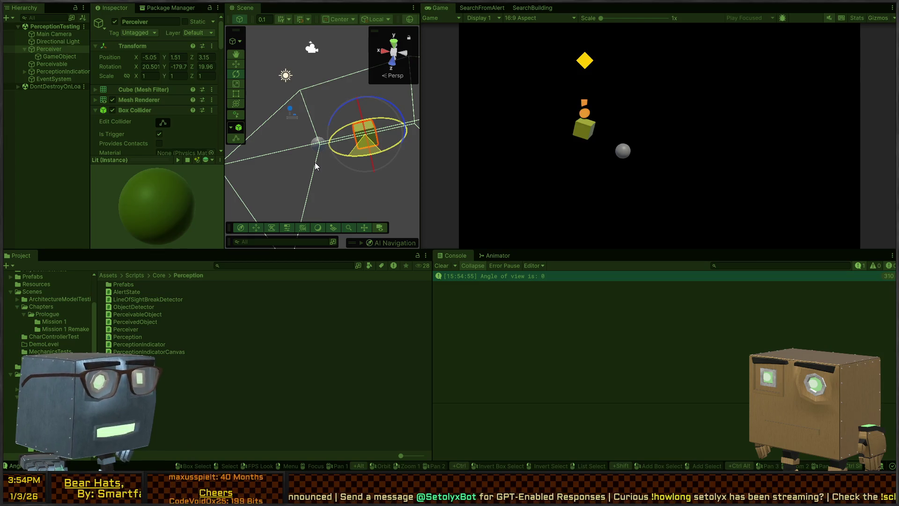
pyautogui.moveTo(314, 162)
pyautogui.mouseDown()
pyautogui.moveTo(393, 148)
pyautogui.moveTo(517, 91)
pyautogui.moveTo(494, 116)
pyautogui.moveTo(439, 145)
pyautogui.moveTo(265, 167)
pyautogui.mouseUp()
pyautogui.hotkey('ctrl', 'p')
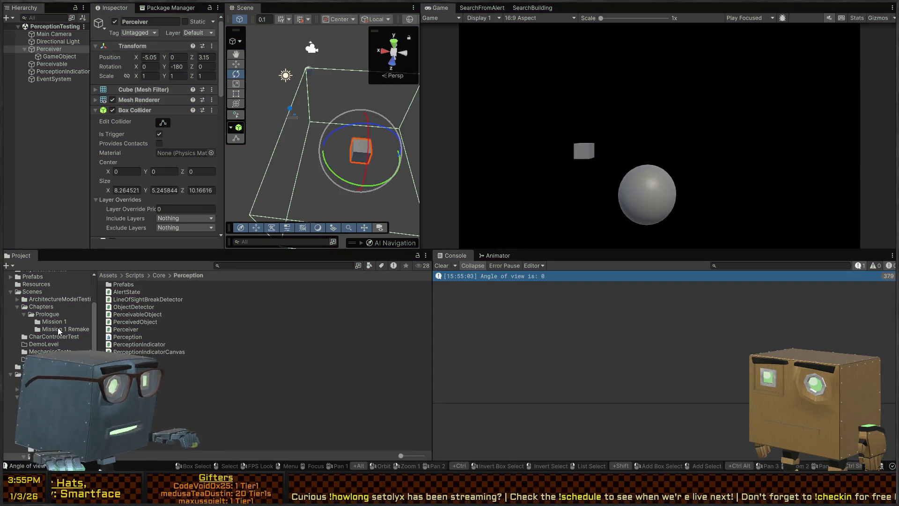
# Browse the Scenes test folders, then open Chapters > Prologue > Mission 1 Remake2 scene
pyautogui.scroll(5, 25, 332)
pyautogui.click(32, 289)
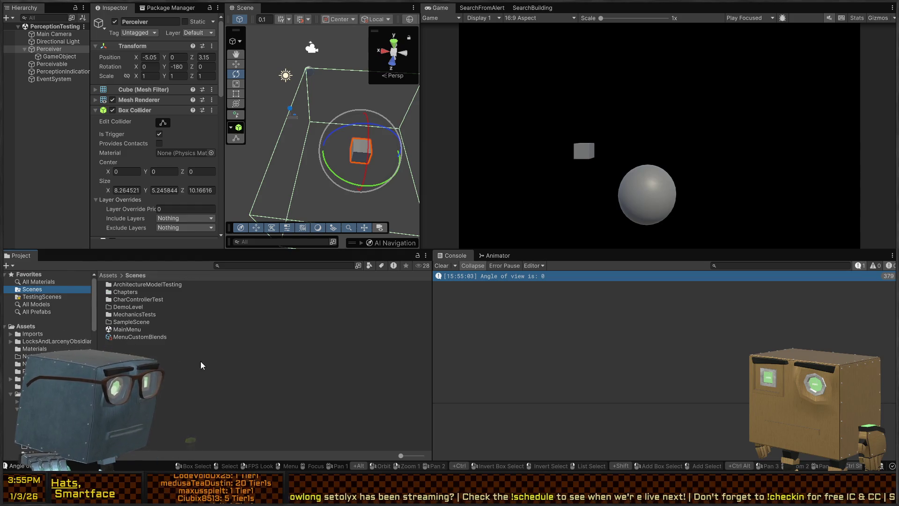
pyautogui.doubleClick(125, 314)
pyautogui.click(134, 275)
pyautogui.doubleClick(141, 292)
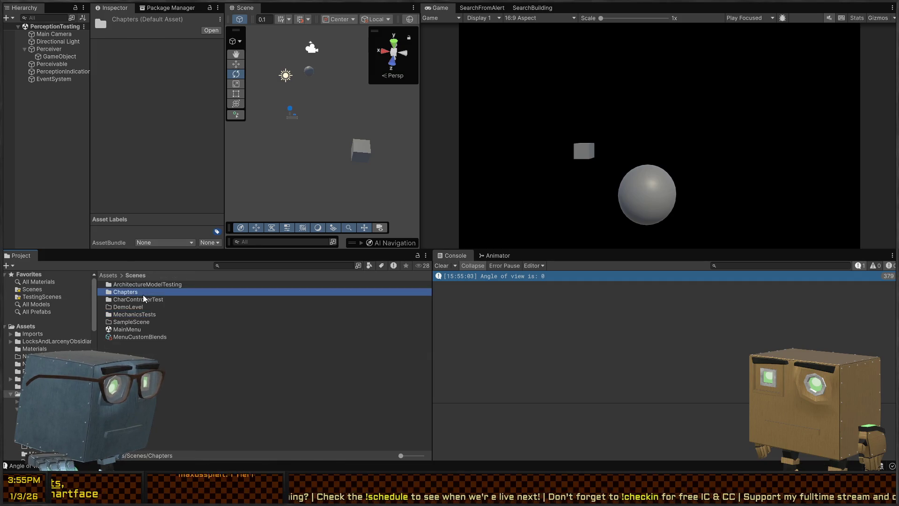
pyautogui.click(135, 276)
pyautogui.doubleClick(145, 284)
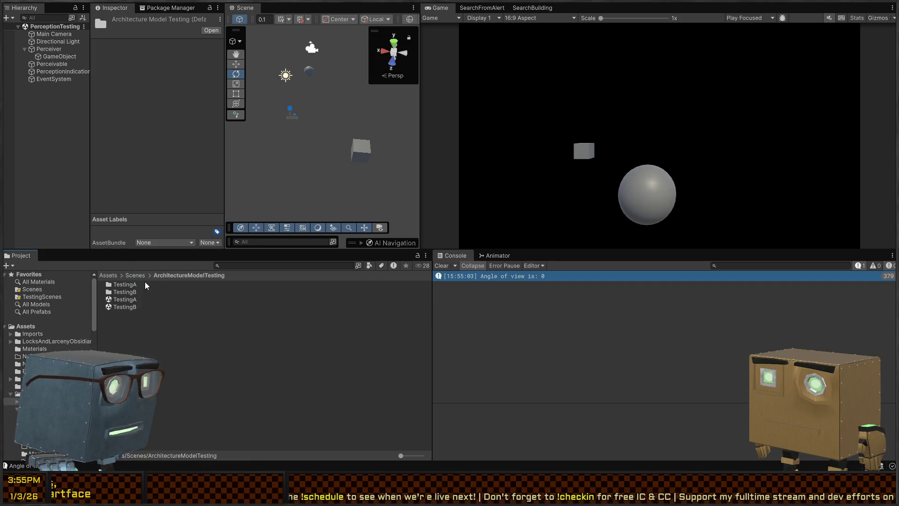
pyautogui.click(136, 276)
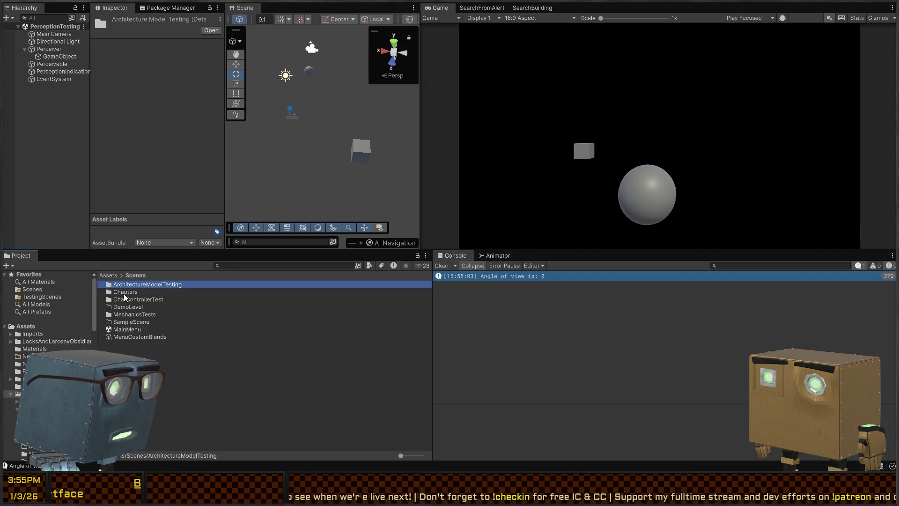
pyautogui.doubleClick(127, 295)
pyautogui.doubleClick(128, 285)
pyautogui.doubleClick(150, 332)
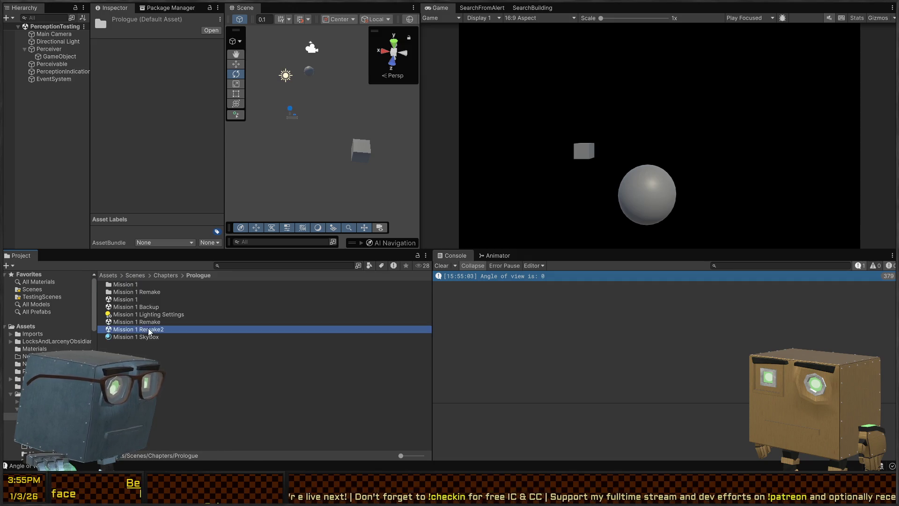
# Play Mission 1 Remake2, skip the intro cutscene, and walk to the garage to view the security camera
pyautogui.hotkey('ctrl', 'p')
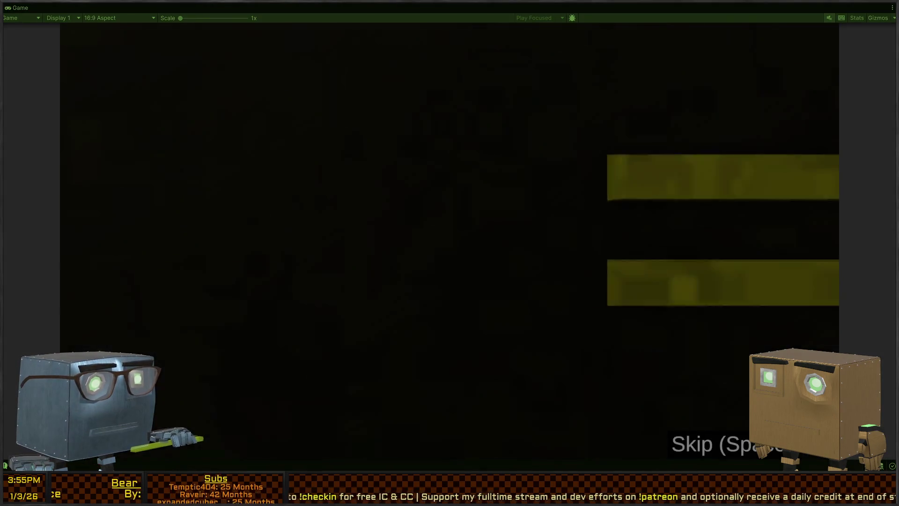
pyautogui.press('space')
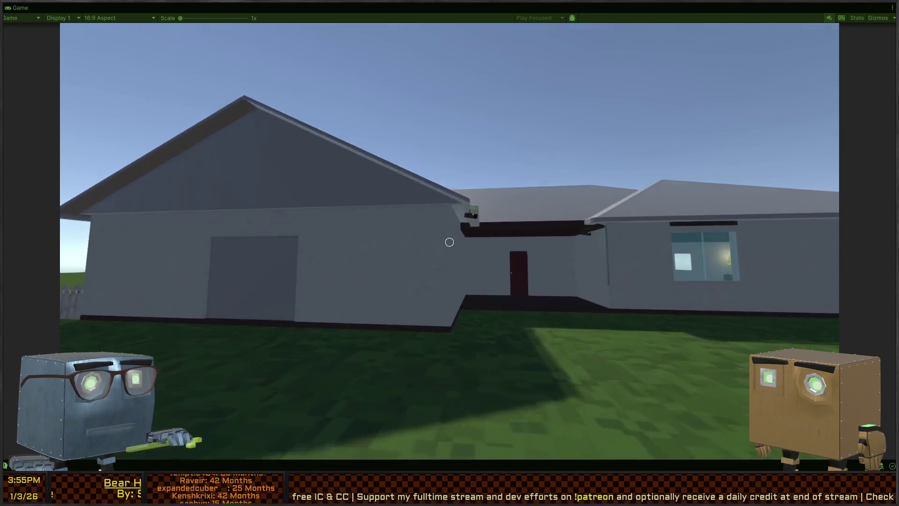
pyautogui.press('w')
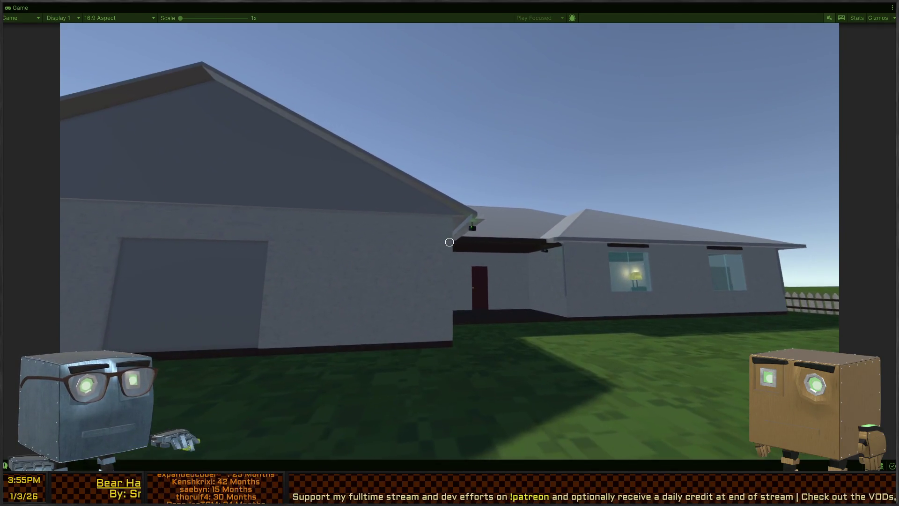
pyautogui.press('d')
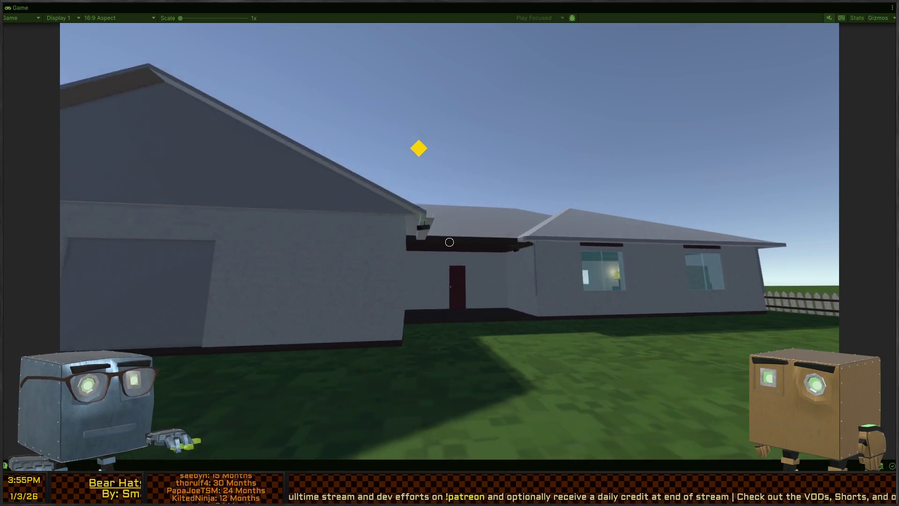
pyautogui.press('w')
pyautogui.press('w')
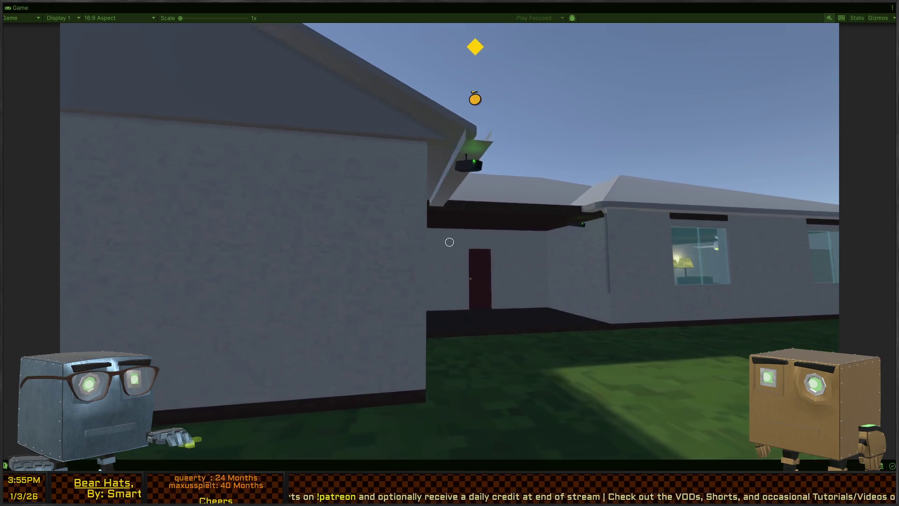
pyautogui.press('s')
pyautogui.press('d')
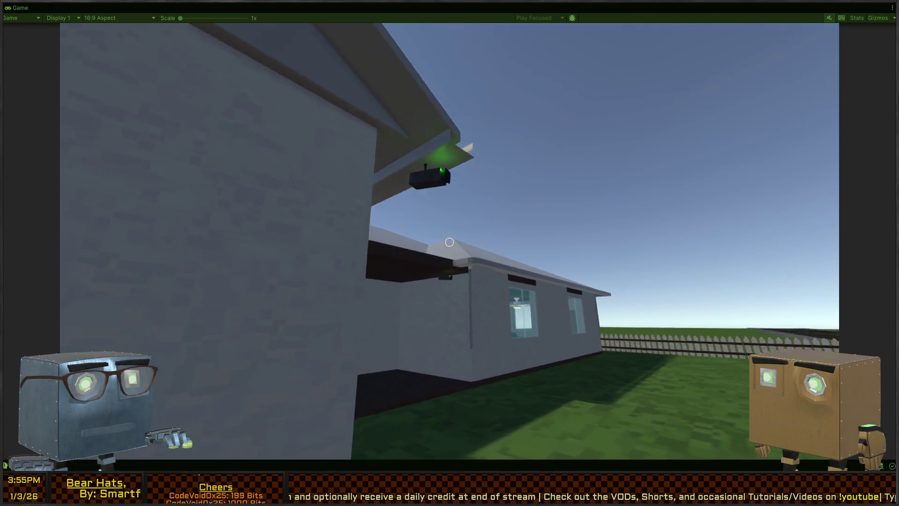
pyautogui.moveTo(449, 242)
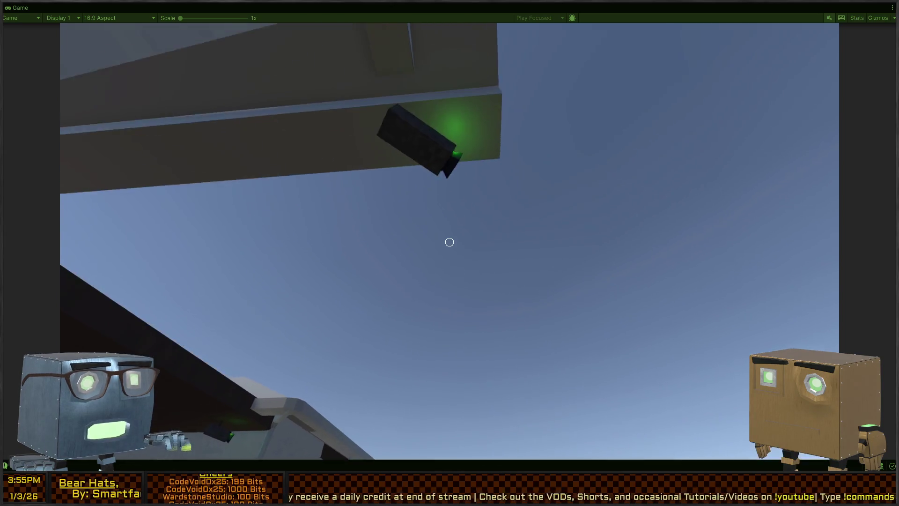
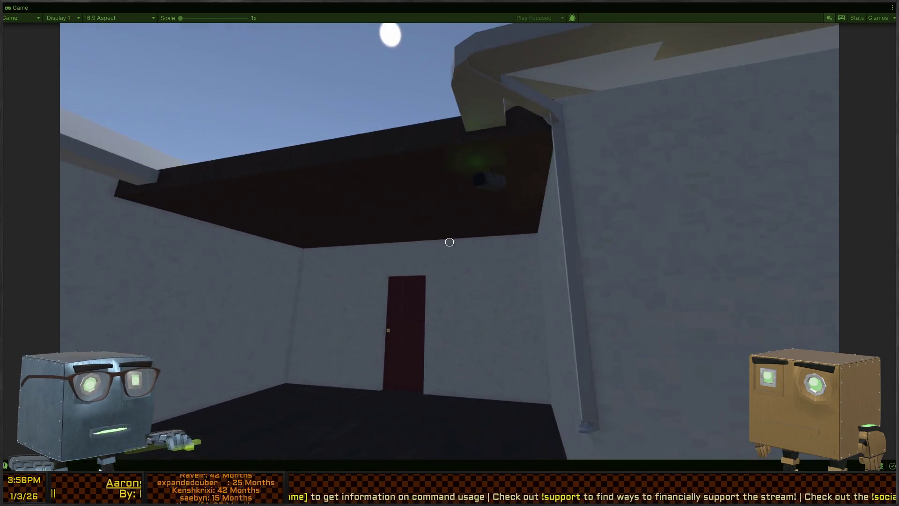
# Stop the play test and fly the maximized Scene camera around the house before restoring the layout
pyautogui.hotkey('ctrl', 'p')
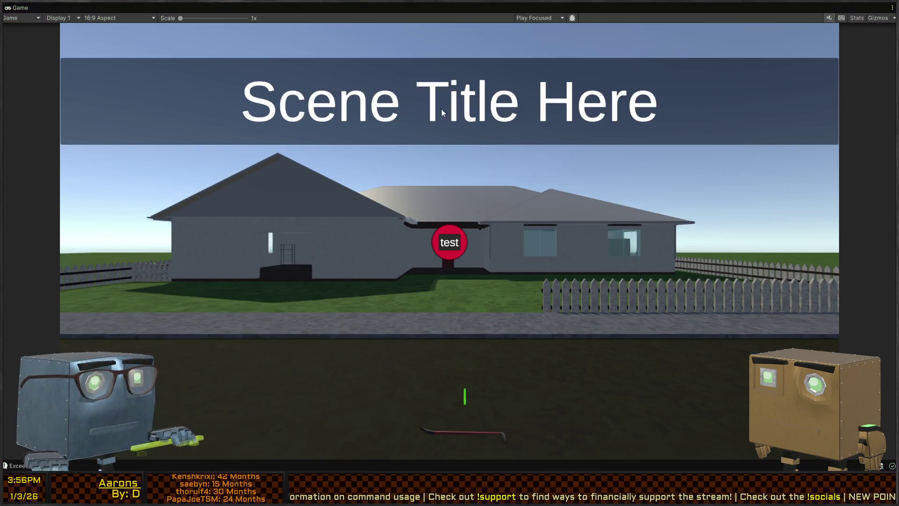
pyautogui.hotkey('shift', 'space')
pyautogui.hotkey('shift', 'space')
pyautogui.moveTo(345, 178)
pyautogui.mouseDown()
pyautogui.moveTo(352, 134)
pyautogui.moveTo(562, 132)
pyautogui.mouseUp()
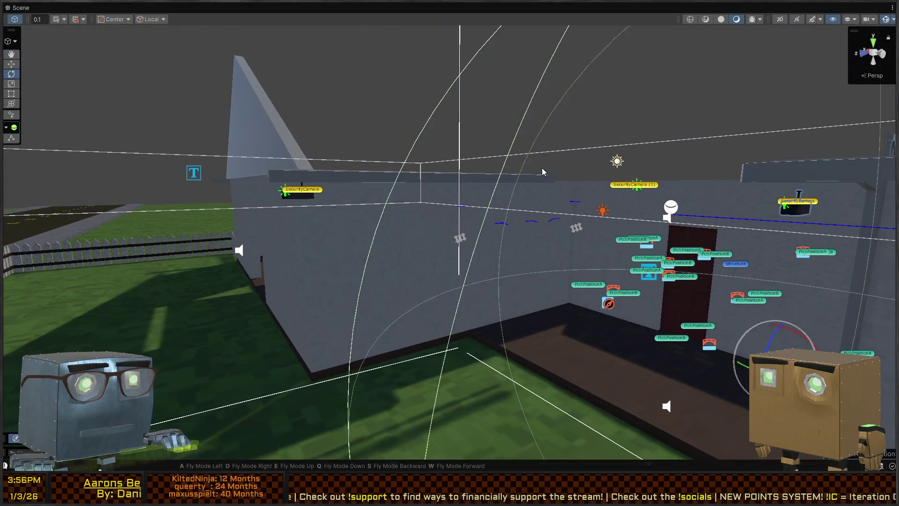
pyautogui.moveTo(542, 168); pyautogui.dragTo(558, 207)
pyautogui.hotkey('shift', 'space')
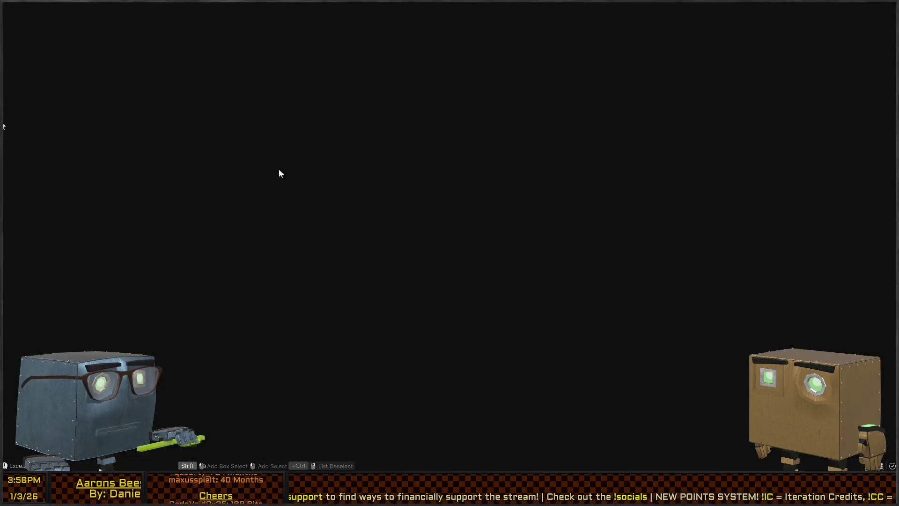
# Widen and heighten the Inspector and Scene view while shrinking the Game view
pyautogui.moveTo(333, 147); pyautogui.dragTo(196, 170)
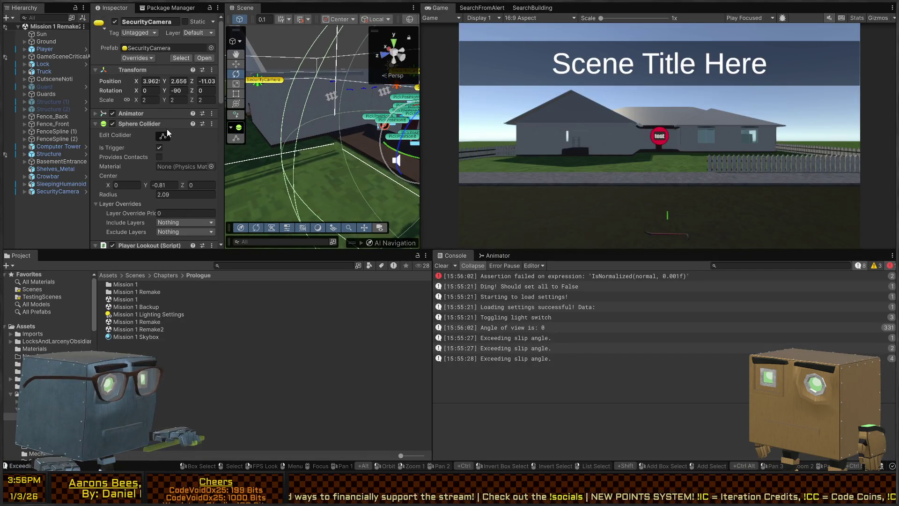
pyautogui.scroll(-15, 165, 129)
pyautogui.moveTo(224, 153)
pyautogui.mouseDown()
pyautogui.moveTo(295, 153)
pyautogui.moveTo(275, 153)
pyautogui.mouseUp()
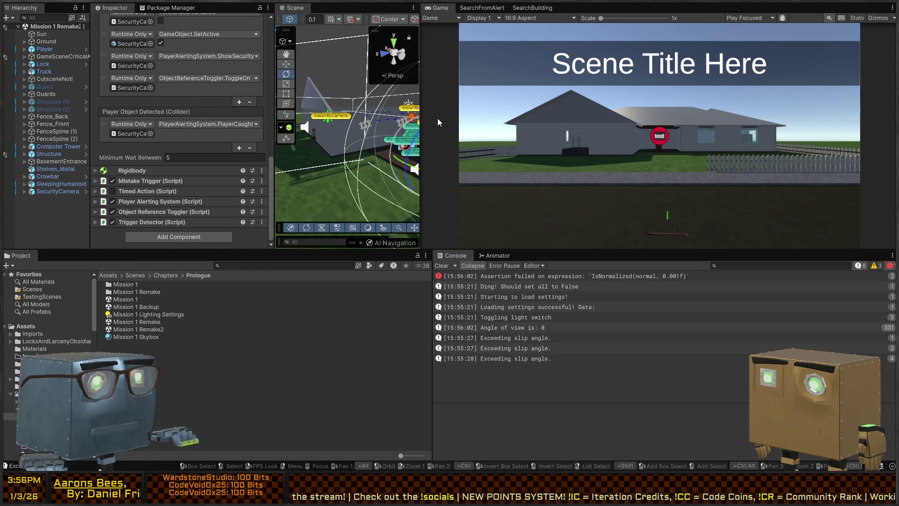
pyautogui.moveTo(420, 120); pyautogui.dragTo(790, 119)
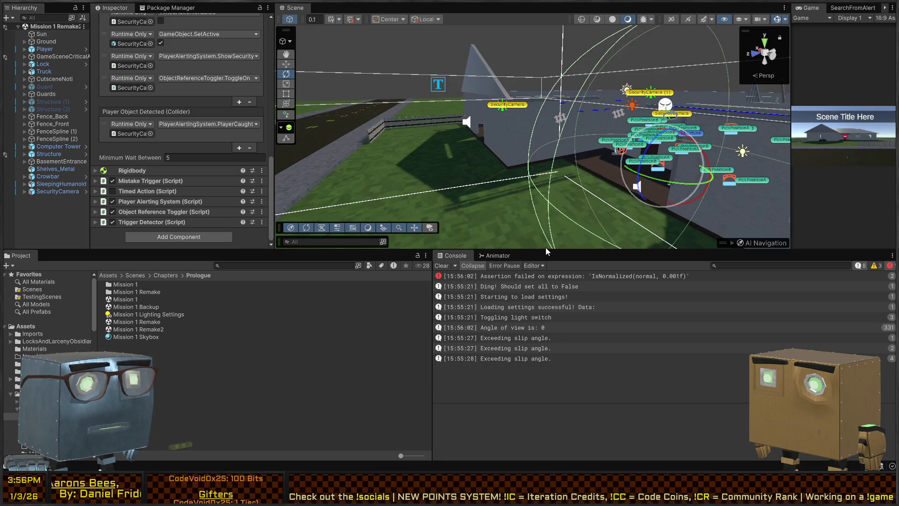
pyautogui.moveTo(546, 251); pyautogui.dragTo(547, 435)
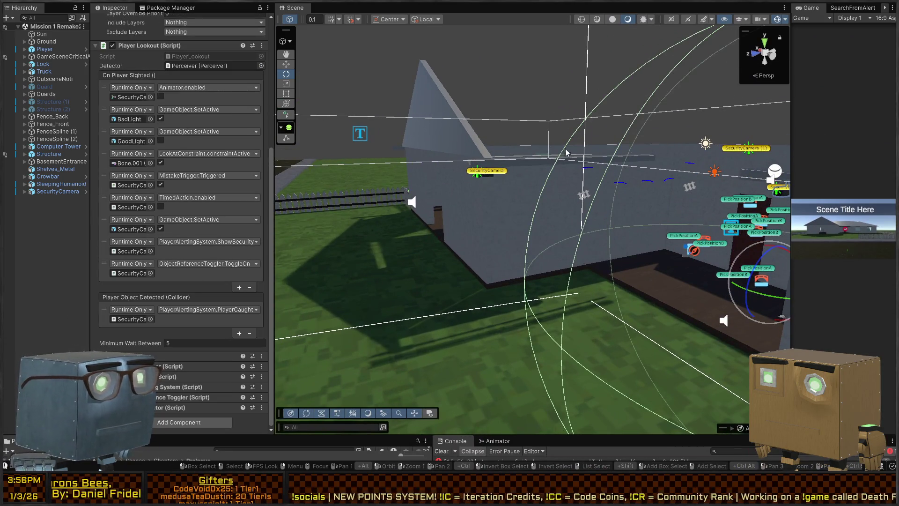
# Review SecurityCamera's Player Lookout events, then select its child mesh
pyautogui.click(488, 176)
pyautogui.scroll(5, 166, 154)
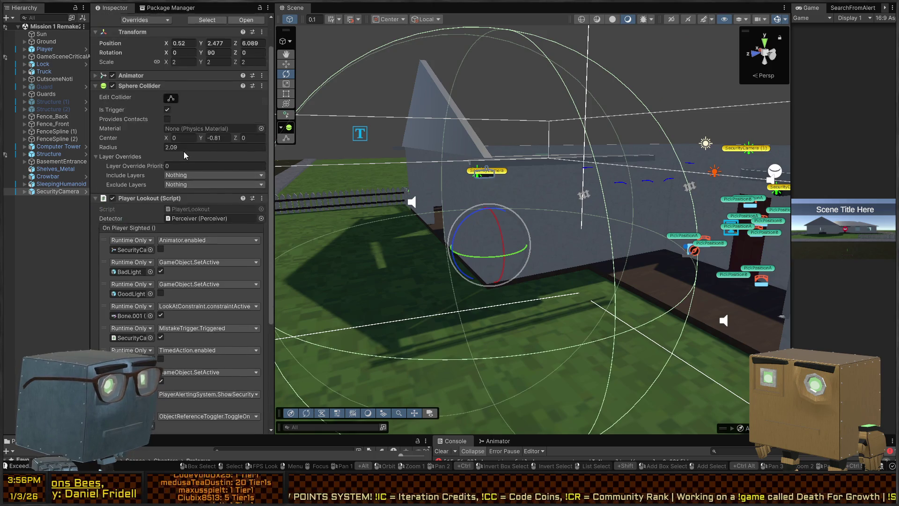
pyautogui.scroll(-5, 167, 154)
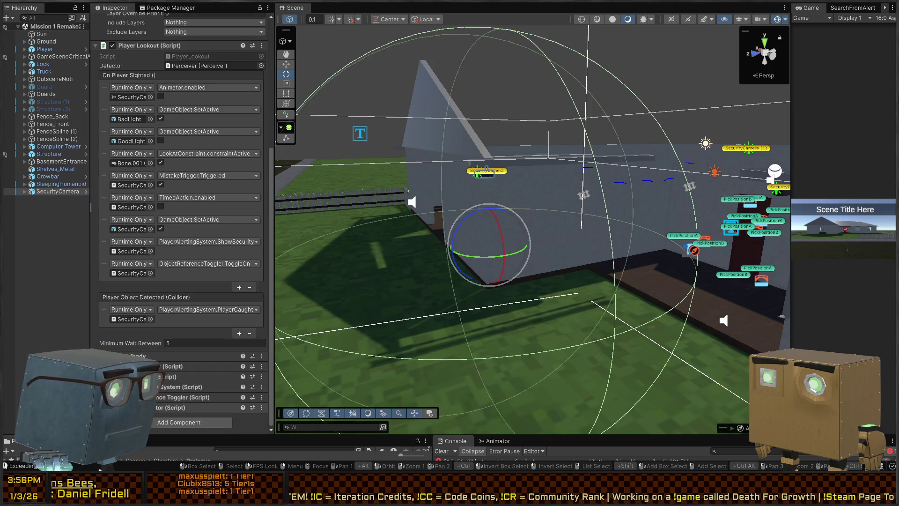
pyautogui.scroll(4, 206, 203)
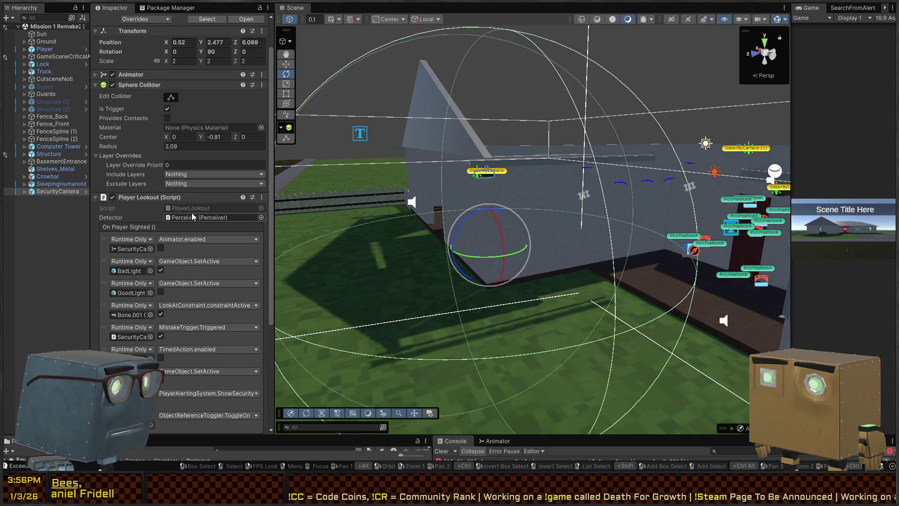
pyautogui.scroll(-4, 189, 217)
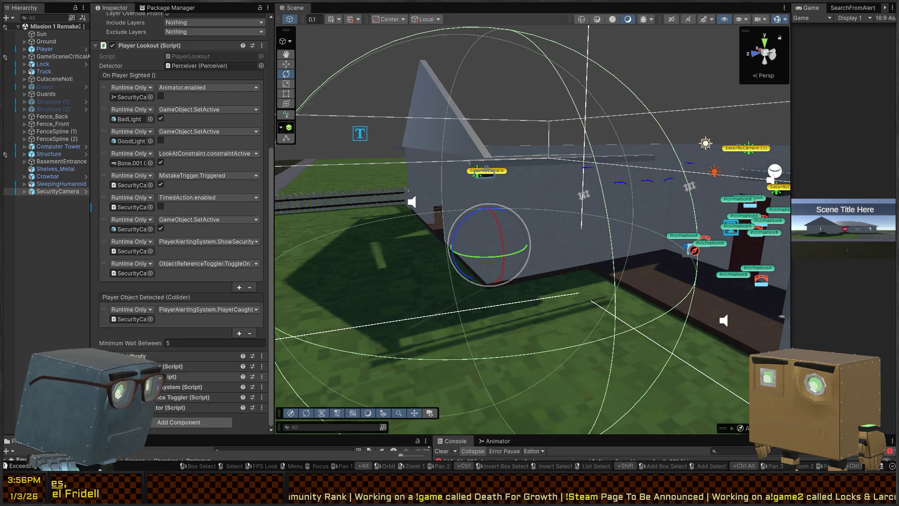
pyautogui.click(48, 207)
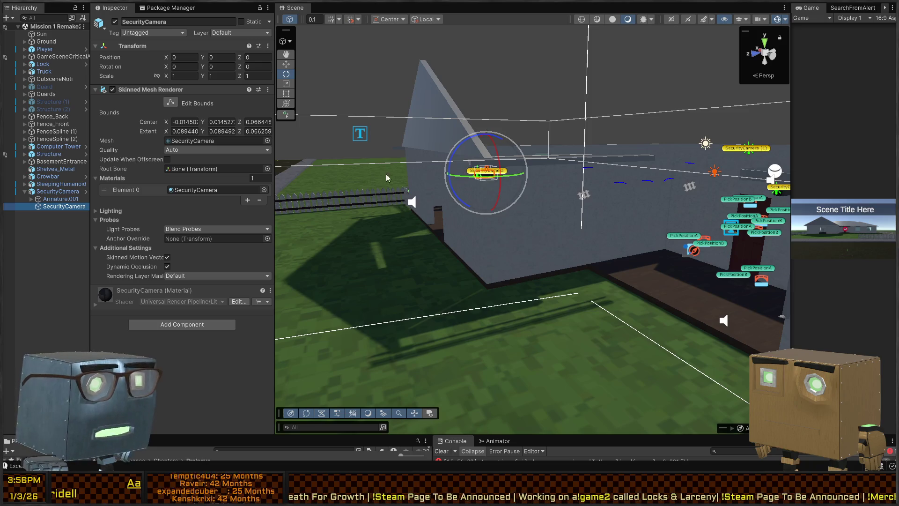
# Inspect Bone.001's look-at constraint and the Perceiver settings, then select the SecurityCamera under Structure
pyautogui.press('Up')
pyautogui.press('Up')
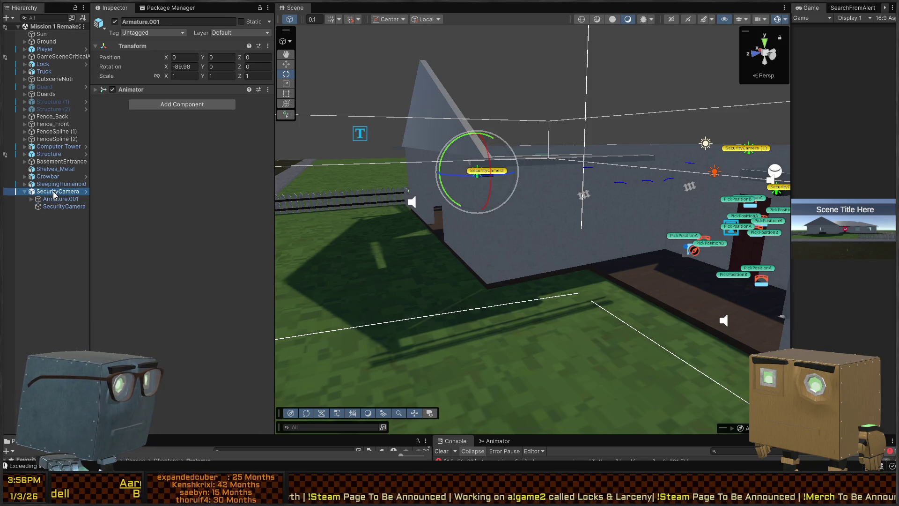
pyautogui.click(38, 207)
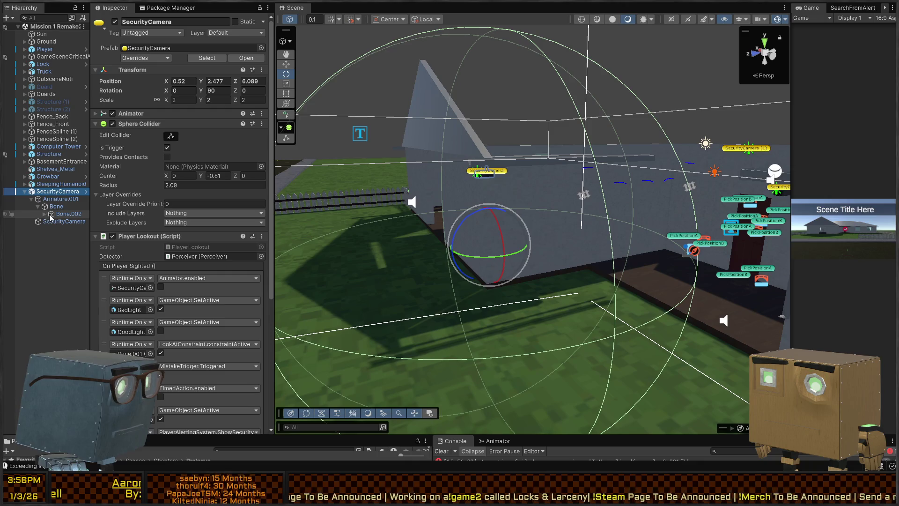
pyautogui.click(55, 222)
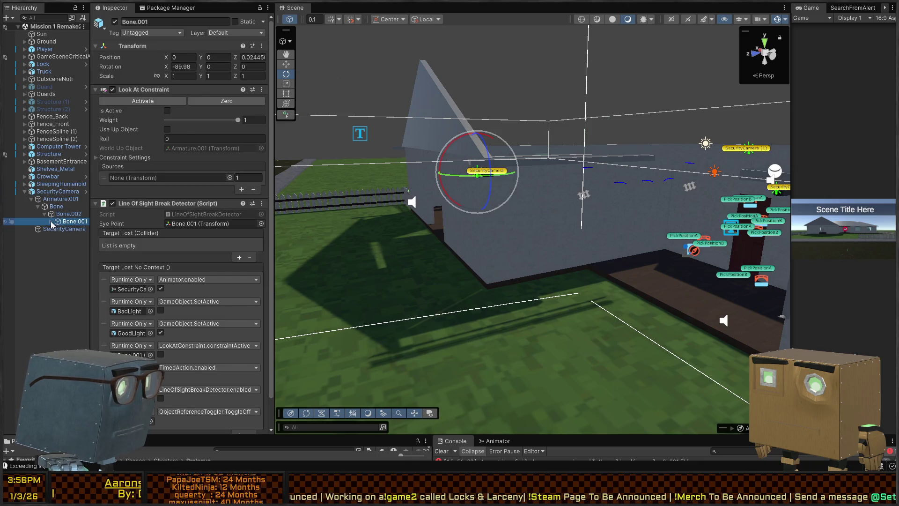
pyautogui.click(75, 252)
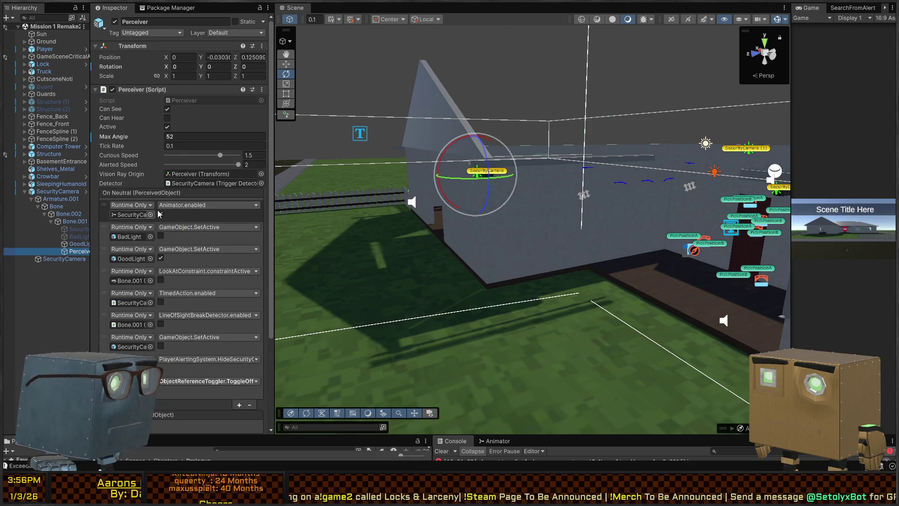
pyautogui.scroll(-5, 190, 211)
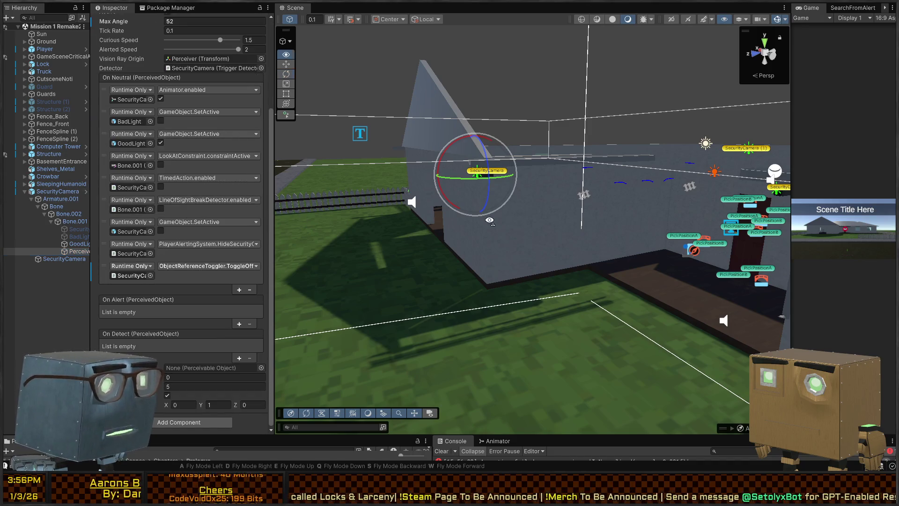
pyautogui.moveTo(451, 223); pyautogui.dragTo(574, 185)
pyautogui.click(572, 184)
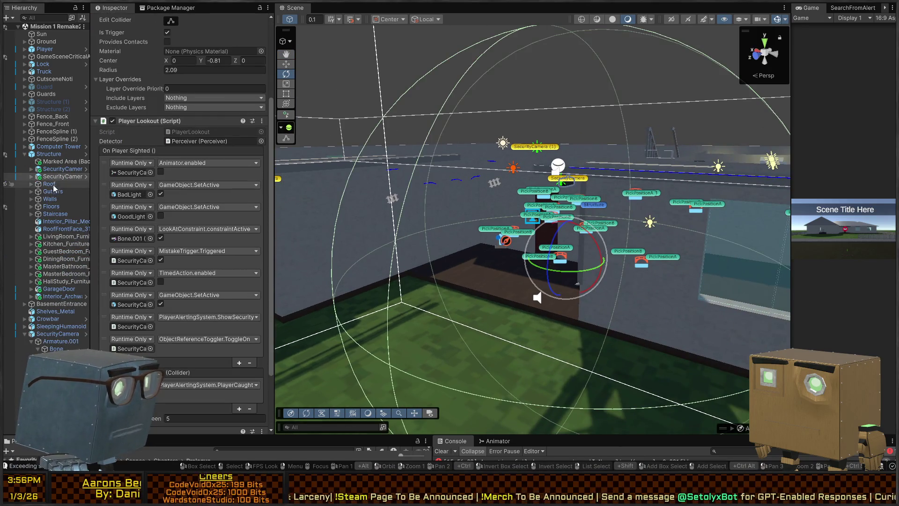
# Expand this SecurityCamera's Armature.001 hierarchy down to Bone.001 and inspect its Perceiver
pyautogui.click(31, 177)
pyautogui.click(38, 183)
pyautogui.click(44, 191)
pyautogui.click(50, 198)
pyautogui.click(57, 206)
pyautogui.click(78, 236)
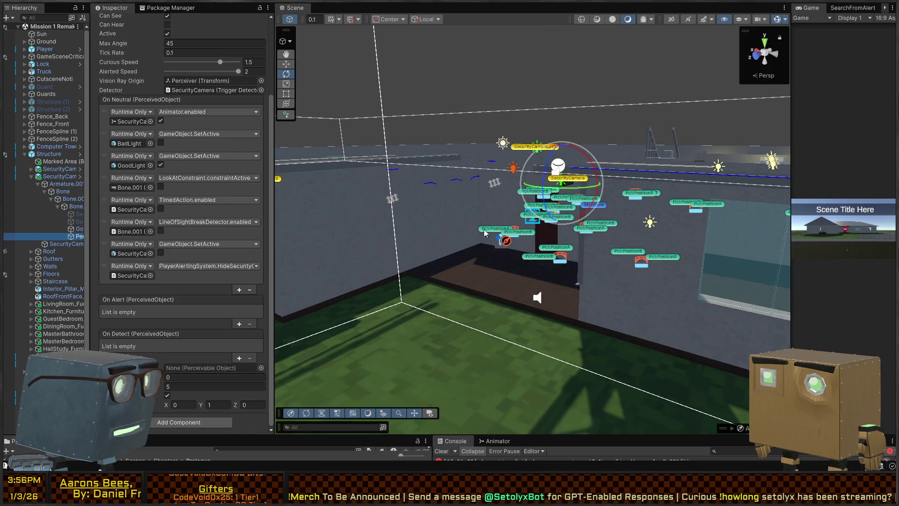
# Widen the Hierarchy and Inspector panels, then reselect the Perceiver to view its On Neutral events
pyautogui.rightClick(465, 231)
pyautogui.moveTo(88, 195); pyautogui.dragTo(143, 195)
pyautogui.moveTo(275, 176); pyautogui.dragTo(372, 176)
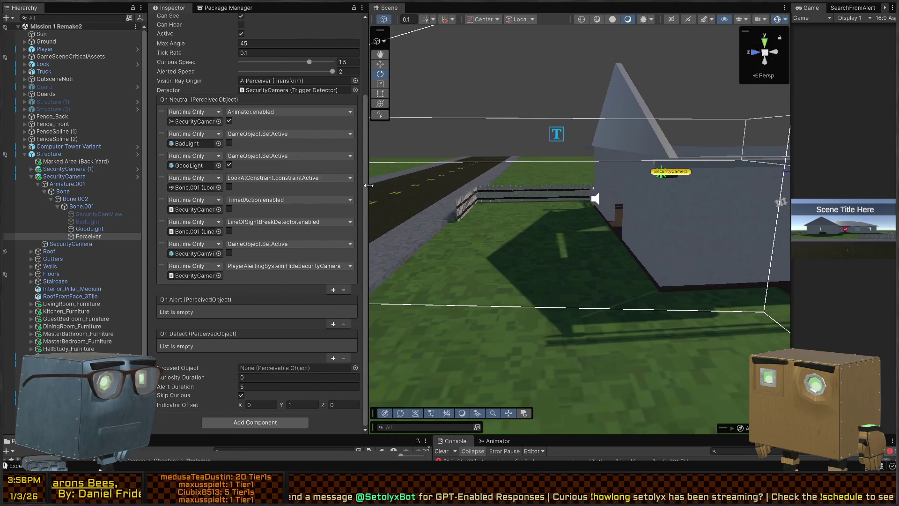
pyautogui.scroll(5, 251, 164)
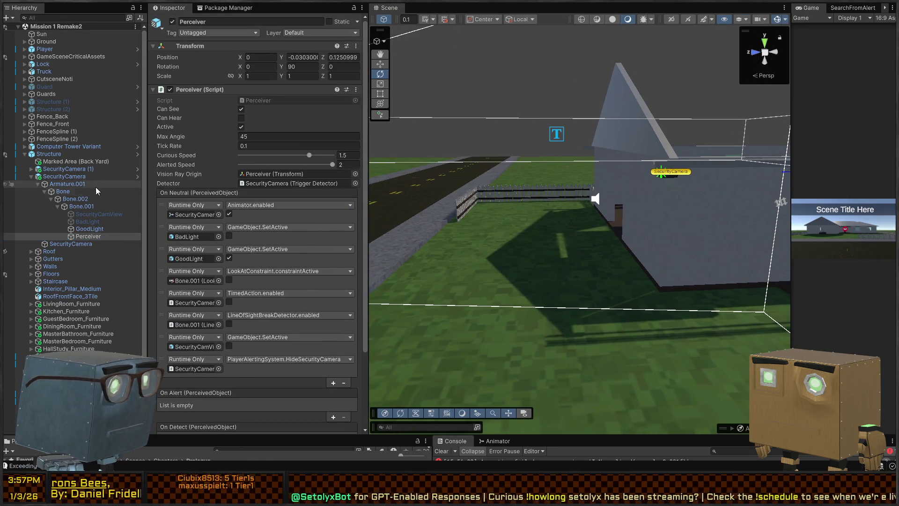
pyautogui.click(65, 177)
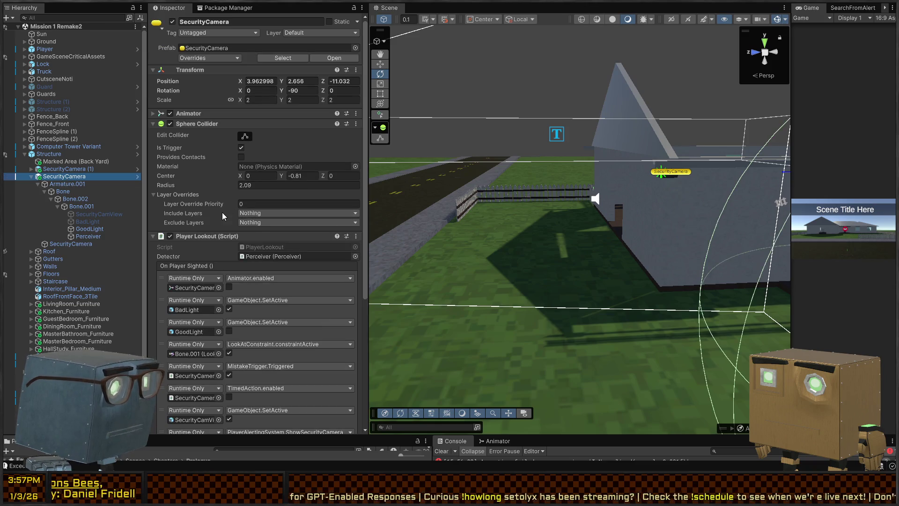
pyautogui.scroll(-5, 222, 212)
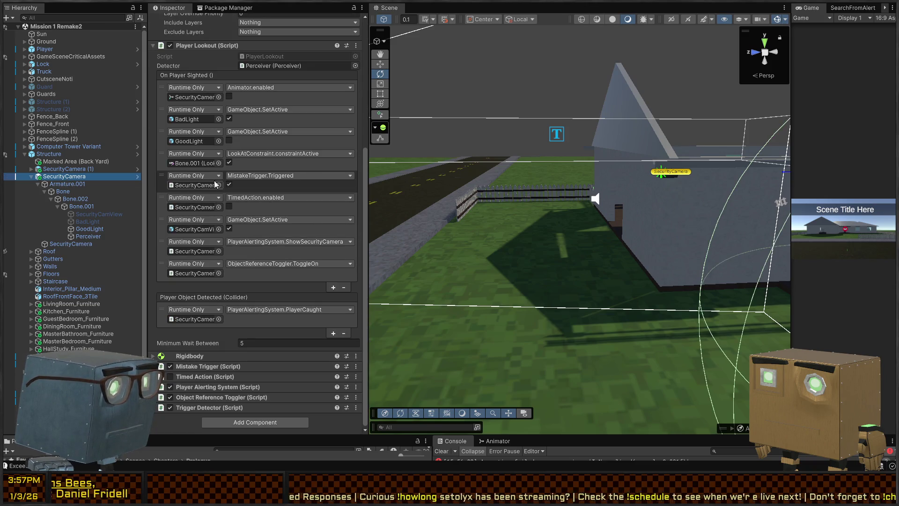
pyautogui.click(88, 236)
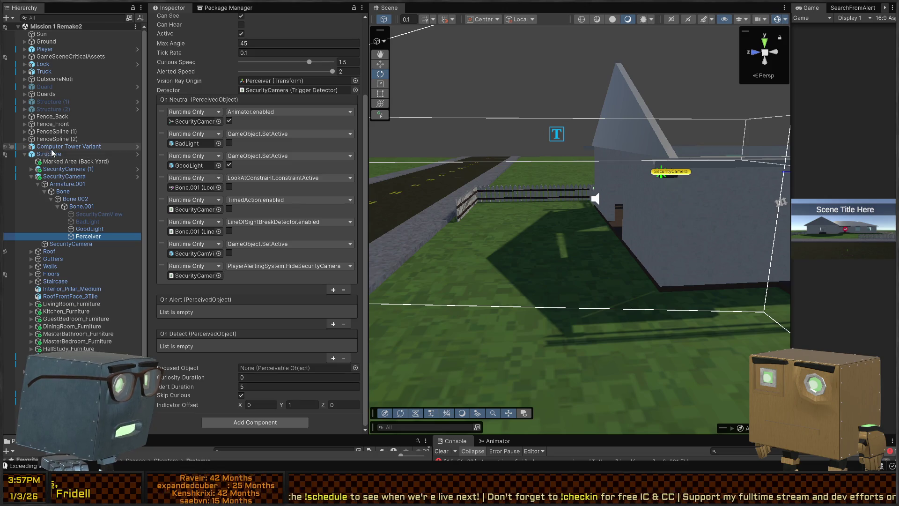
# Add an ObjectReferenceToggler.ToggleOff call on SecurityCamera to the Perceiver's On Neutral event
pyautogui.scroll(-2, 85, 342)
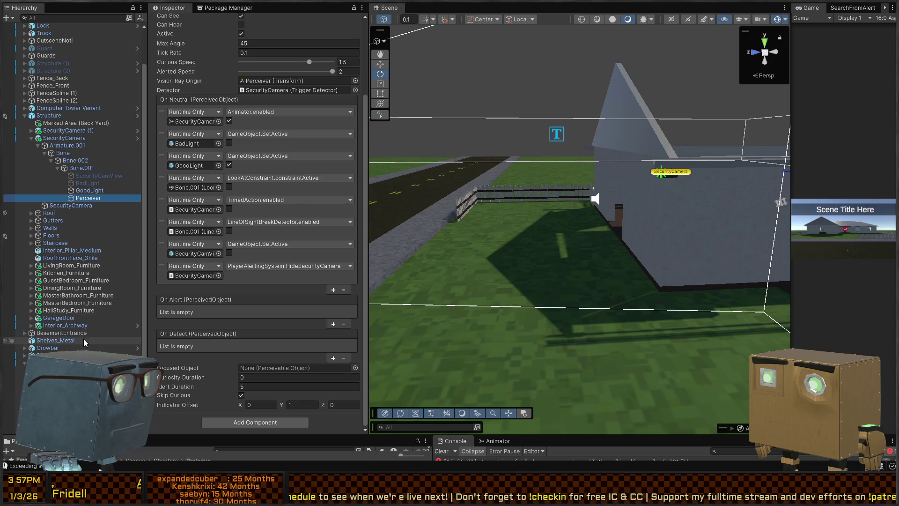
pyautogui.click(661, 171)
pyautogui.scroll(-1, 227, 383)
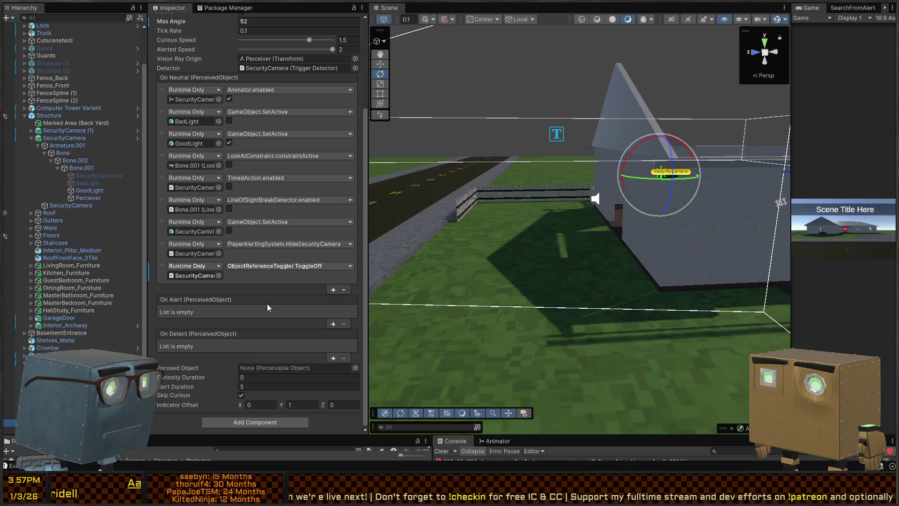
pyautogui.click(287, 278)
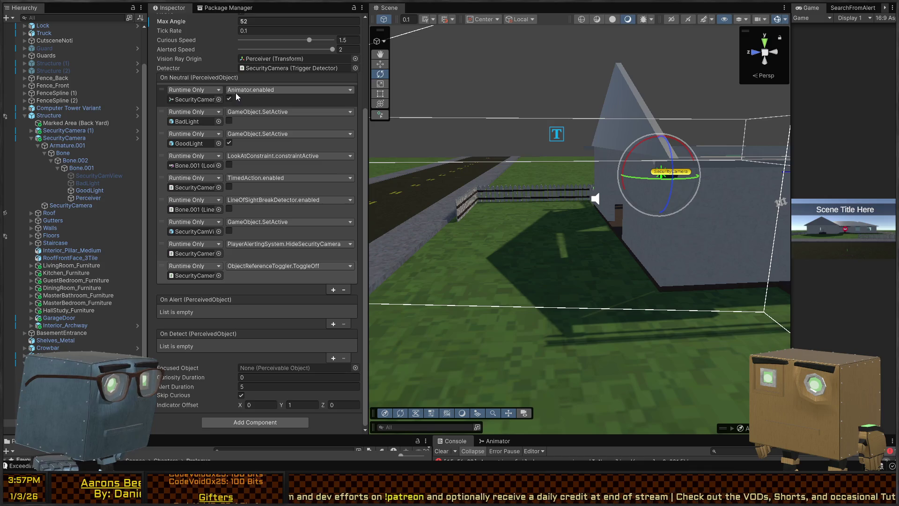
pyautogui.click(96, 198)
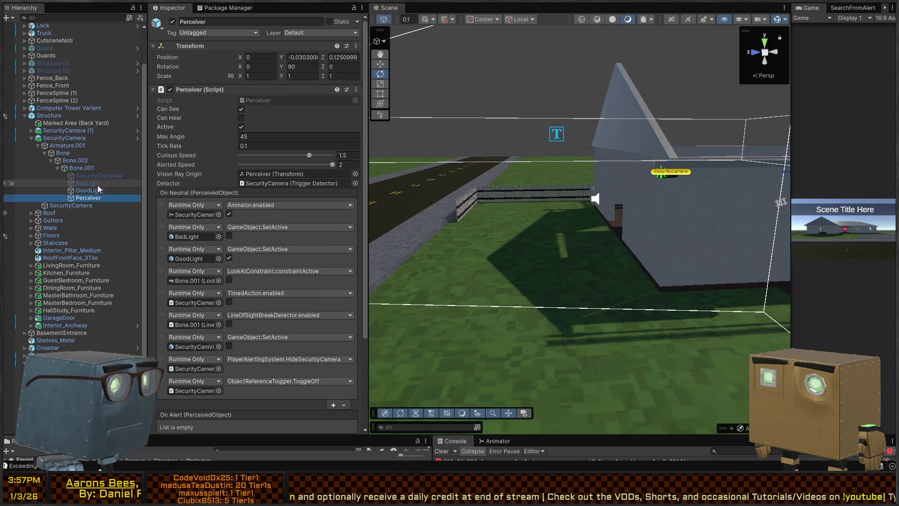
pyautogui.hotkey('ctrl', 'z')
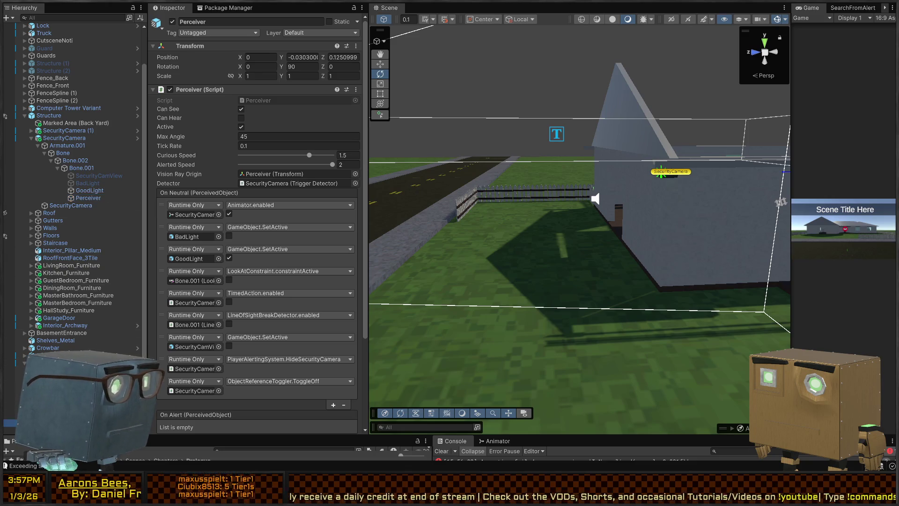
# Enter 52 as the Perceiver's Max Angle, replacing 45
pyautogui.hotkey('ctrl', 'y')
pyautogui.hotkey('ctrl', 'y')
pyautogui.hotkey('ctrl', 'y')
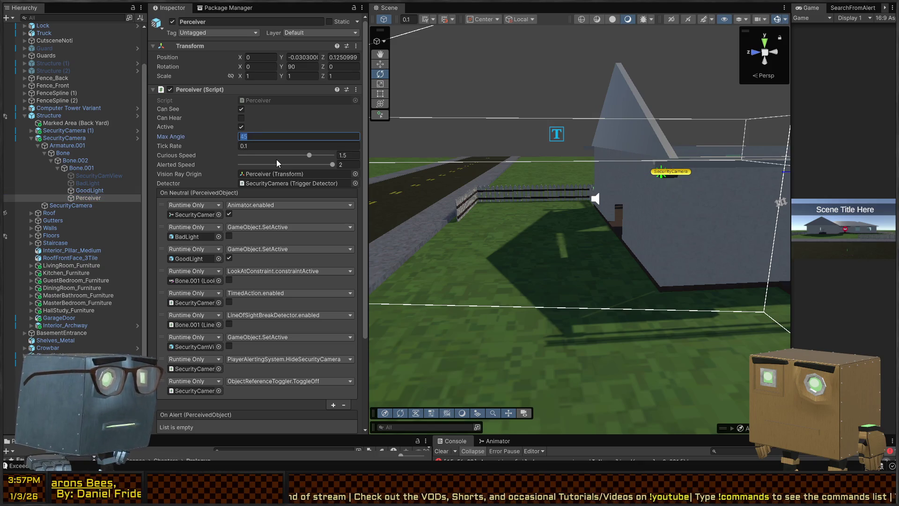
pyautogui.write('52')
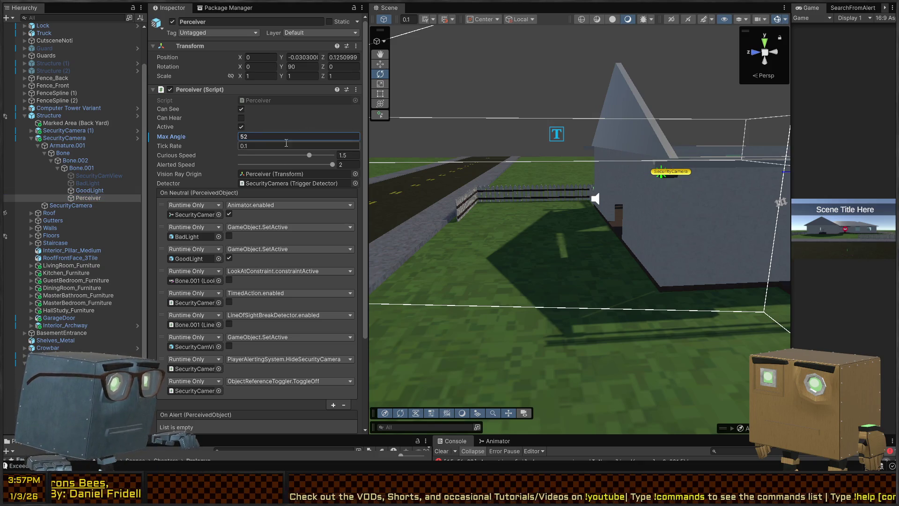
pyautogui.press('Return')
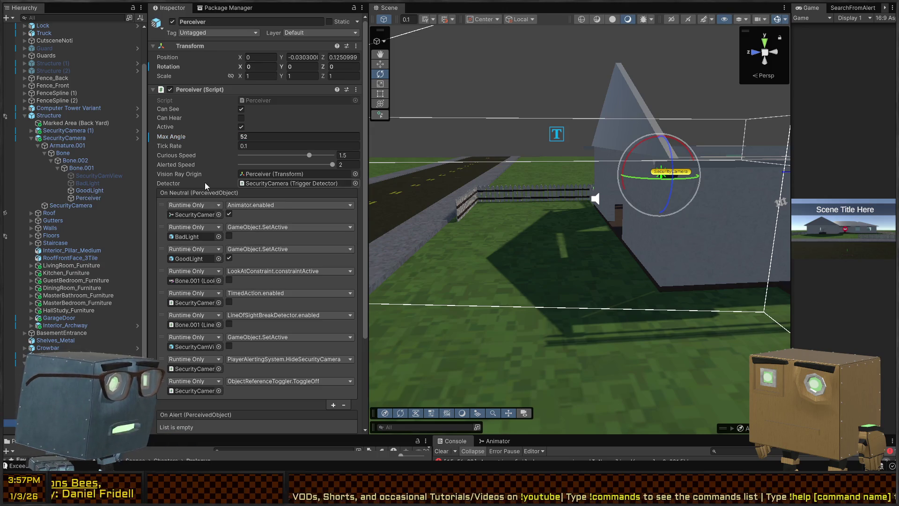
pyautogui.scroll(-5, 214, 194)
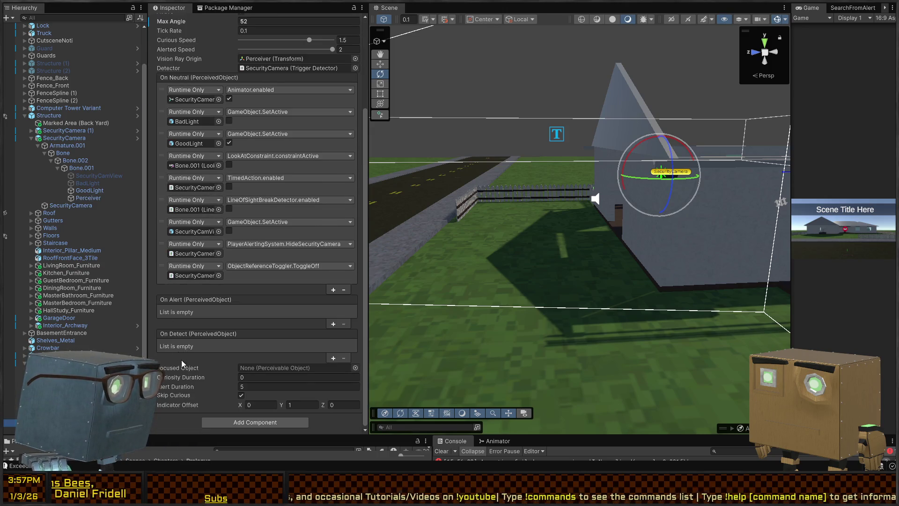
# Maximize the Game view and take control of the player
pyautogui.scroll(5, 213, 356)
pyautogui.moveTo(466, 245); pyautogui.dragTo(620, 231)
pyautogui.hotkey('shift', 'space')
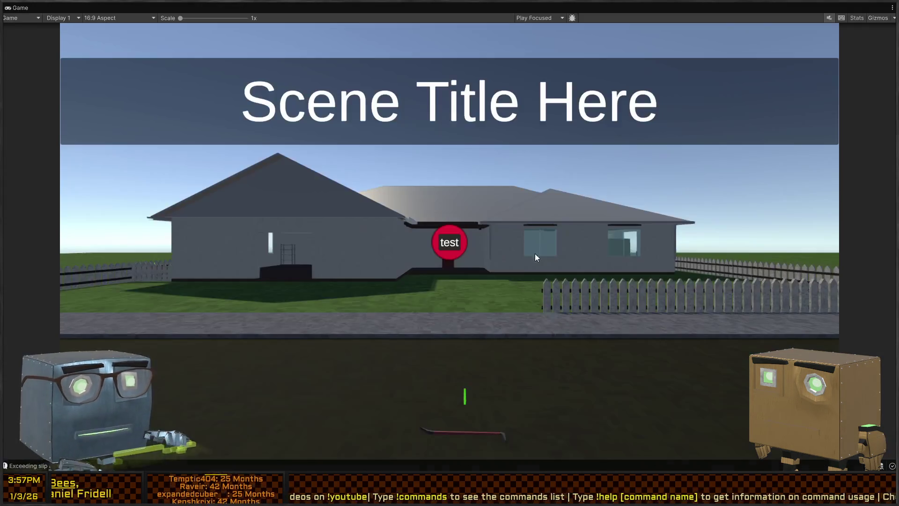
pyautogui.click(490, 250)
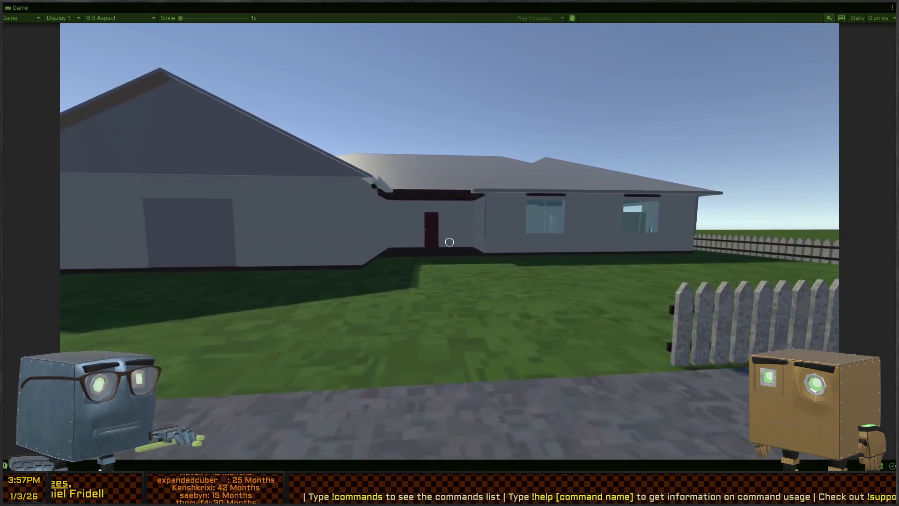
# Walk toward and away from the house, watching the overhang security camera, then restore the layout
pyautogui.press('w')
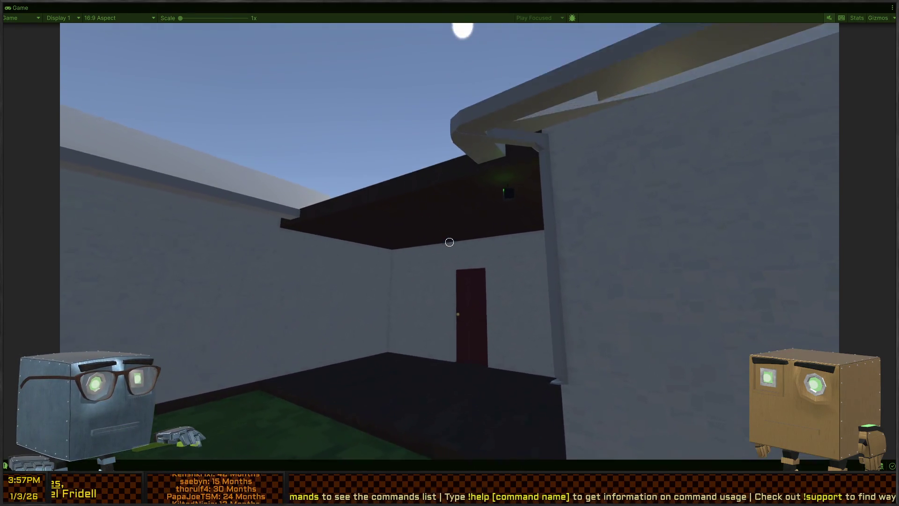
pyautogui.press('s')
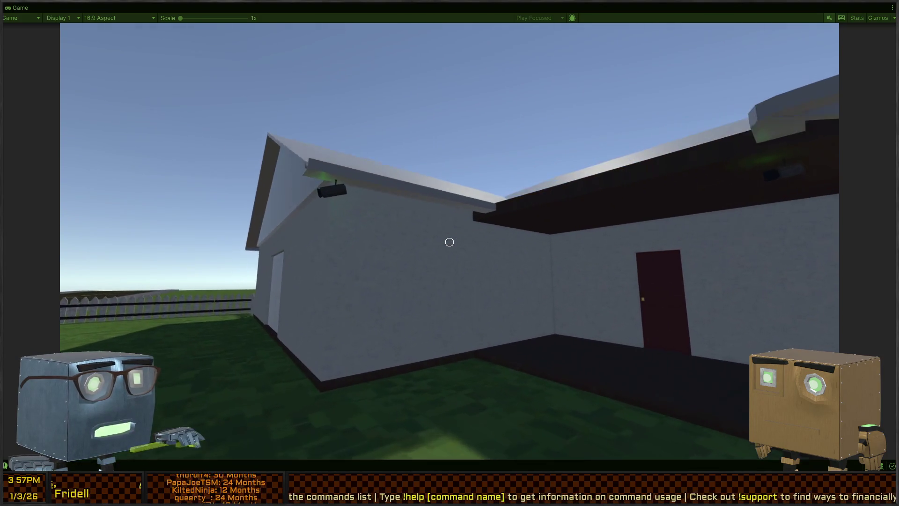
pyautogui.press('s')
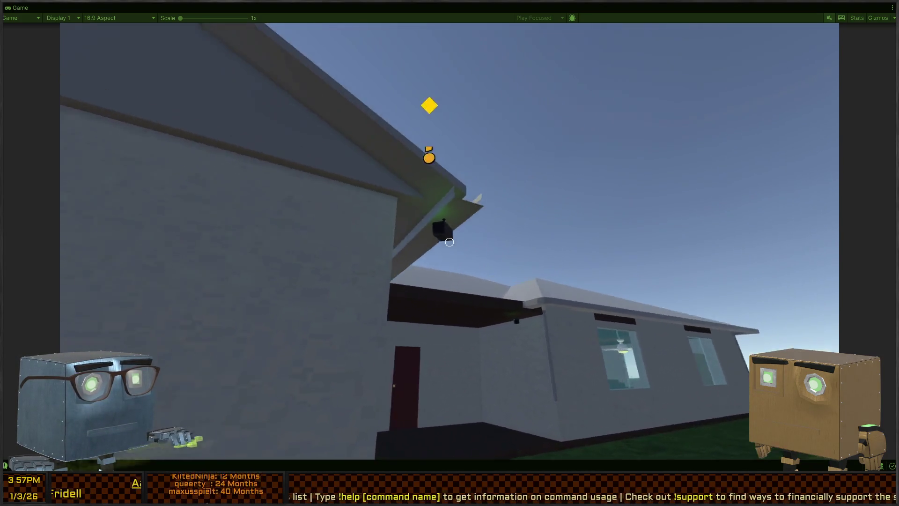
pyautogui.press('w')
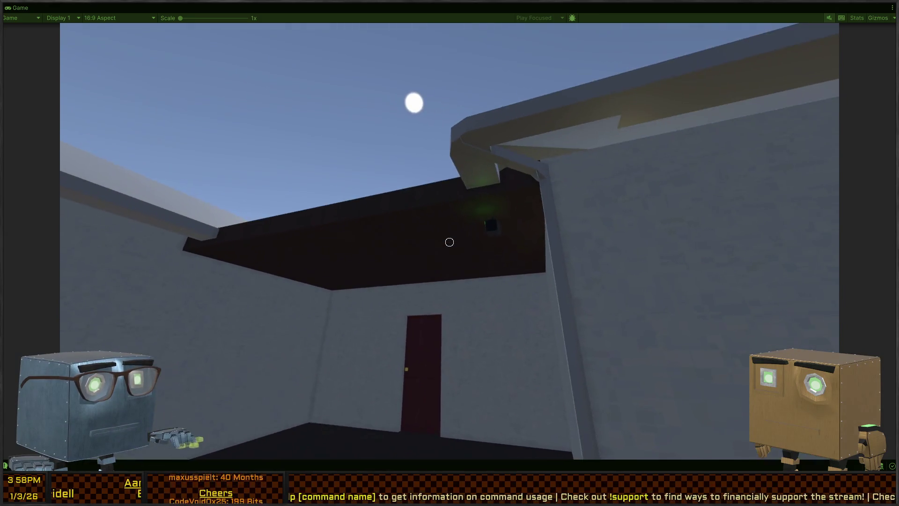
pyautogui.press('w')
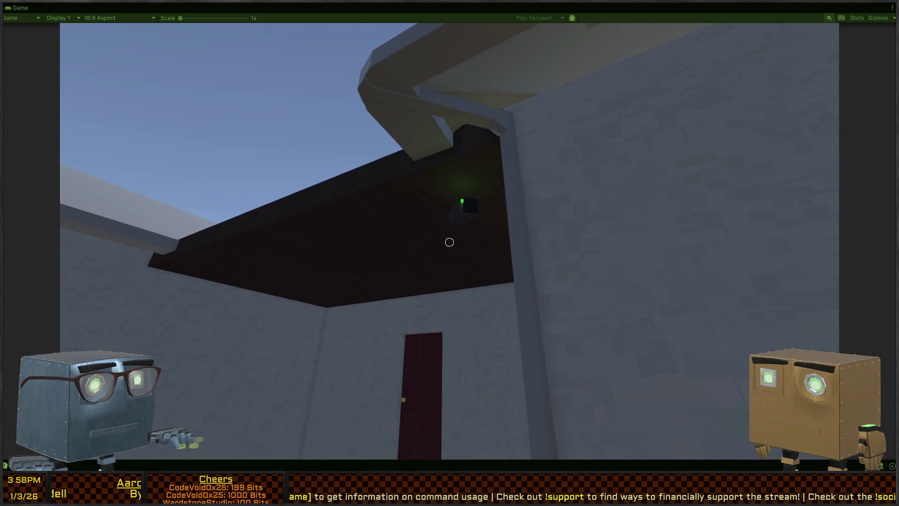
pyautogui.press('s')
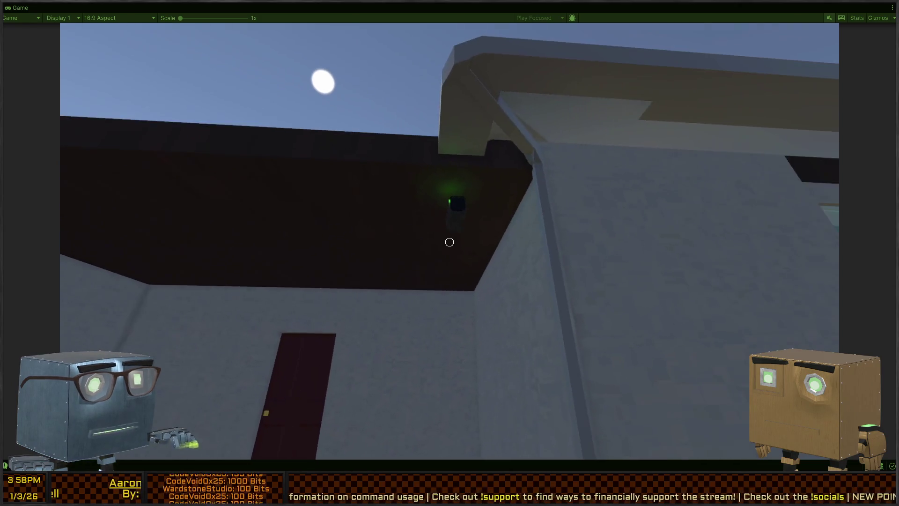
pyautogui.press('s')
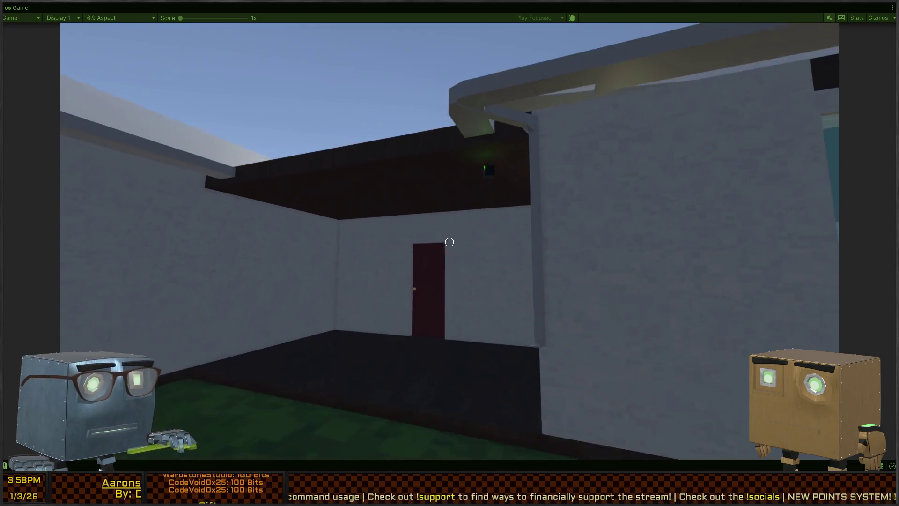
pyautogui.hotkey('shift', 'space')
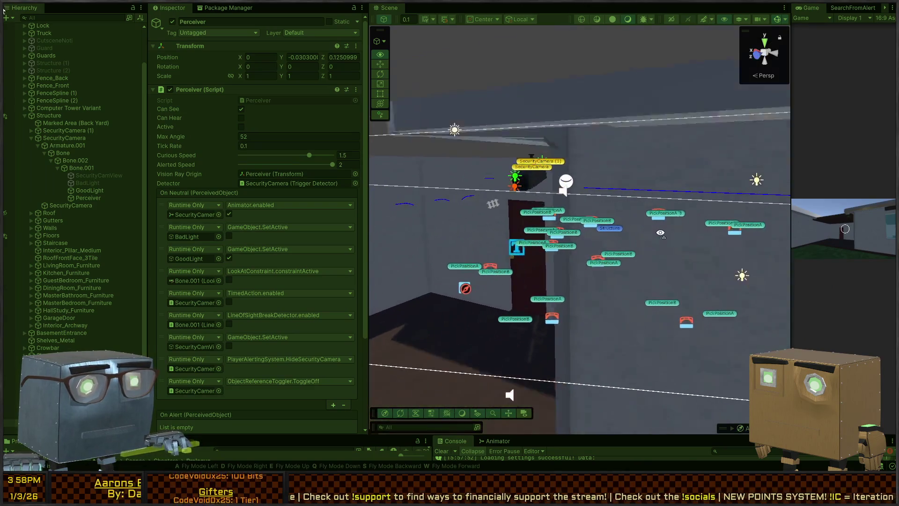
# Inspect the security camera's Perceiver, frame the wall camera in the Scene view, then restart play mode
pyautogui.click(474, 125)
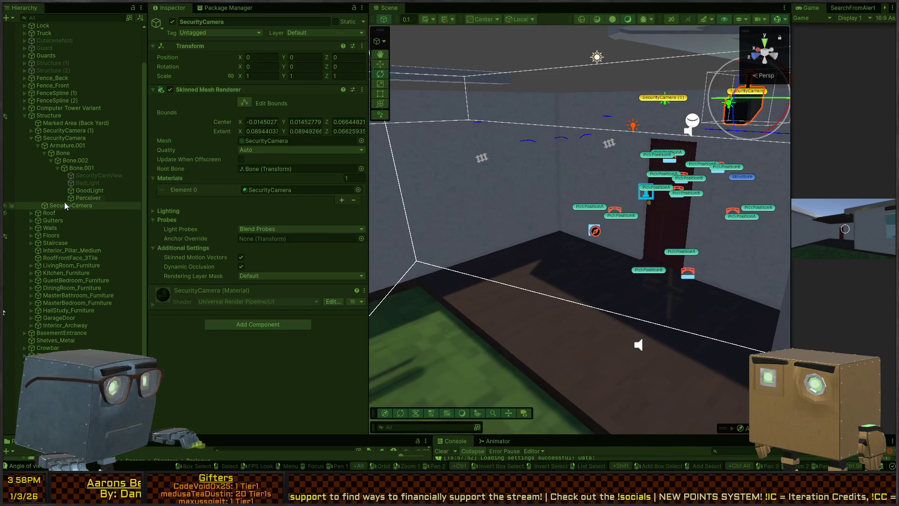
pyautogui.click(84, 198)
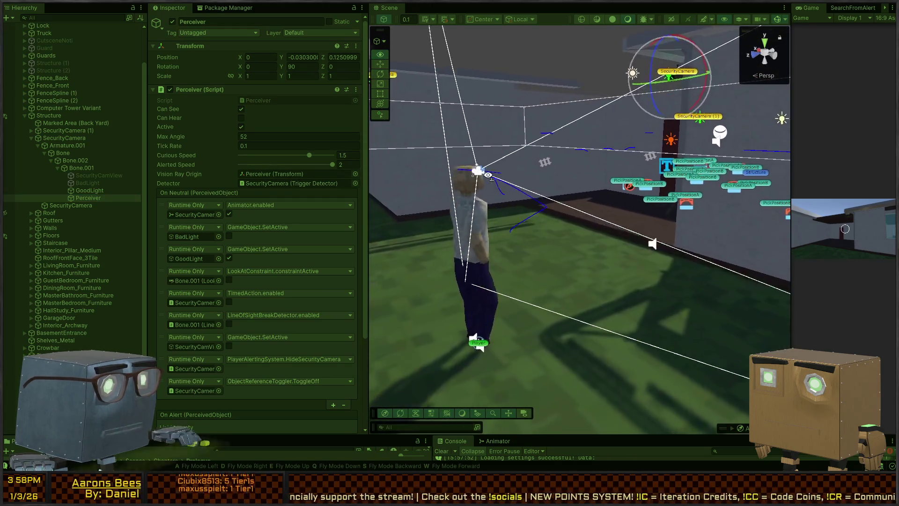
pyautogui.moveTo(690, 133); pyautogui.dragTo(619, 131)
pyautogui.press('f')
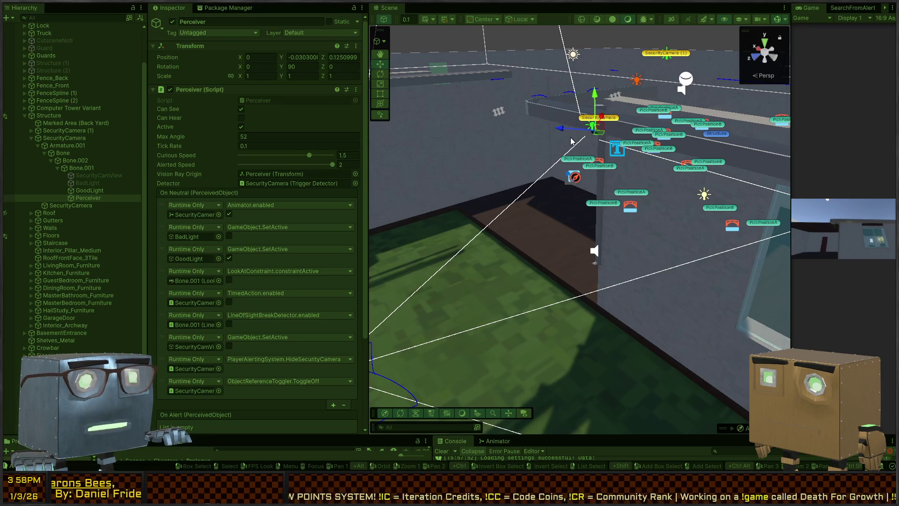
pyautogui.moveTo(588, 149); pyautogui.dragTo(521, 161)
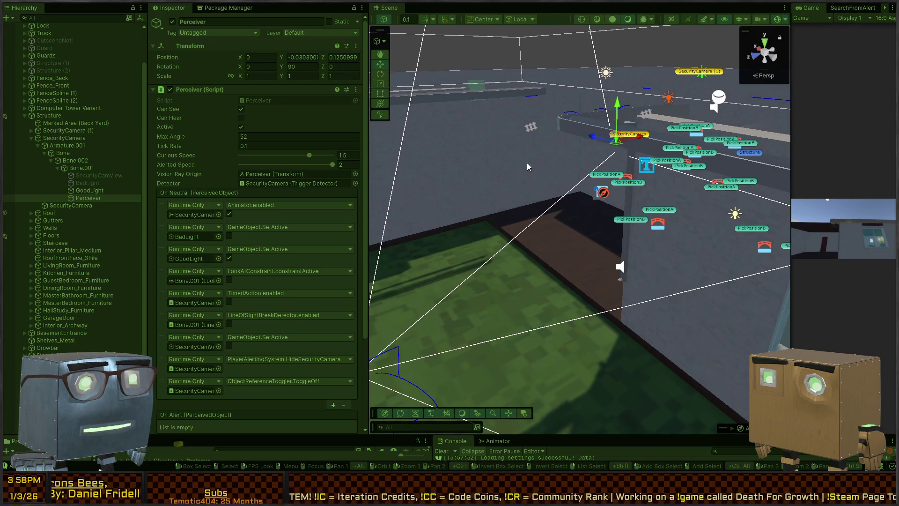
pyautogui.hotkey('ctrl', 'p')
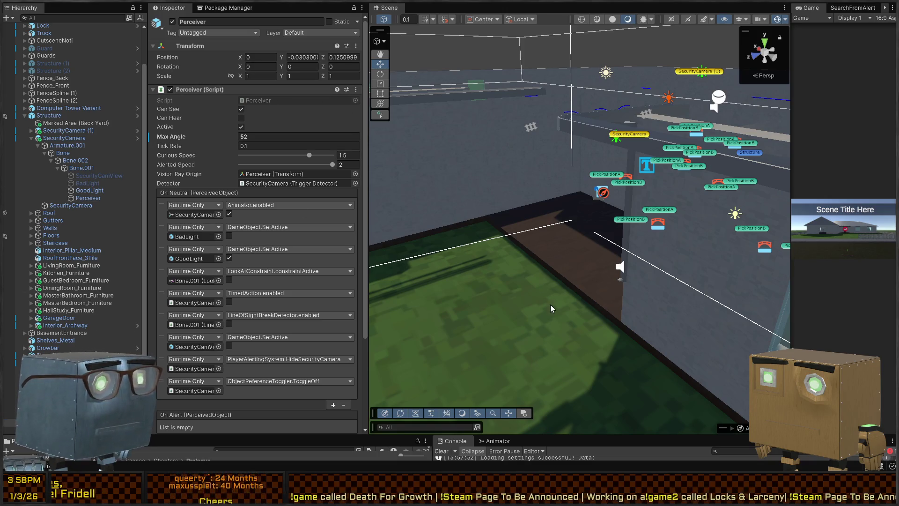
pyautogui.hotkey('ctrl', 'p')
# Start the game and walk around the house within the roof camera's sight
pyautogui.click(471, 233)
pyautogui.press('w')
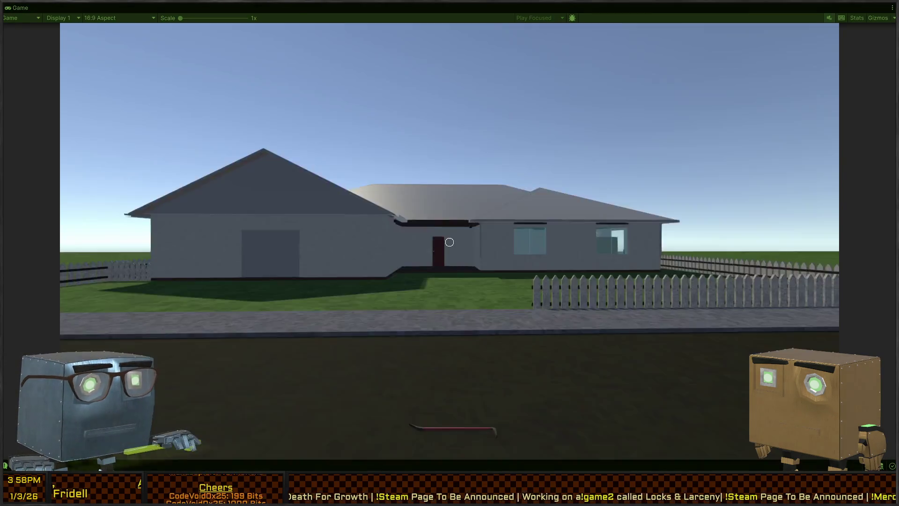
pyautogui.press('w')
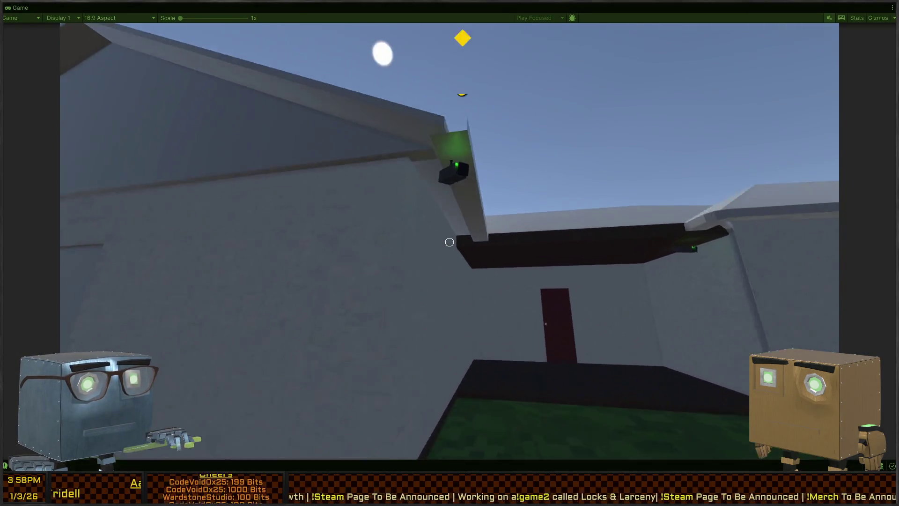
pyautogui.press('w')
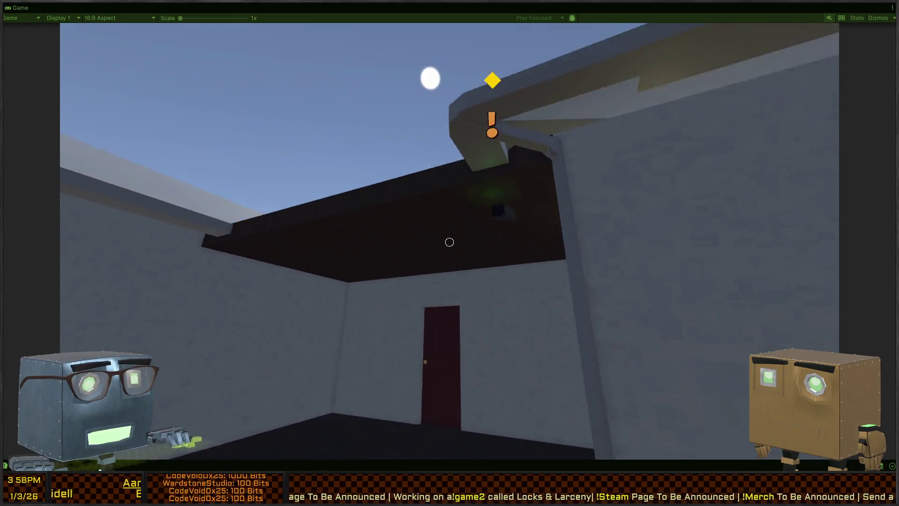
pyautogui.press('w')
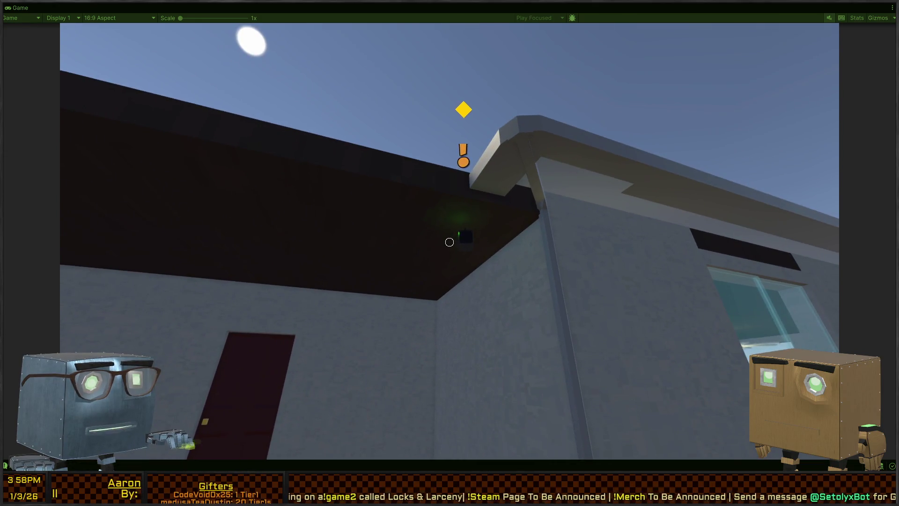
pyautogui.click(449, 241)
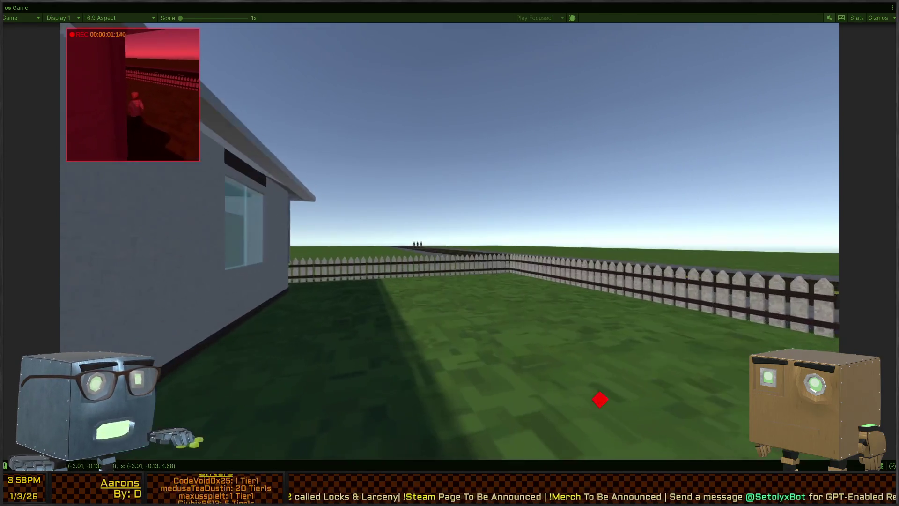
pyautogui.press('w')
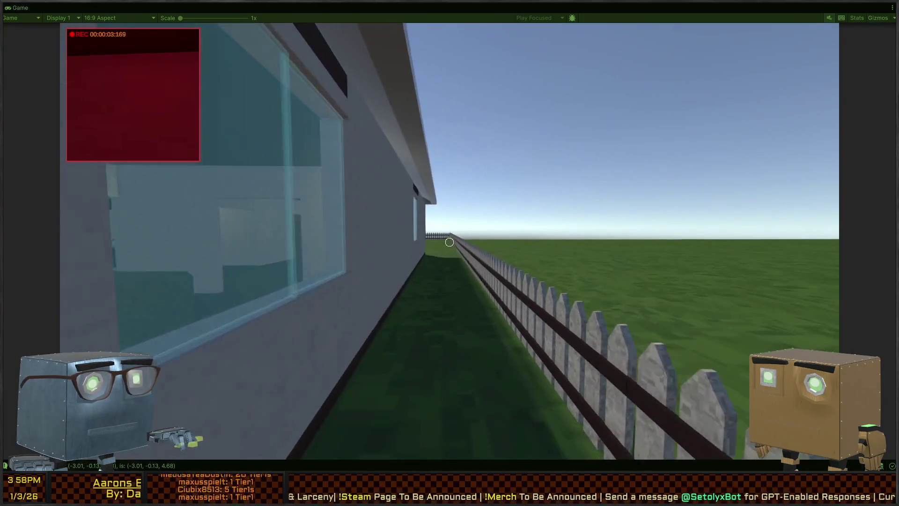
pyautogui.press('s')
# Walk along the house wall, through the dark rooms and living room, down the hallway to the two-door room
pyautogui.press('w')
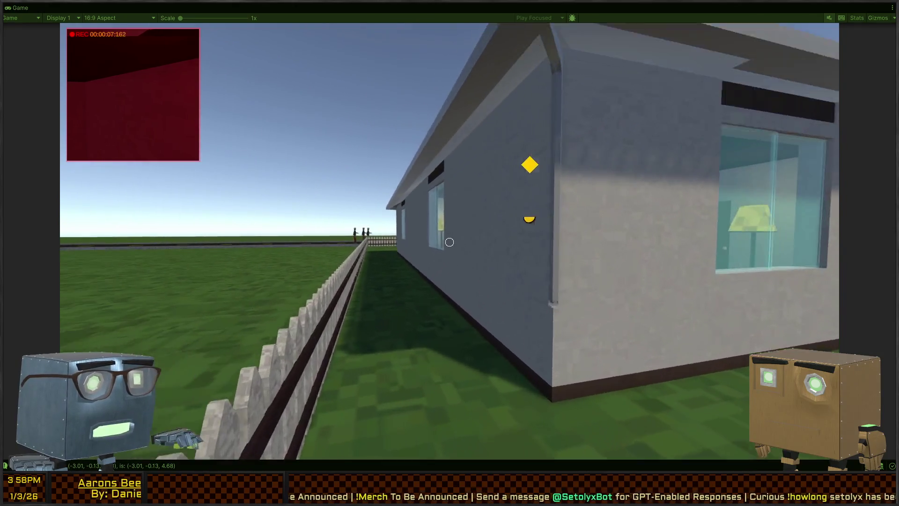
pyautogui.press('w')
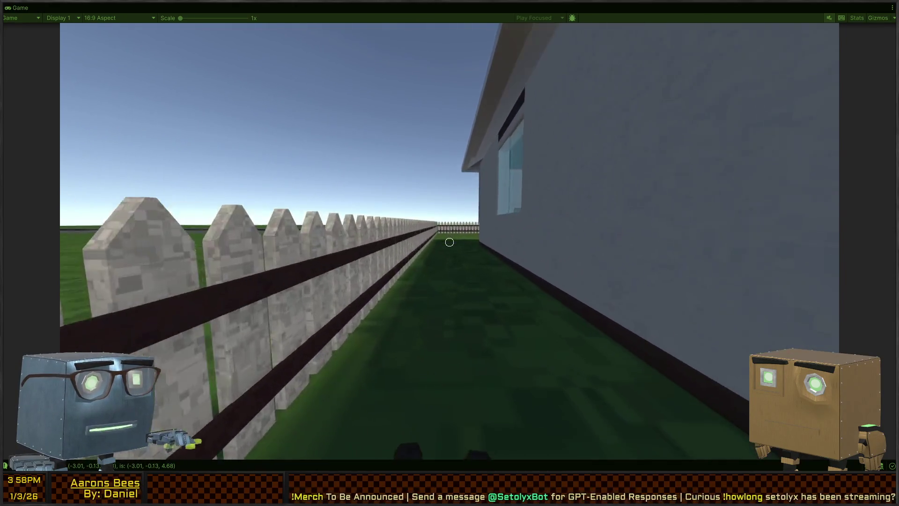
pyautogui.press('w')
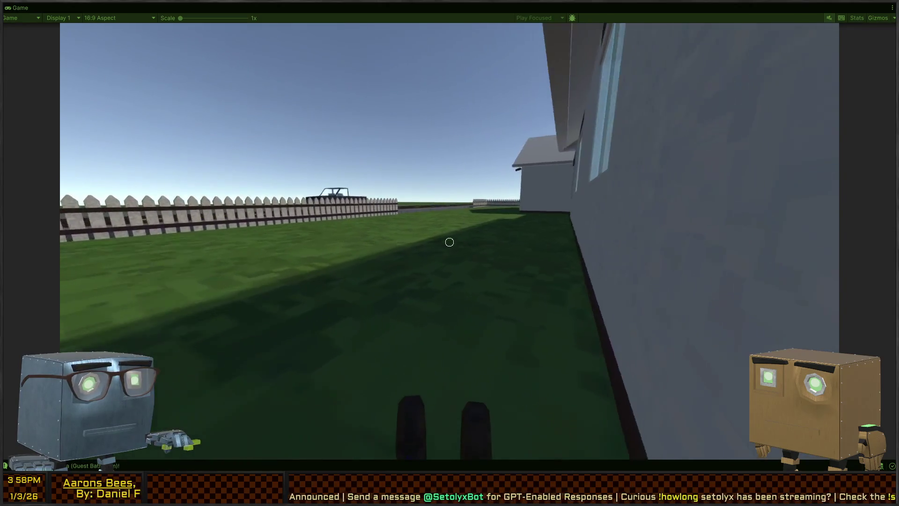
pyautogui.press('w')
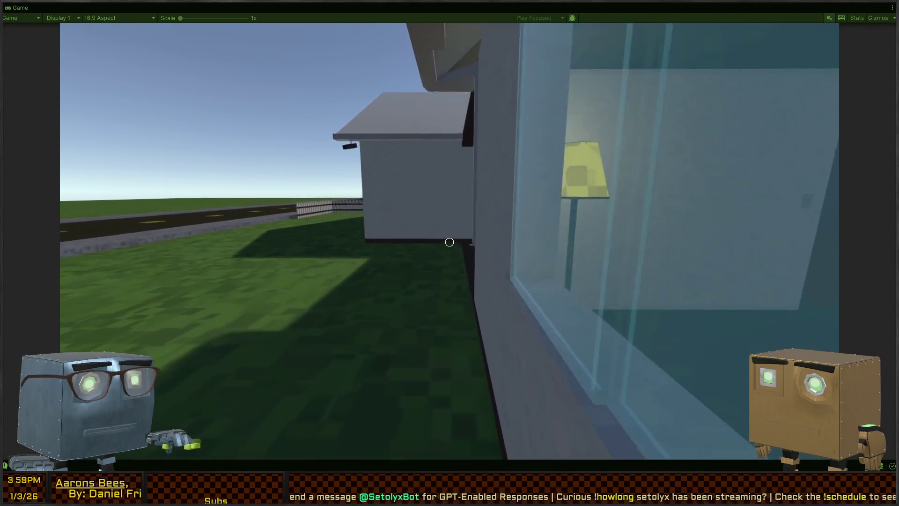
pyautogui.press('w')
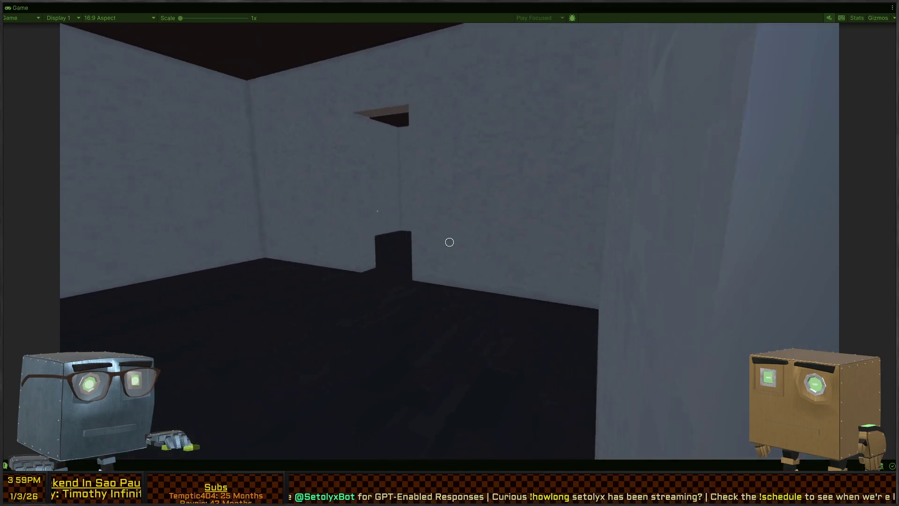
pyautogui.press('w')
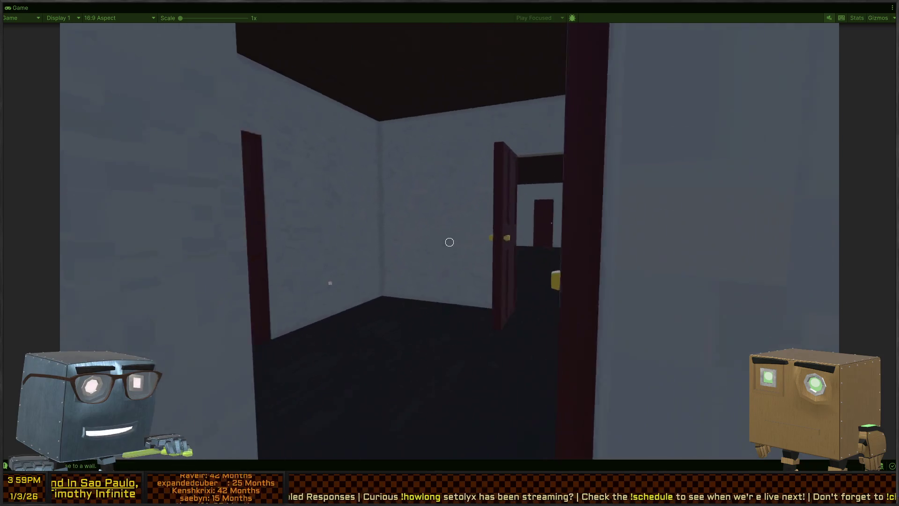
pyautogui.press('w')
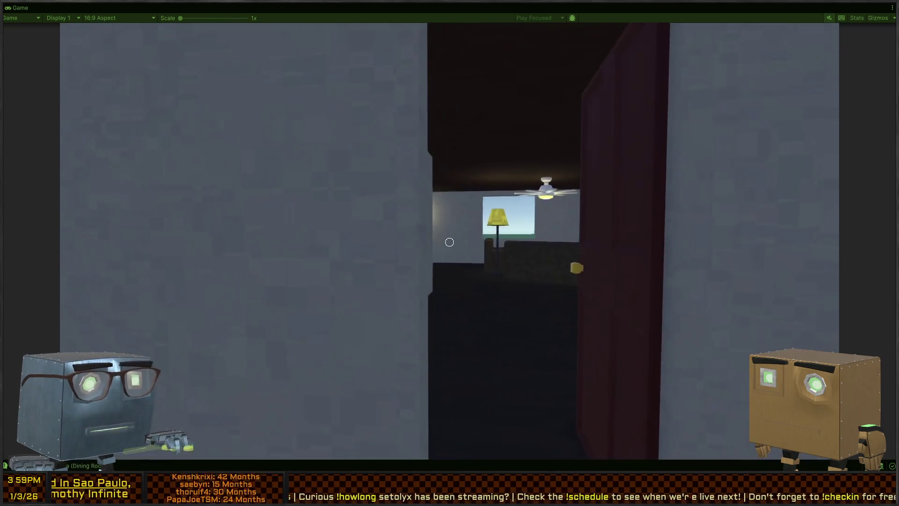
pyautogui.press('w')
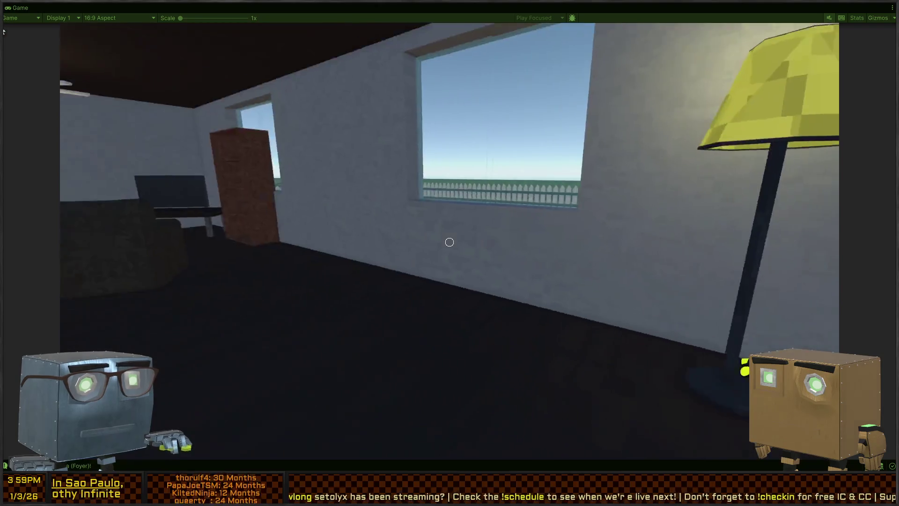
pyautogui.press('w')
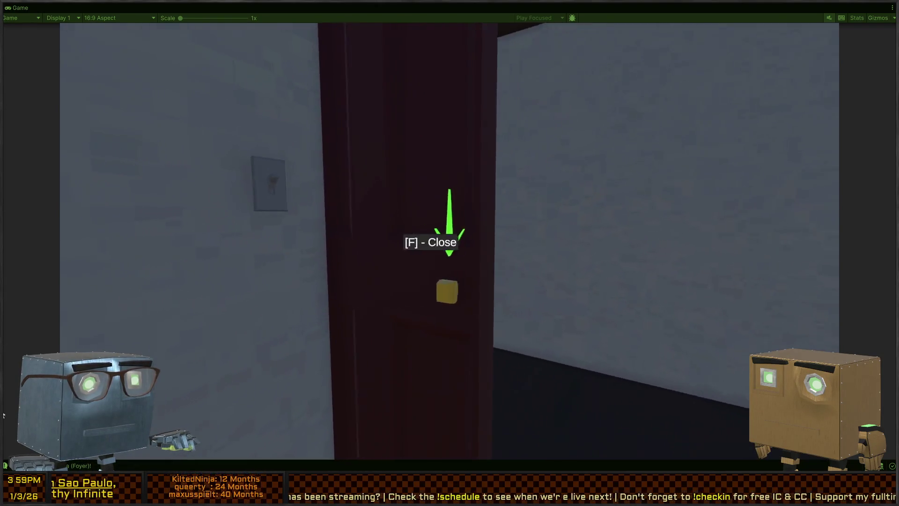
pyautogui.press('w')
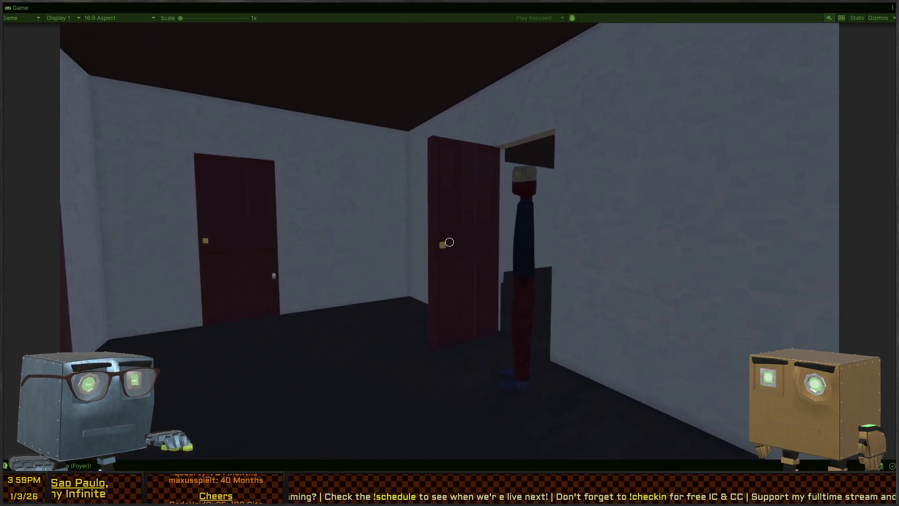